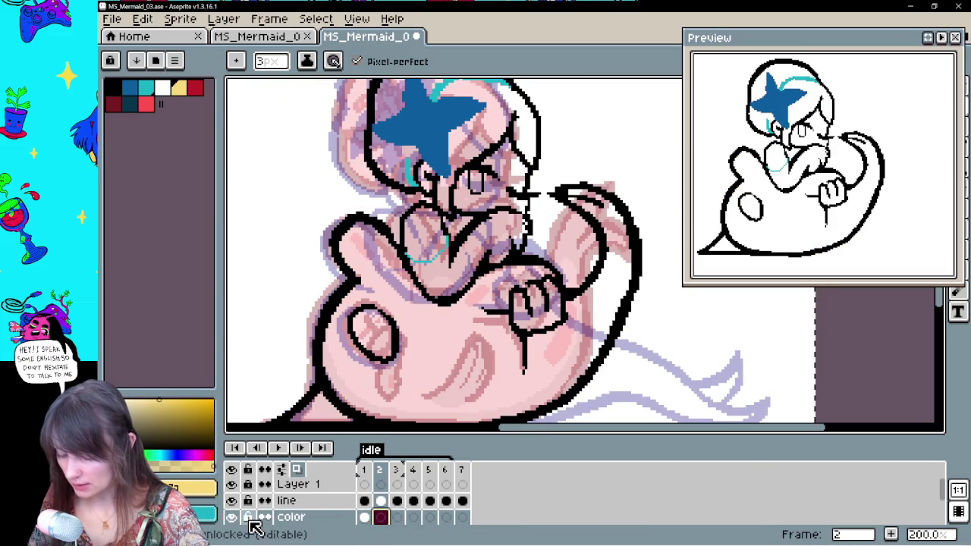
Pan the canvas slightly and play the idle loop, ending on frame 2's line art
left_click_drag(624, 206, 624, 291)
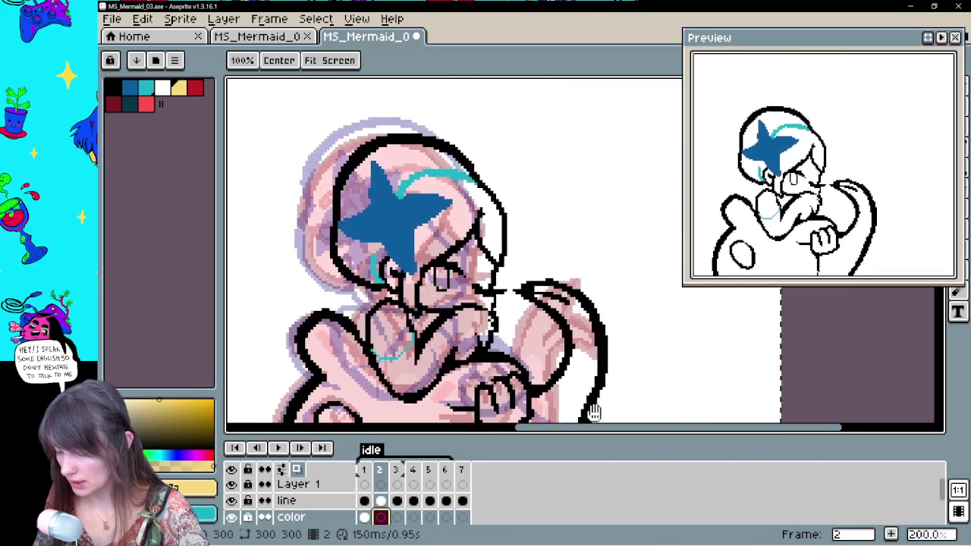
left_click(280, 449)
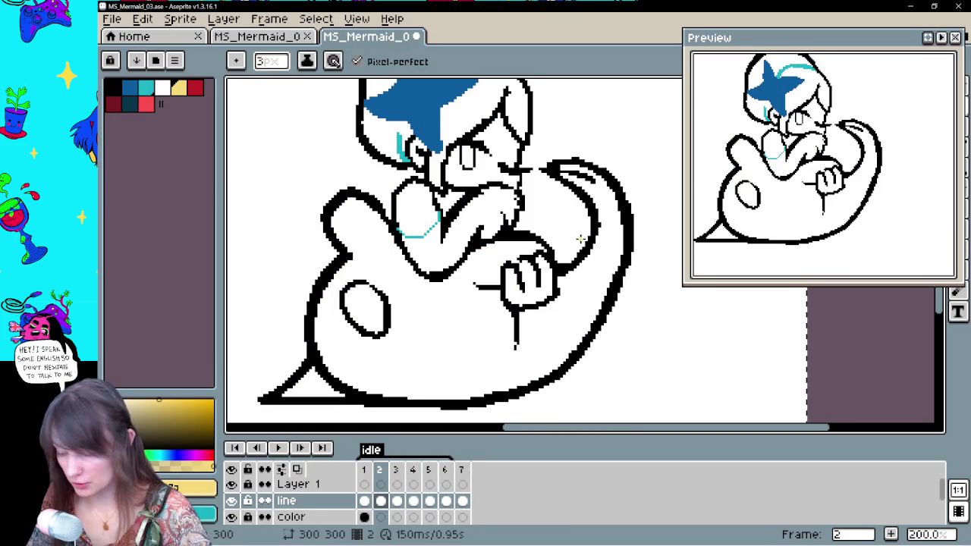
Pick black and erase part of the hand's right outline on frame 3
left_click(527, 235, "alt")
key("Return")
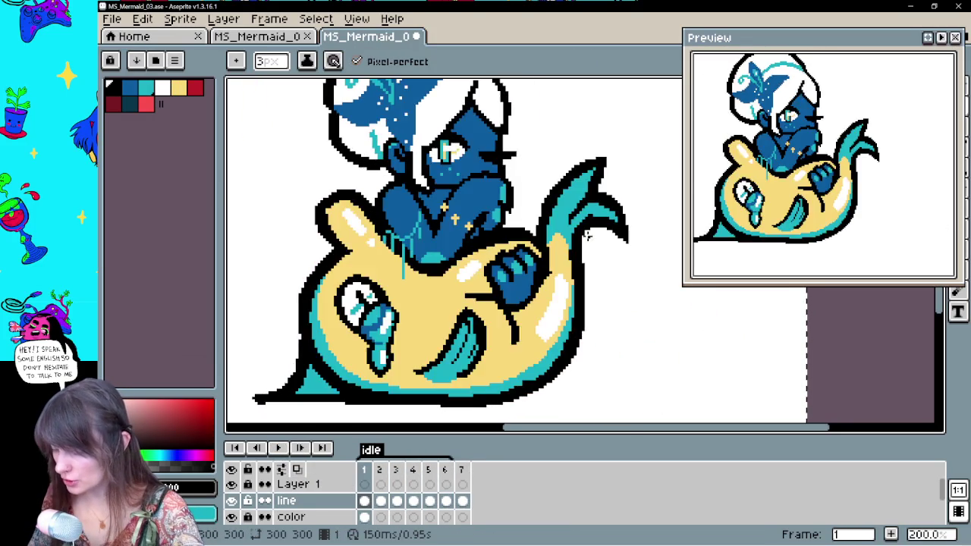
key("Return")
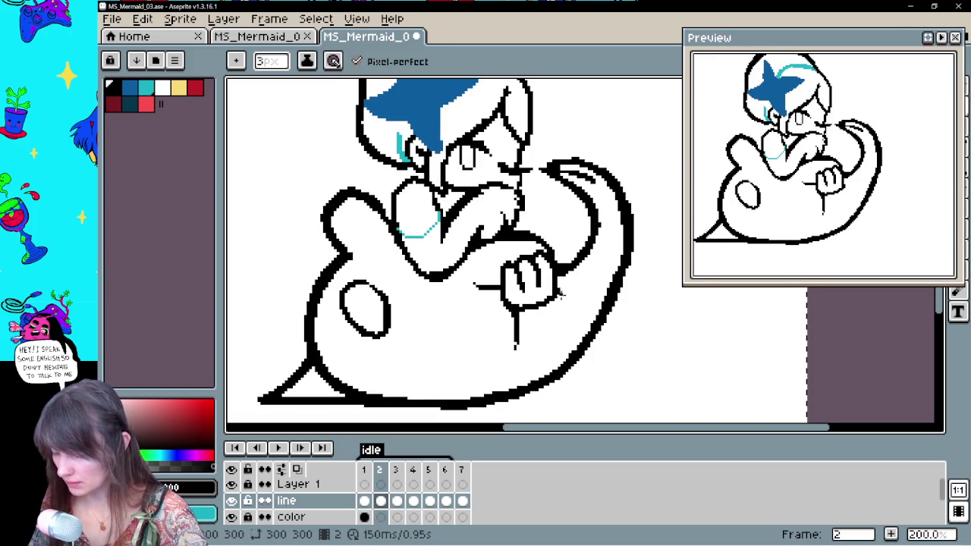
key("e")
key("Left")
key("Right")
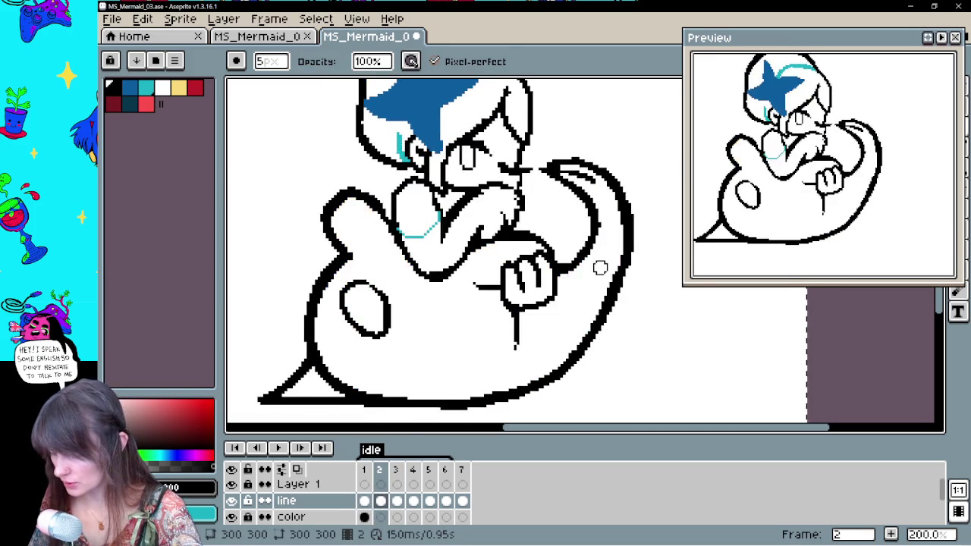
key("Right")
left_click_drag(549, 243, 556, 253)
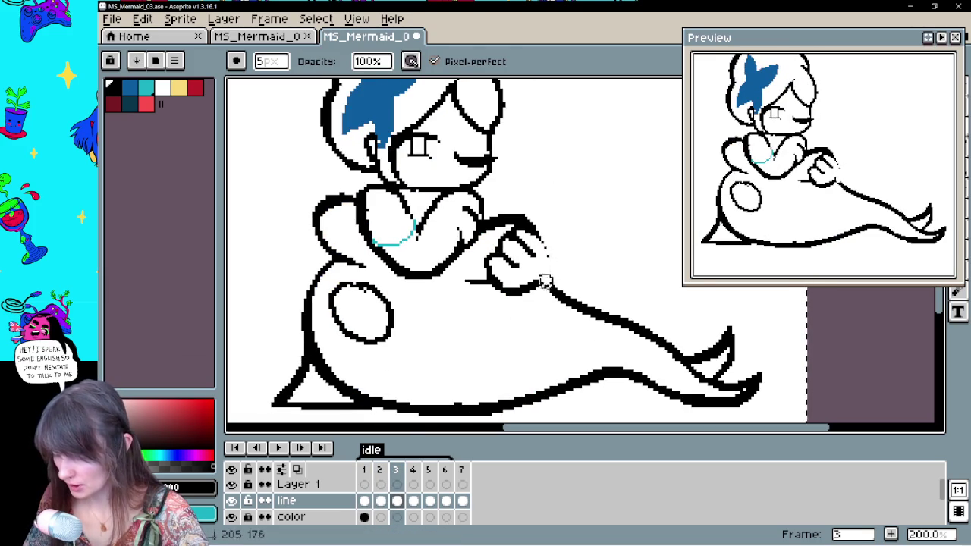
key("b")
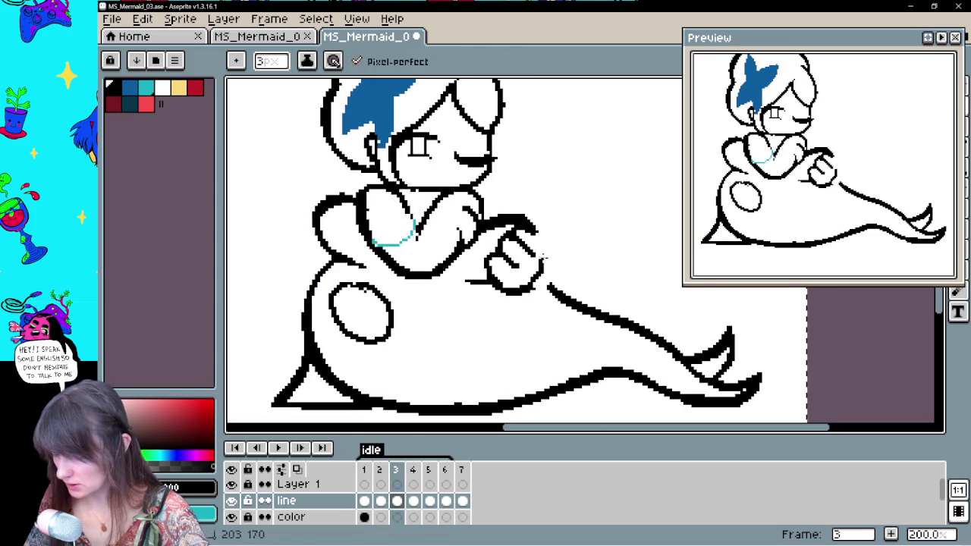
key("e")
key("b")
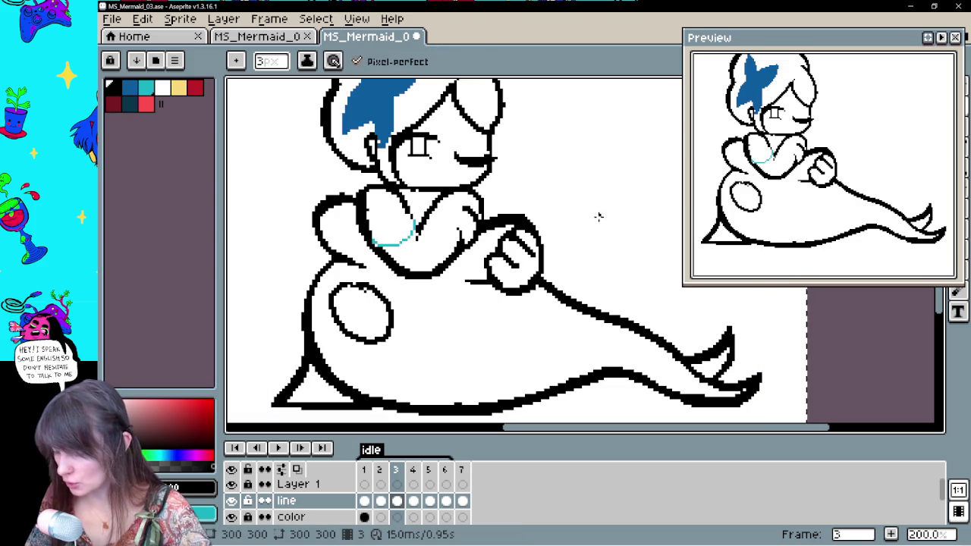
key("e")
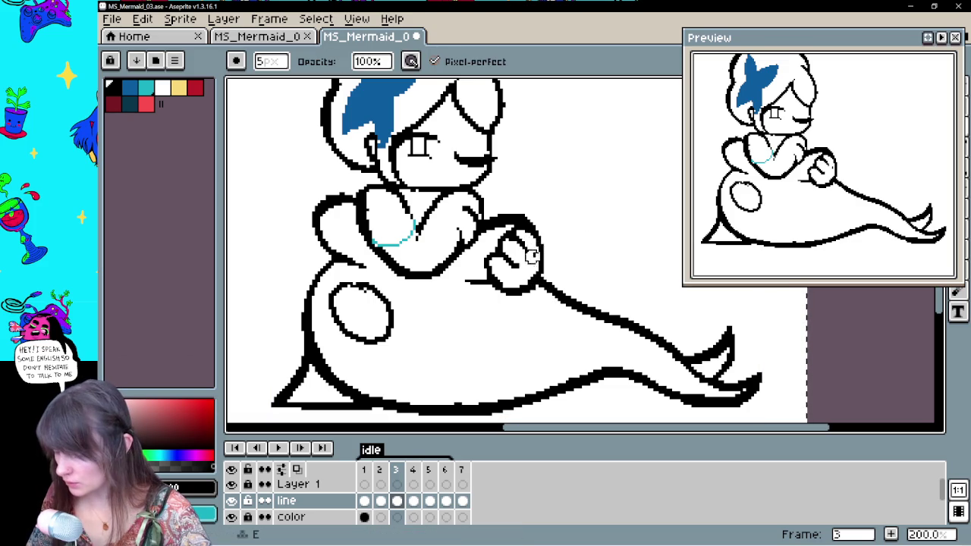
key("b")
Flip between frames 1, 2 and 3 to compare the tidied hand
key("Left")
key("Right")
key("Right")
key("Left")
key("Left")
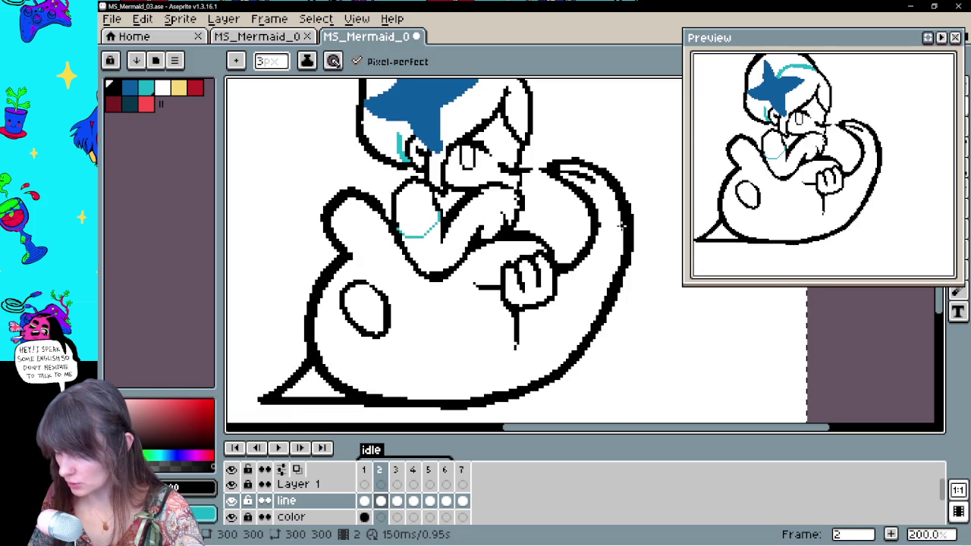
key("Right")
key("Left")
key("Right")
key("Left")
key("Left")
key("Right")
key("Left")
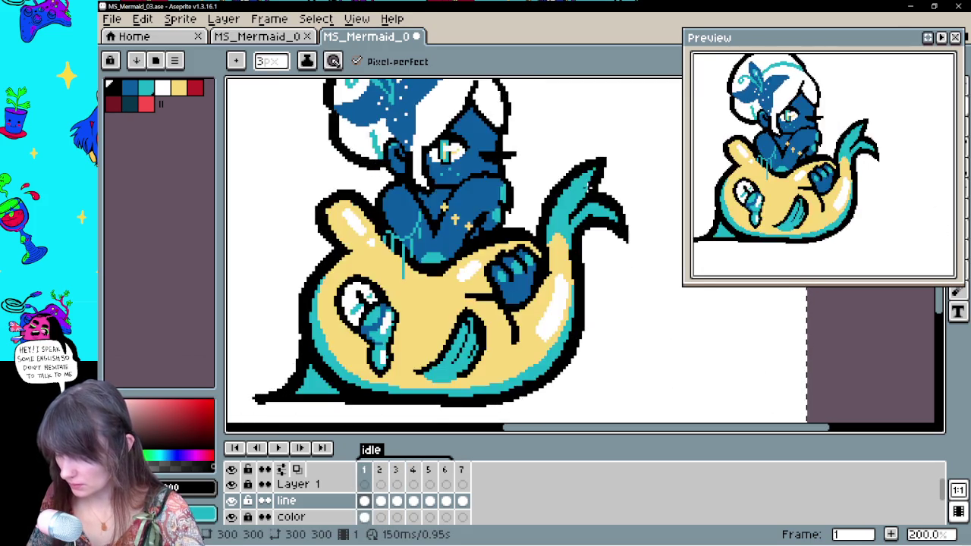
key("Right")
key("Right")
key("Right")
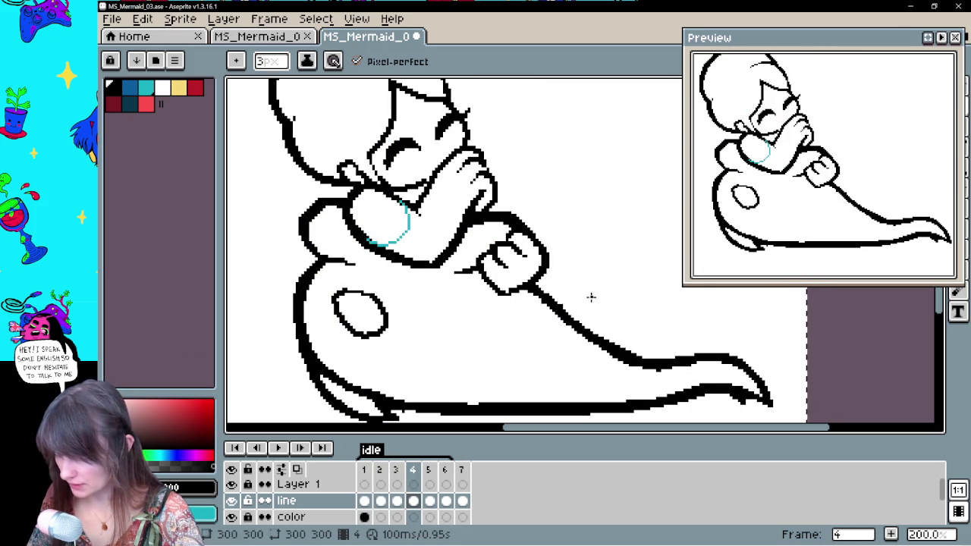
Draw a short curved line below the hand on frame 4, redoing the too-long stroke
left_click_drag(487, 284, 510, 337)
key("ctrl+z")
left_click_drag(497, 292, 503, 326)
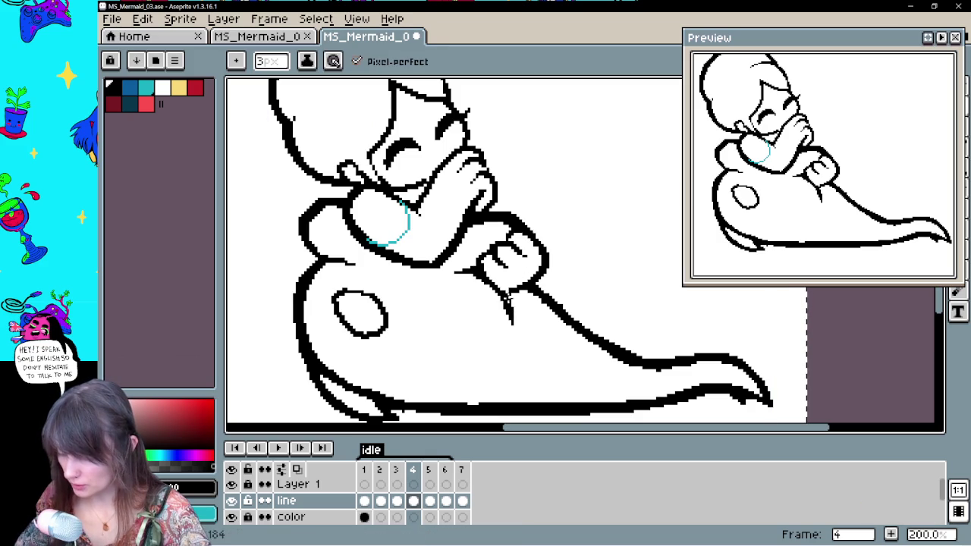
key("Left")
key("Right")
key("Right")
key("Left")
key("Left")
Draw a matching curved line below the hand on frame 6
key("Right")
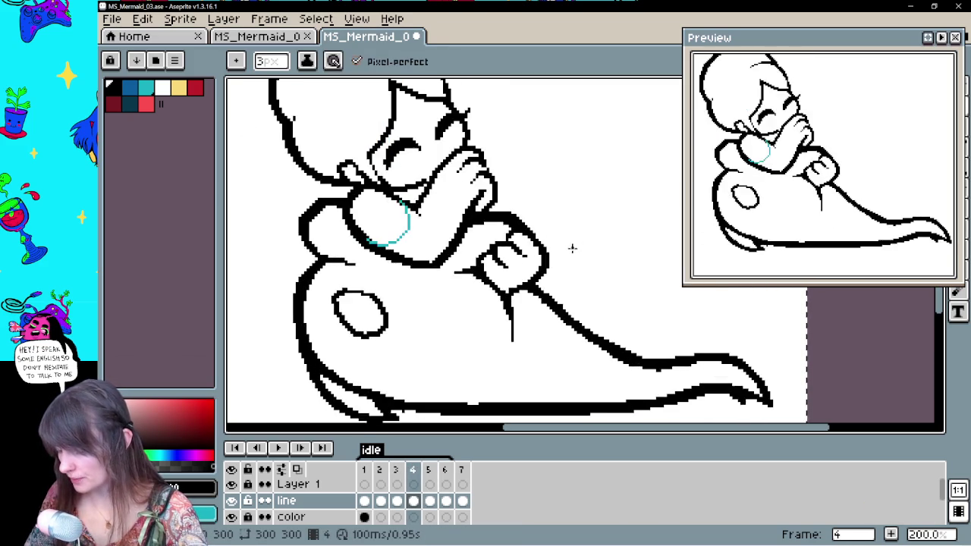
key("Right")
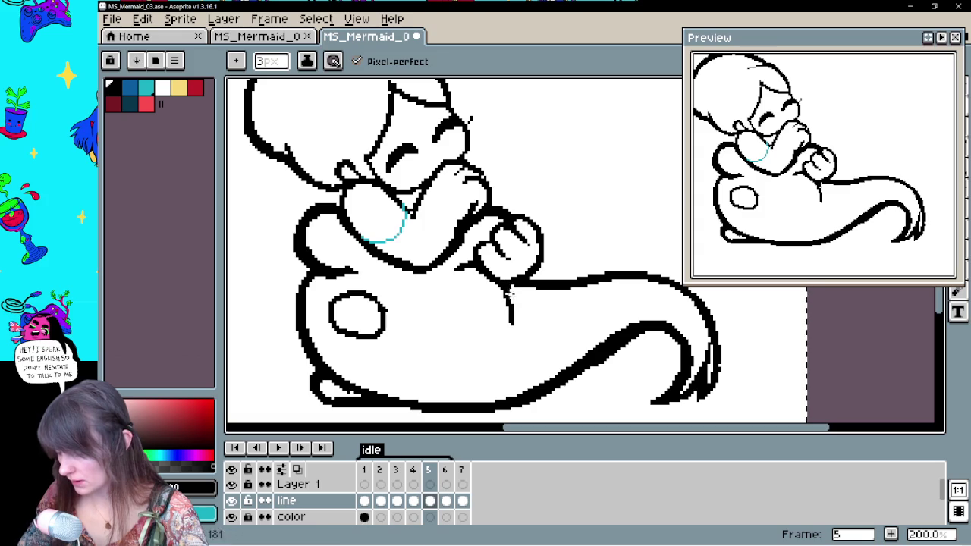
key("Left")
key("Right")
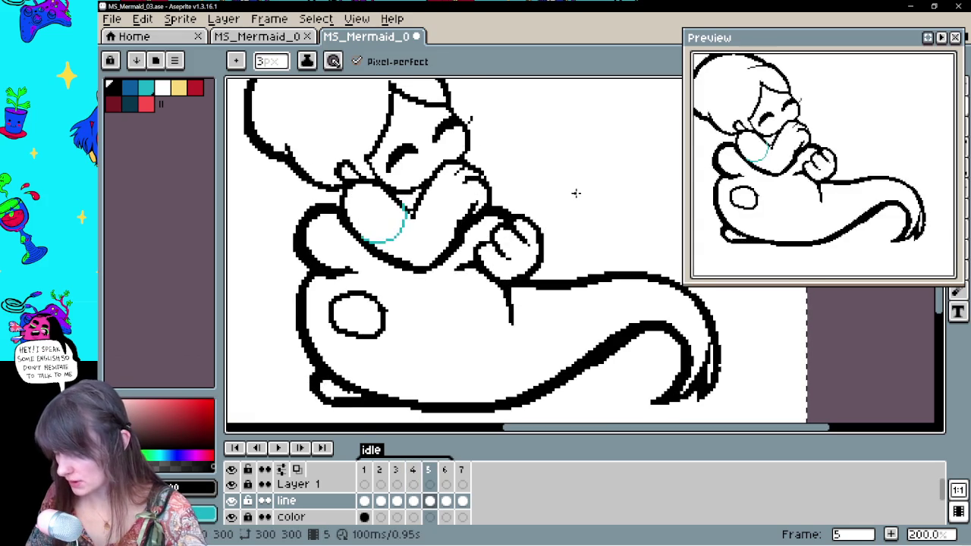
key("Right")
left_click_drag(479, 283, 514, 339)
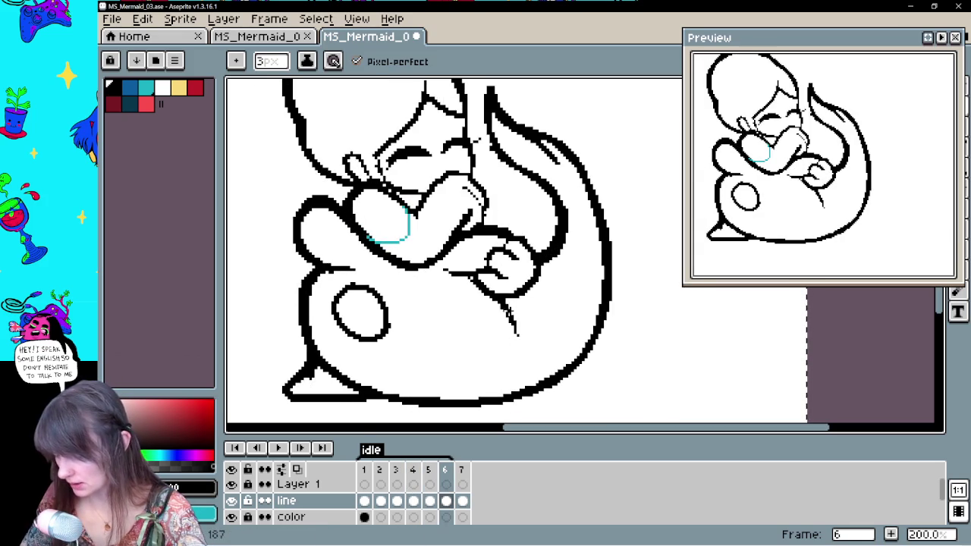
Compare frame 7 with its neighbours and play the animation to check the edits
key("Left")
key("Right")
key("Right")
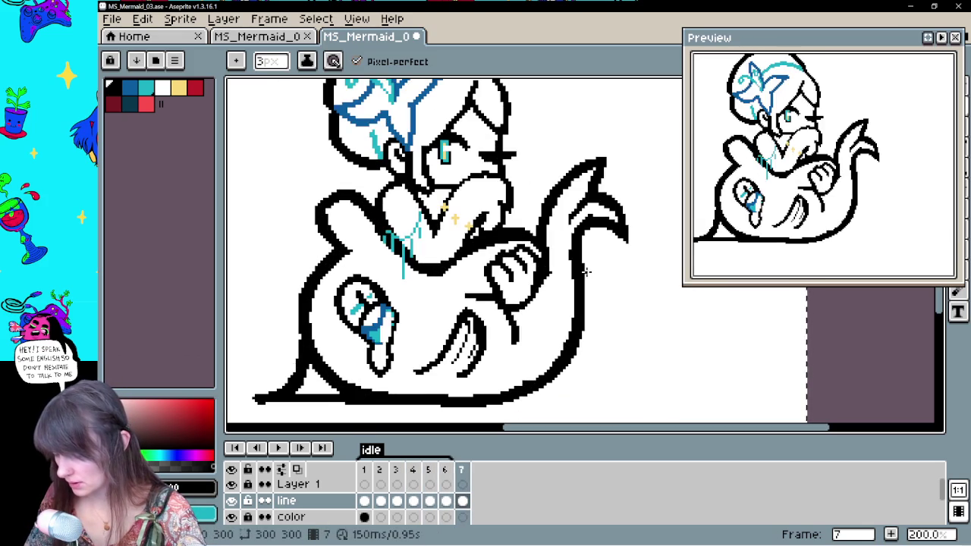
key("Right")
key("Left")
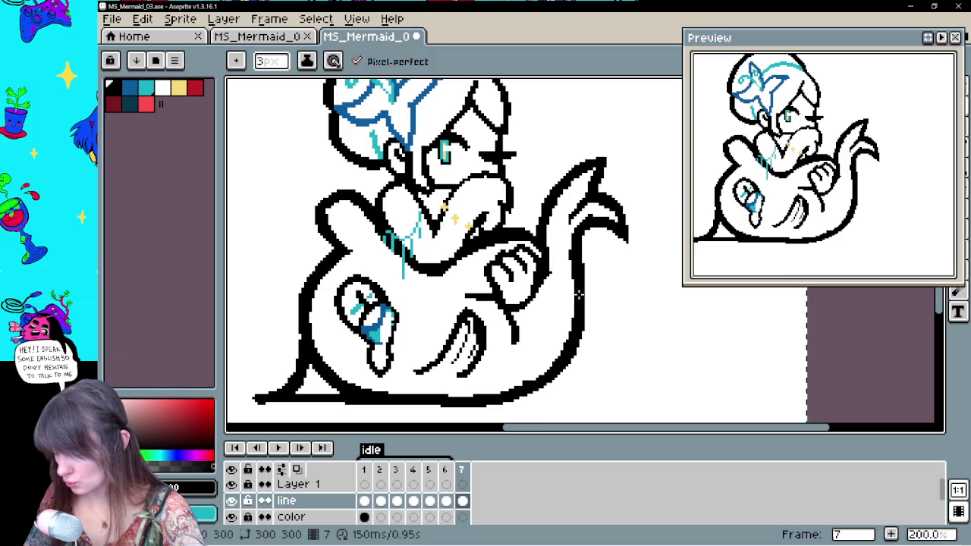
key("Left")
left_click(278, 449)
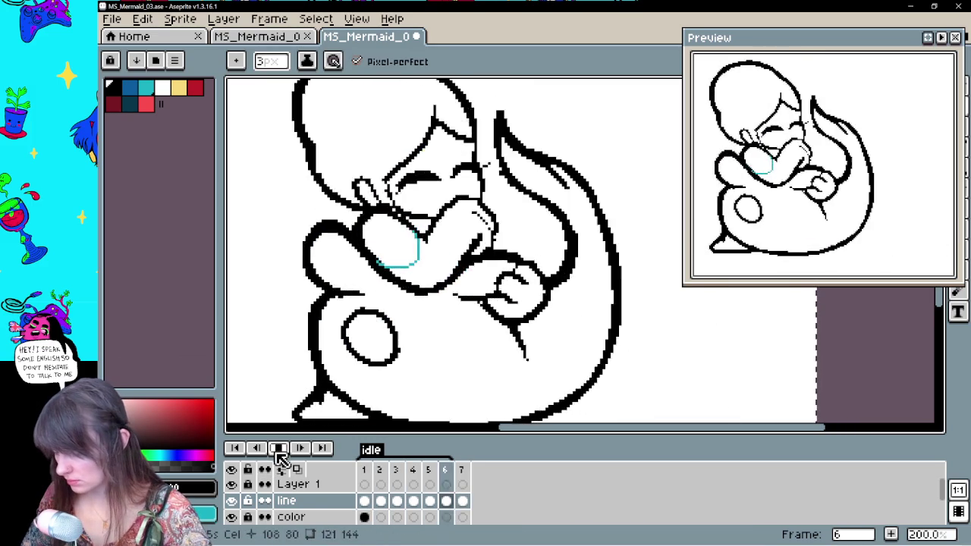
Stop playback, select frame 4 on the line layer, and replay the loop
left_click(279, 449)
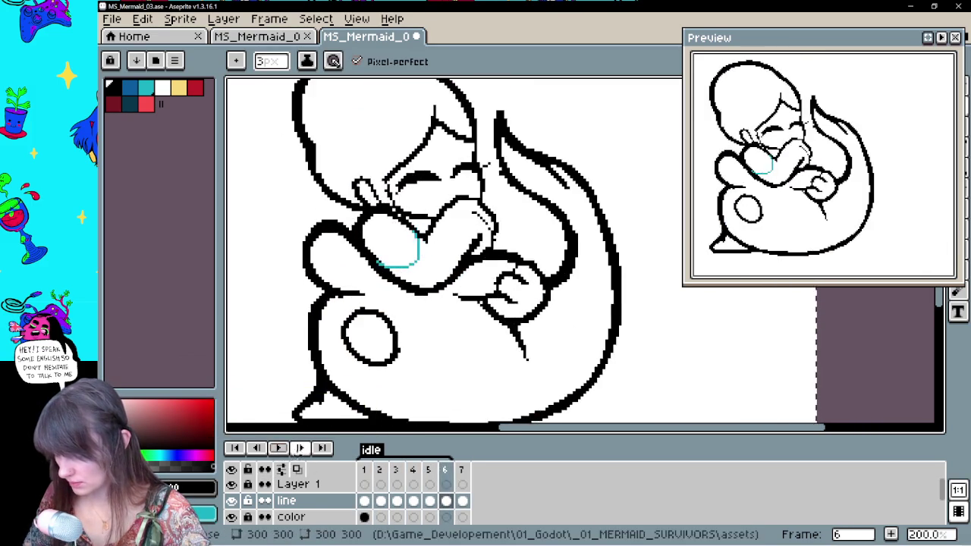
key("Left")
key("Left")
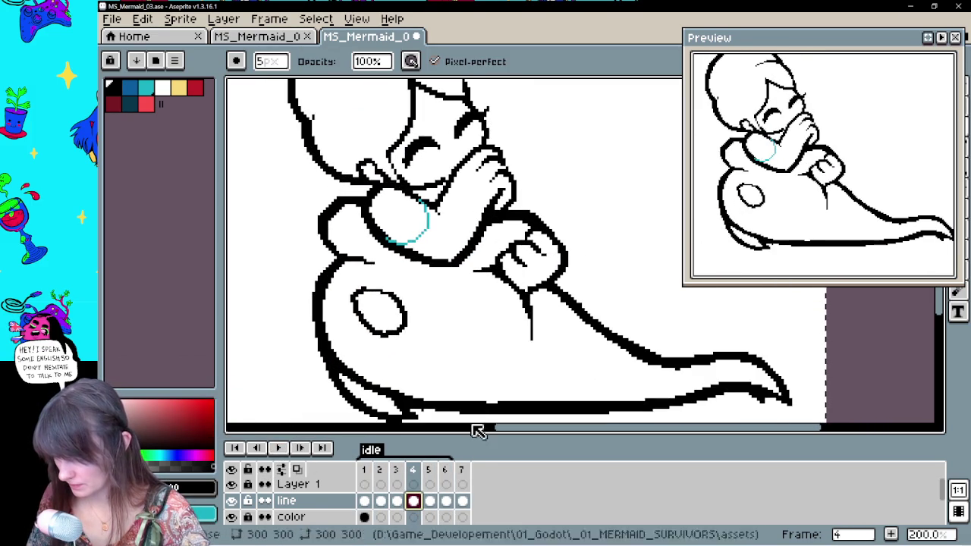
left_click(397, 500)
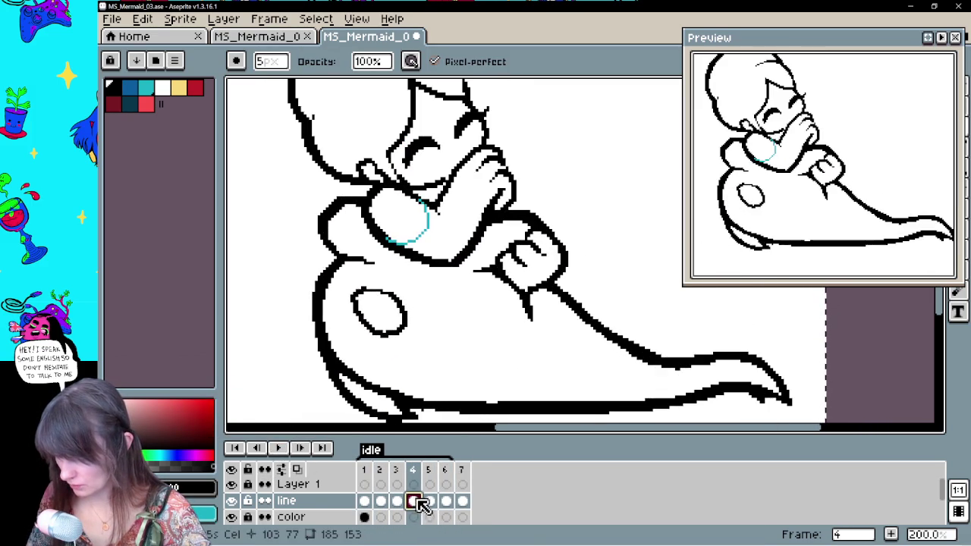
left_click(430, 501)
left_click(278, 448)
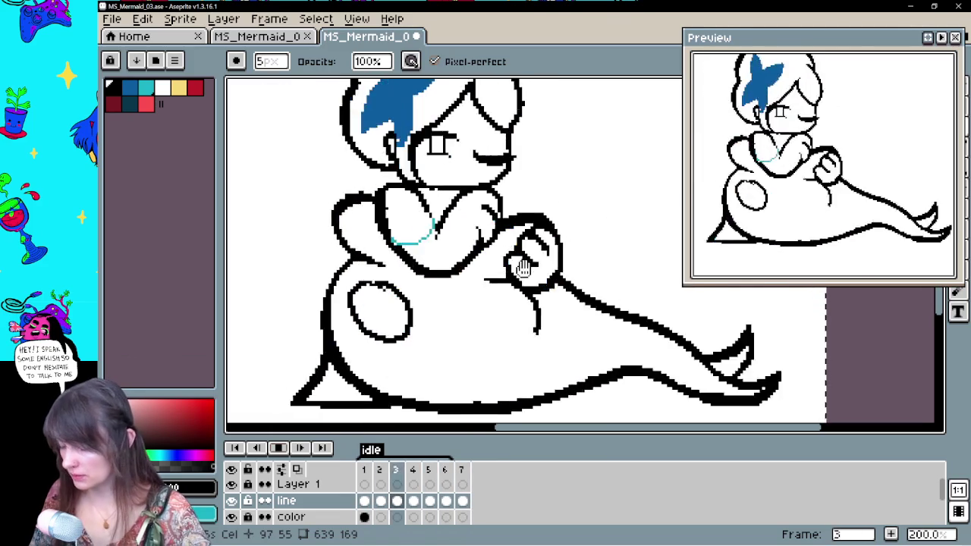
Pan the view, stop on frame 3, and switch to the Eraser
key("space")
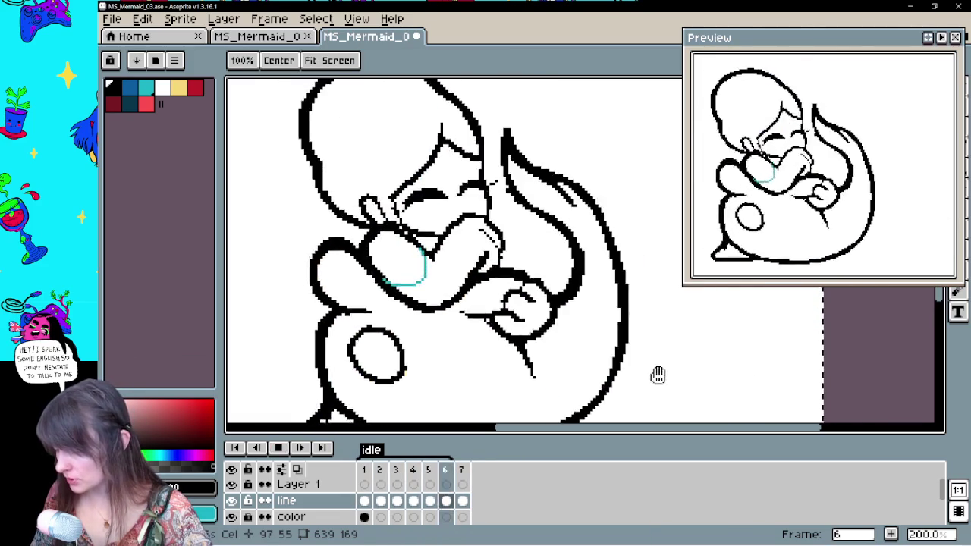
left_click(278, 449)
left_click(379, 501)
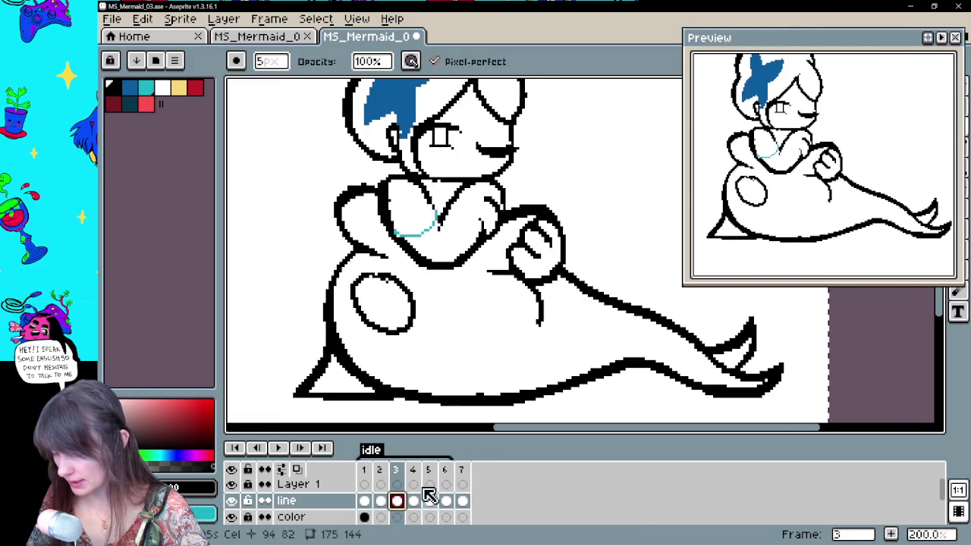
key("e")
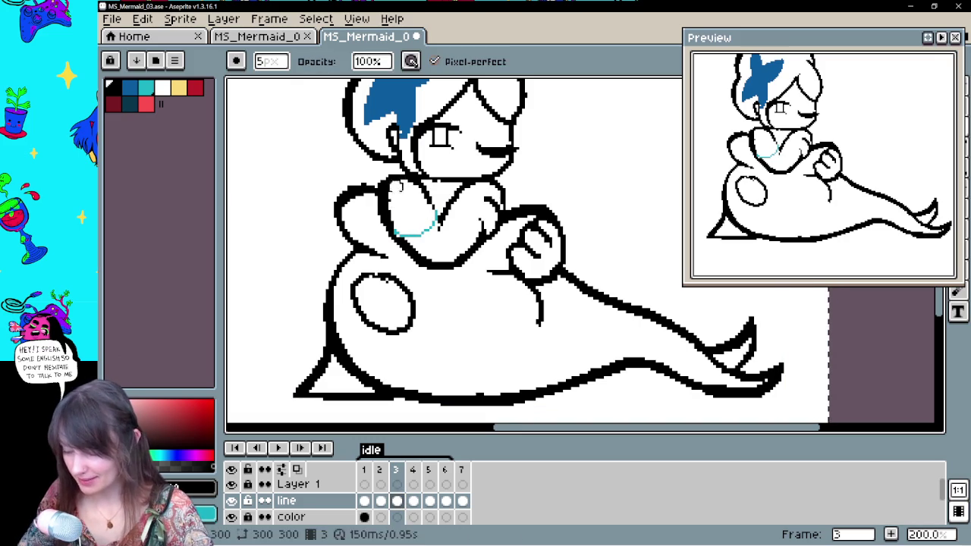
key("e")
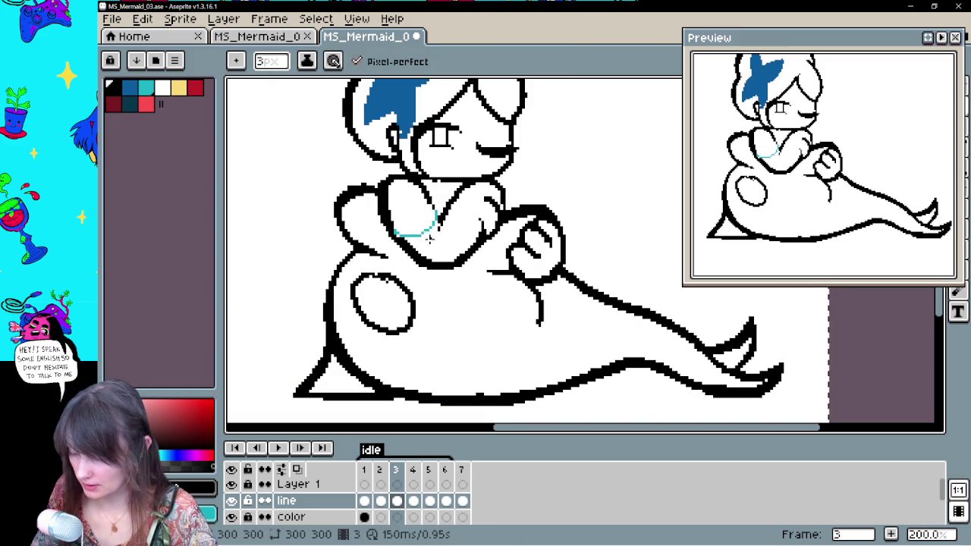
key("period")
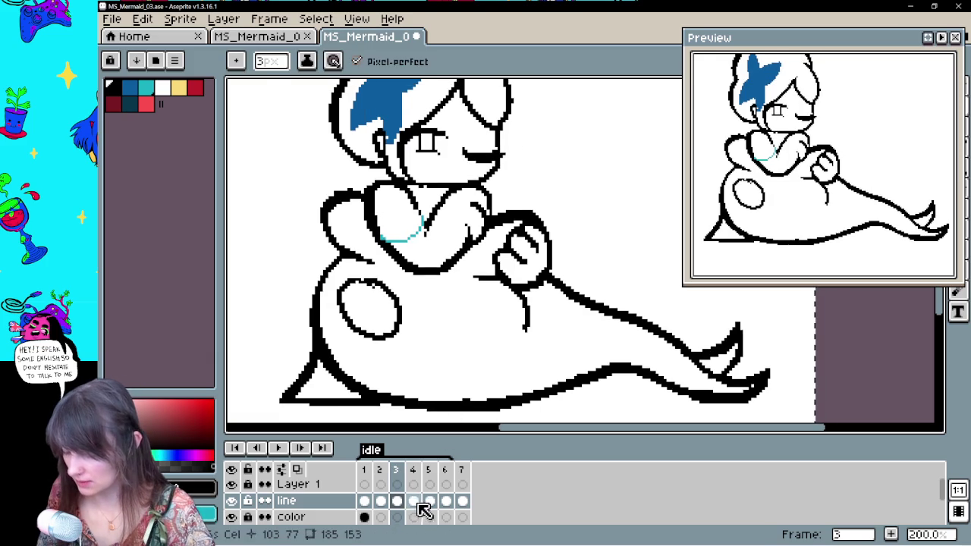
Review the line art of frames 2 through 7 one by one
left_click(429, 502)
left_click(364, 501)
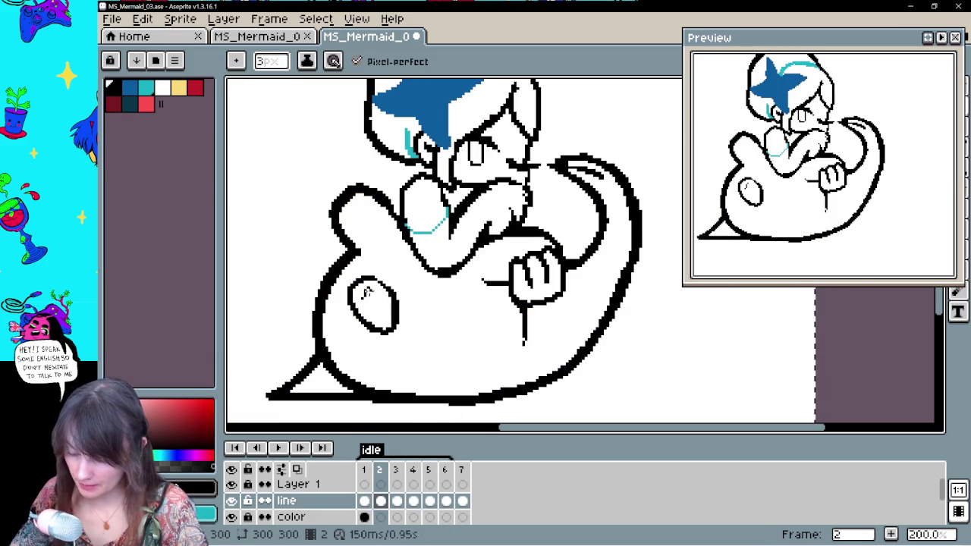
left_click(397, 501)
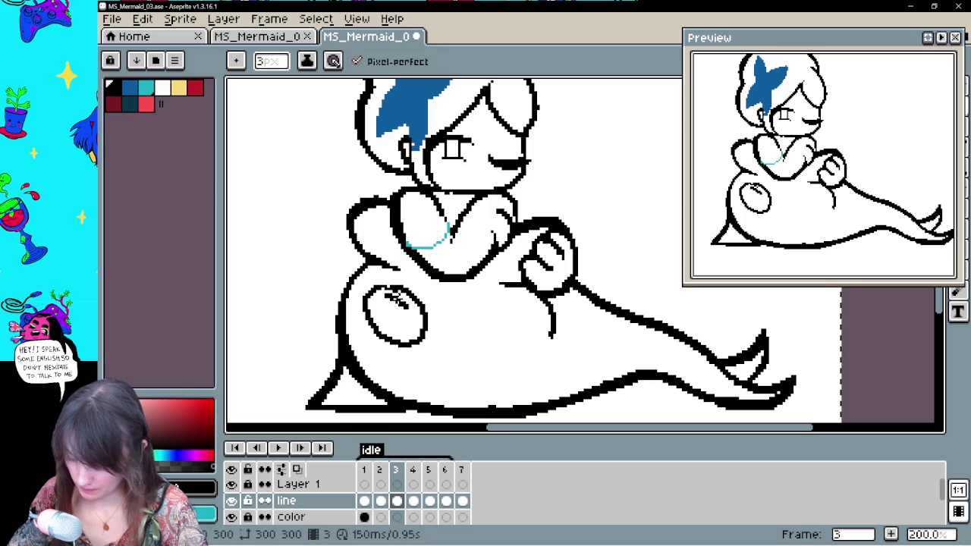
left_click(415, 503)
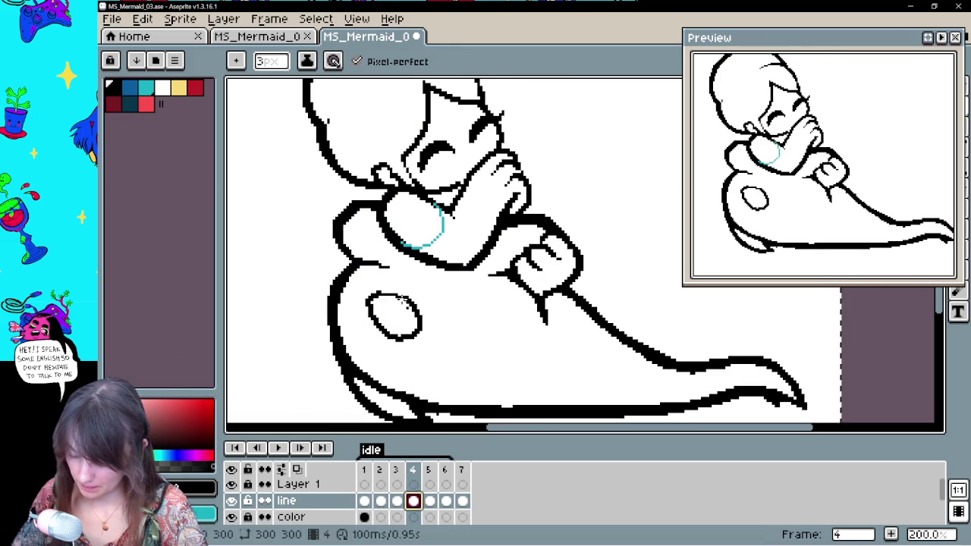
left_click(430, 501)
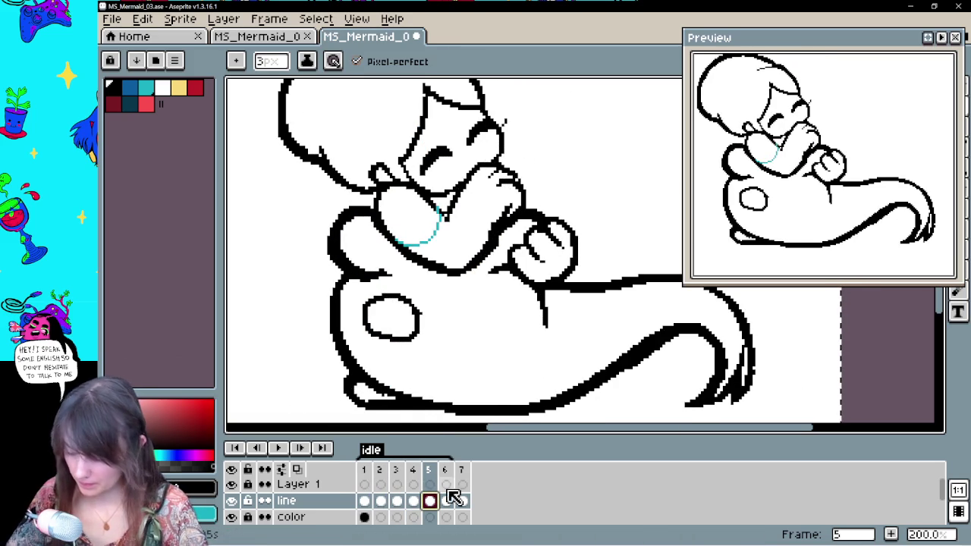
left_click(447, 500)
left_click(462, 501)
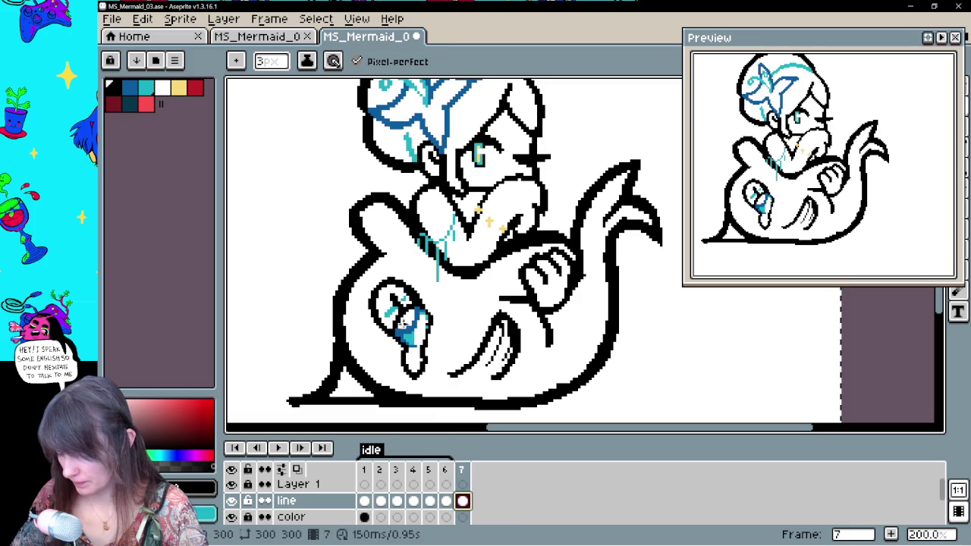
Play and stop the loop, undo the last pencil stroke, and scrub frames 2–3
left_click(283, 449)
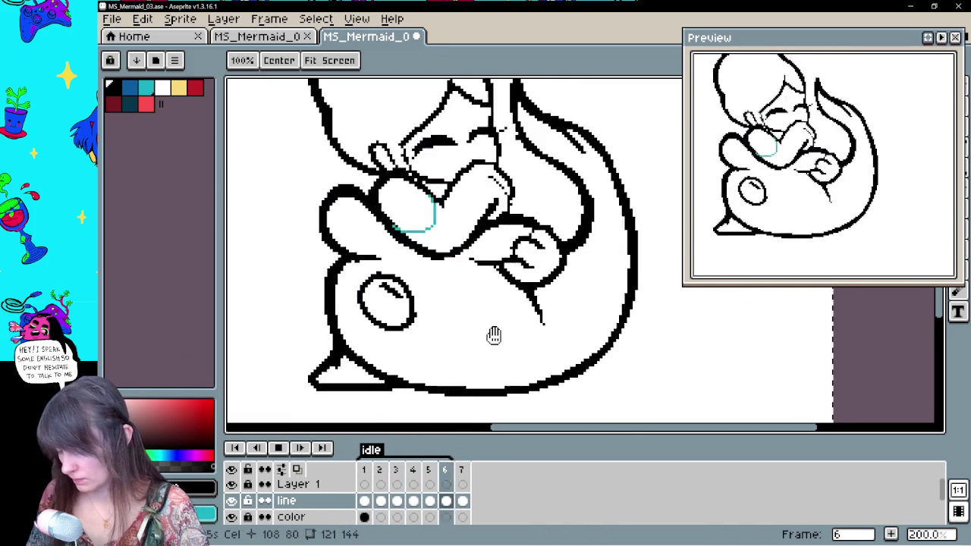
left_click(284, 450)
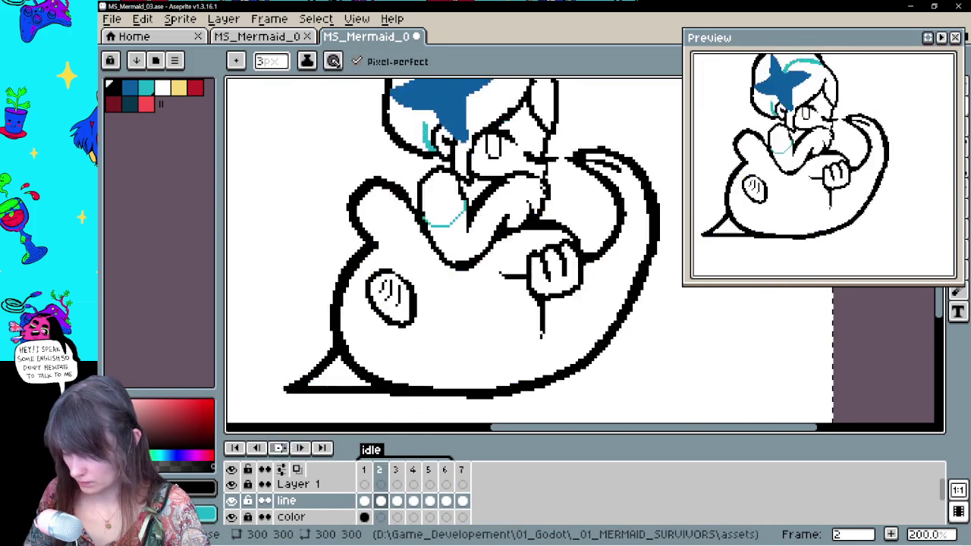
key("ctrl+z")
mouse_move(382, 501)
left_mouse_down()
mouse_move(365, 501)
mouse_move(398, 483)
mouse_move(366, 500)
mouse_move(396, 501)
left_mouse_up()
Check frames 4, 5 and 6, then start the idle loop playing and shift the view
left_click(413, 501)
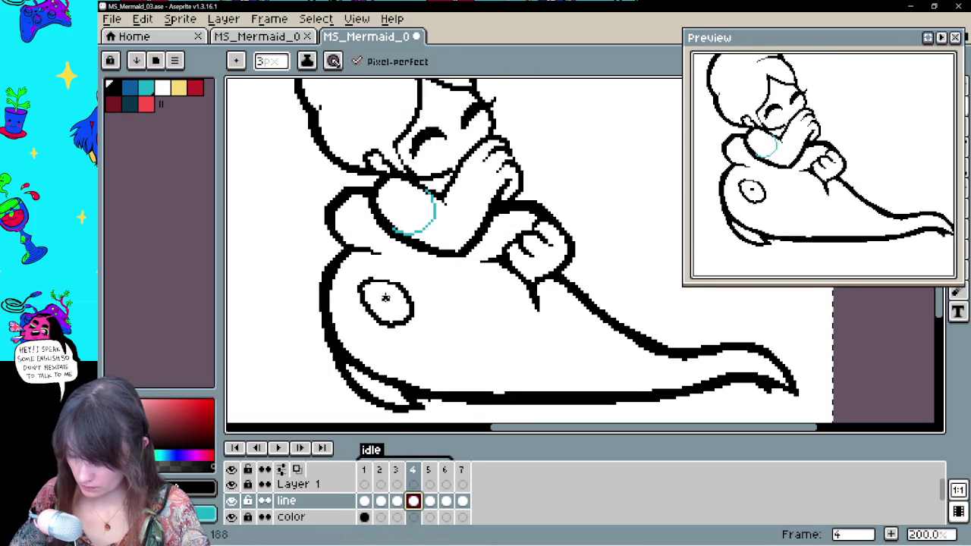
left_click(431, 501)
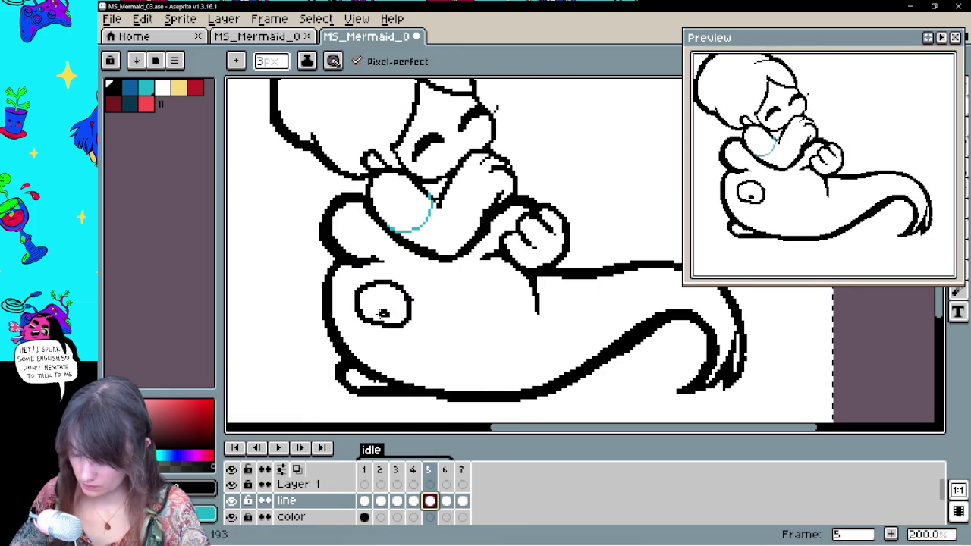
left_click(446, 501)
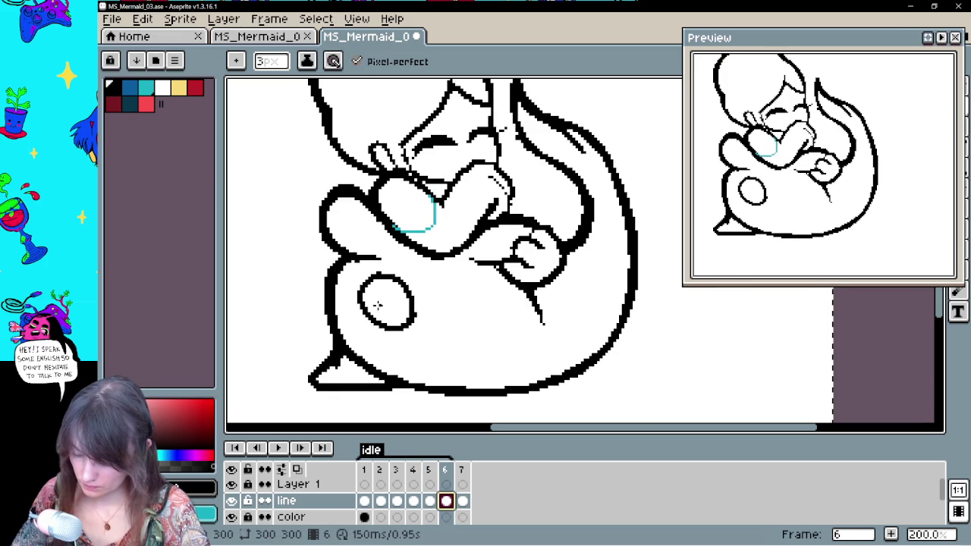
left_click(279, 449)
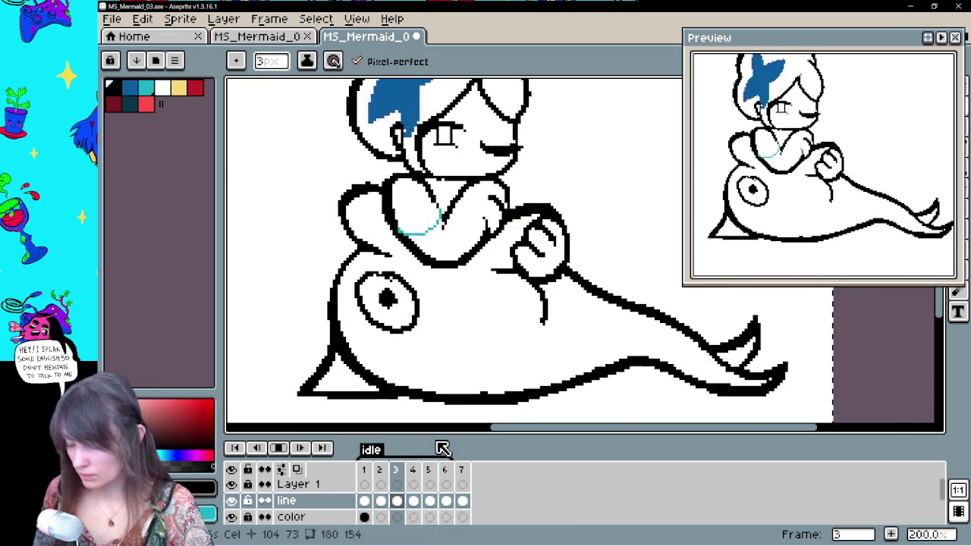
key("minus")
key("minus")
left_click_drag(442, 449, 456, 401)
key("v")
scroll(485, 291, "up", 1)
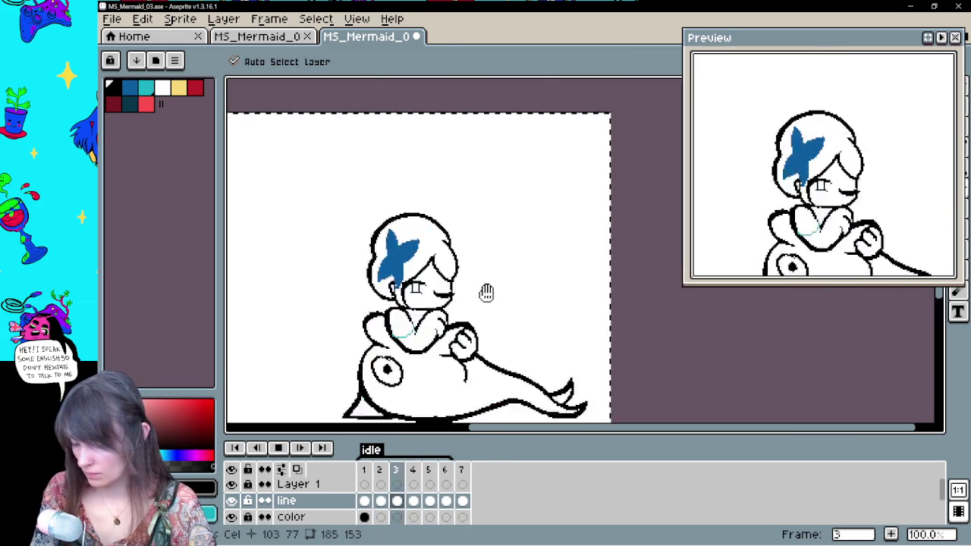
key("h")
scroll(485, 285, "up", 1)
key("b")
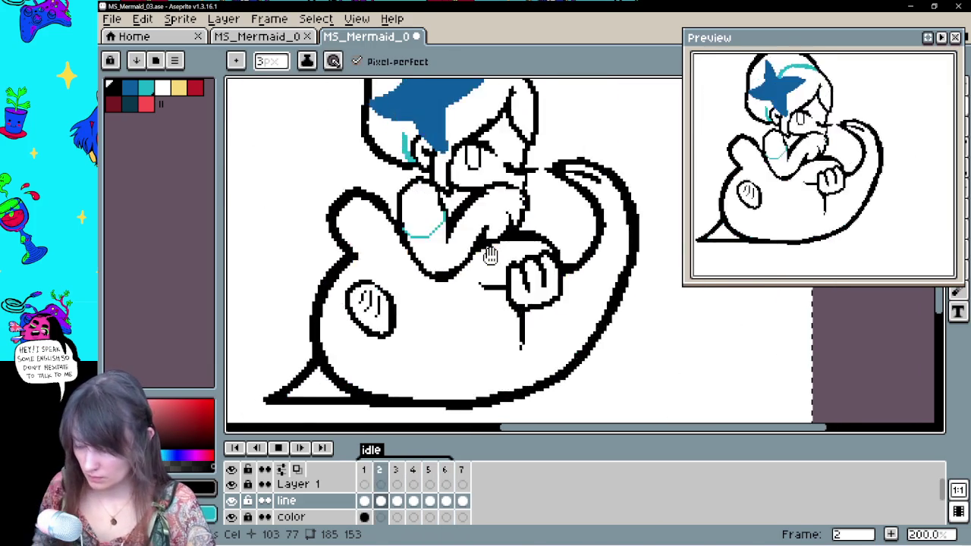
Stop playback and step through frames 2 to 6, toggling between eraser and pencil
left_click(278, 448)
left_click(383, 512)
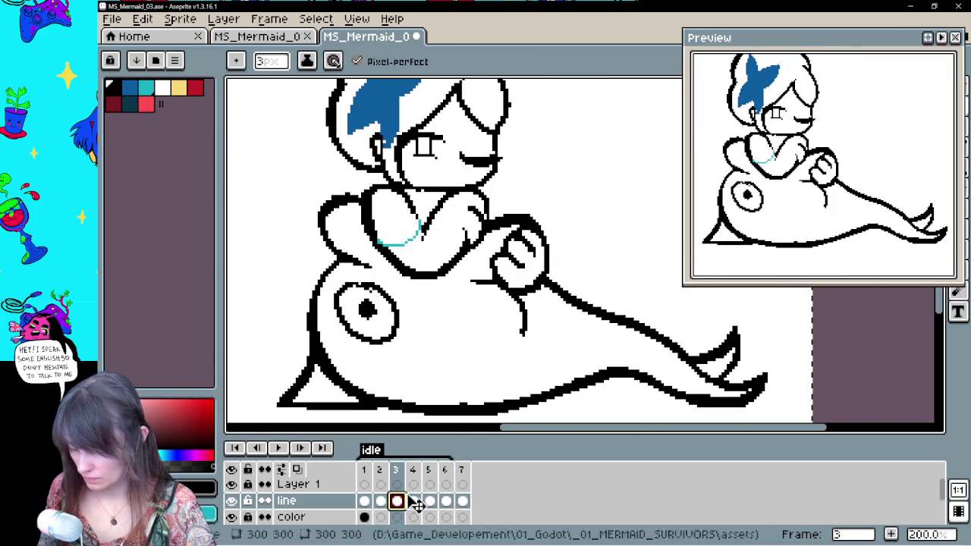
key("comma")
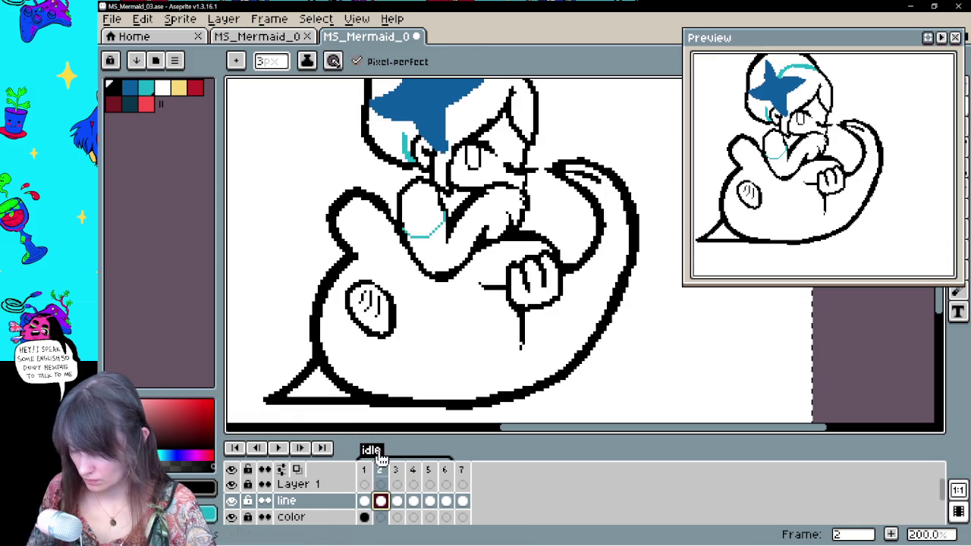
key("e")
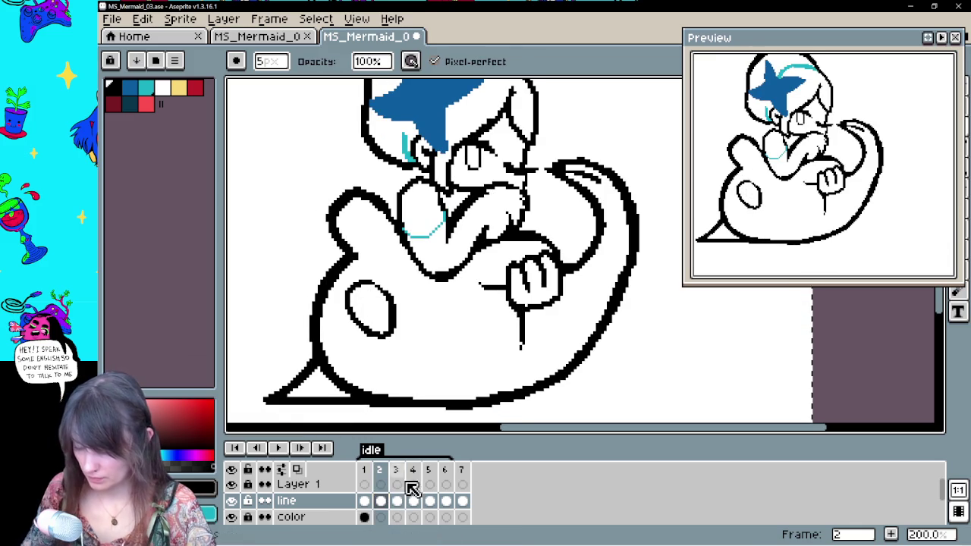
left_click(397, 500)
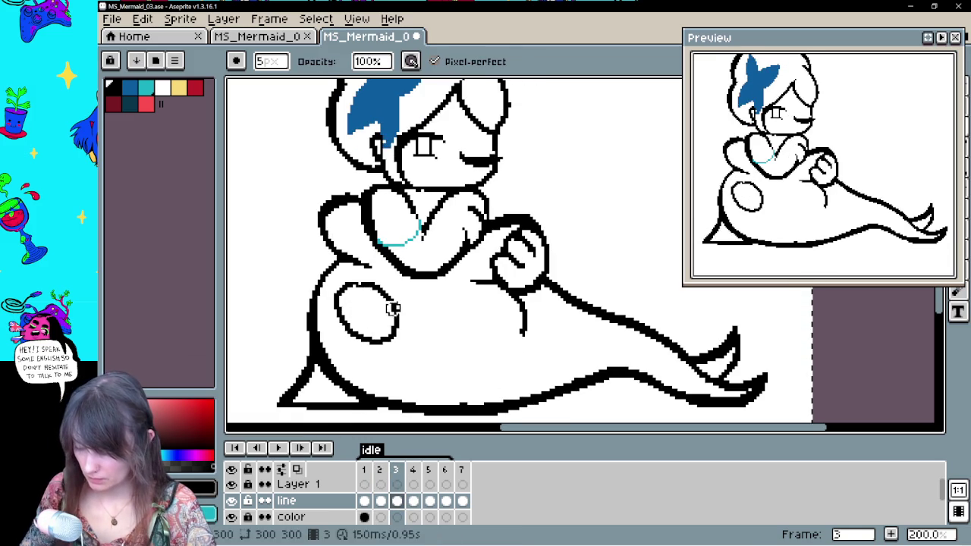
key("b")
key("period")
key("e")
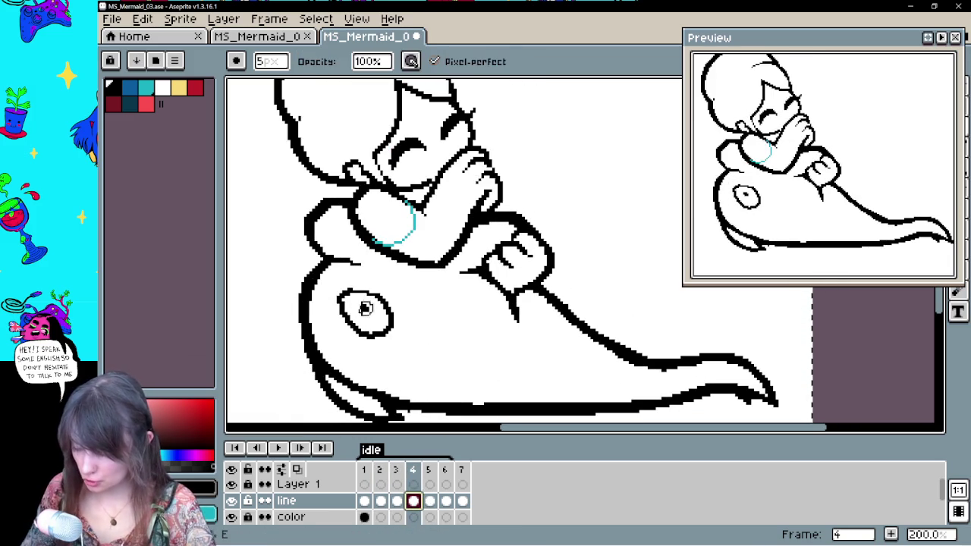
left_click(430, 501)
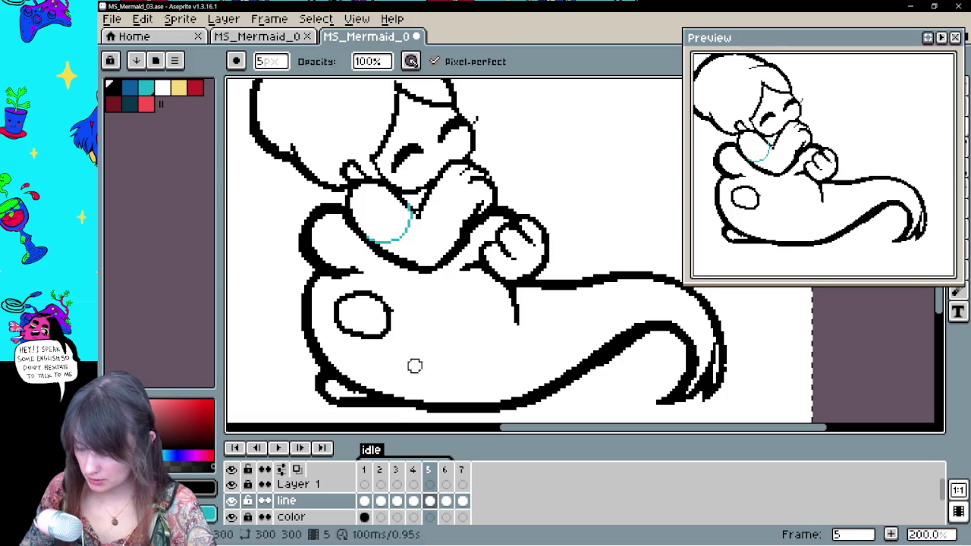
key("period")
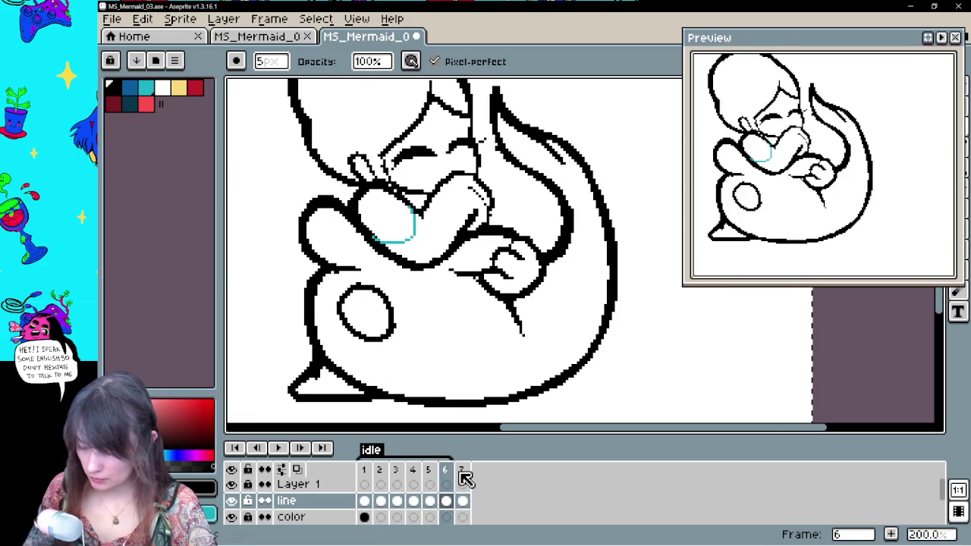
Check frame 7, play and stop the loop, and review frames 2–4 line art
left_click(463, 501)
left_click(286, 451)
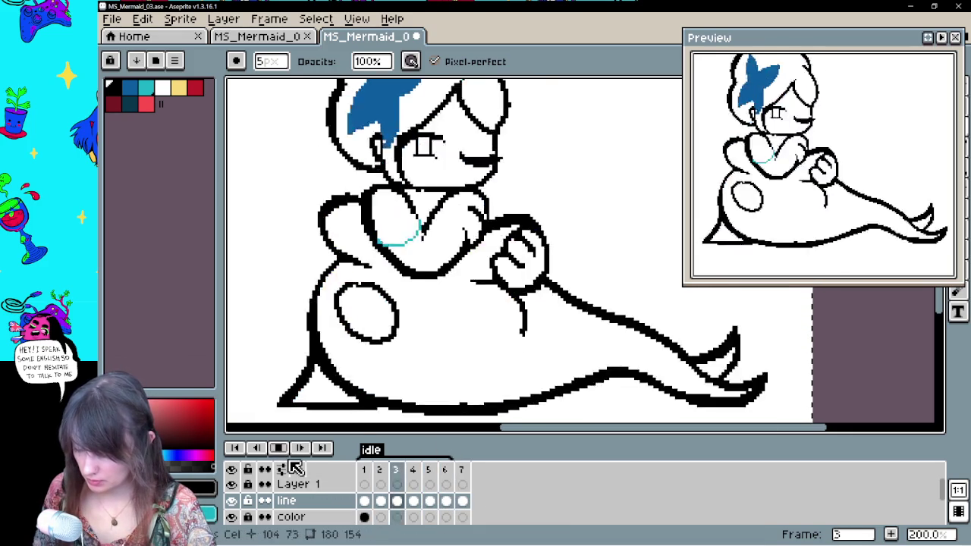
left_click(294, 449)
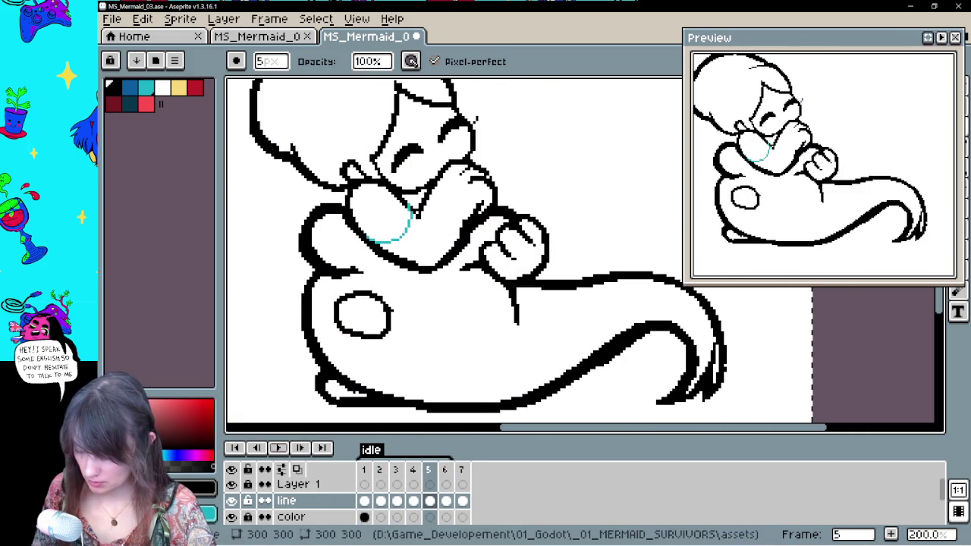
left_click(365, 500)
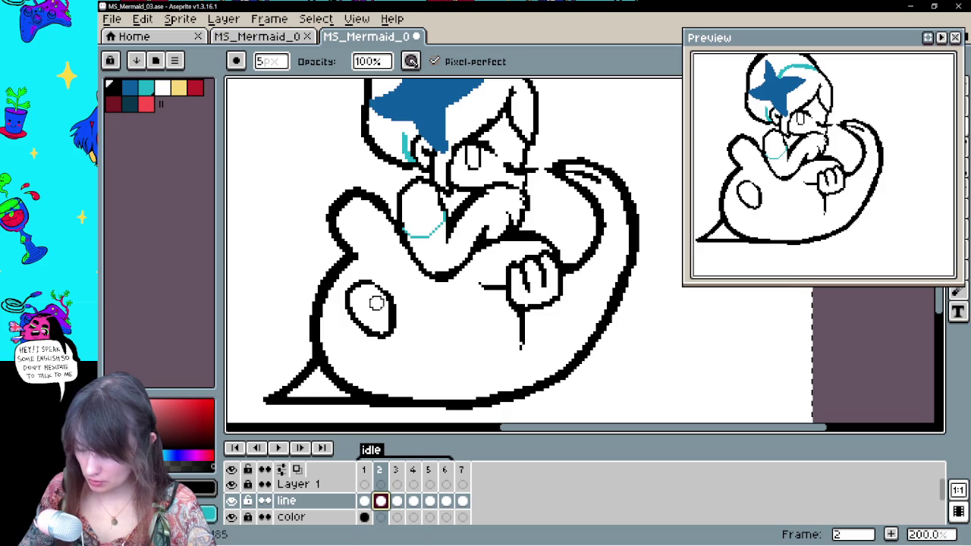
left_click(380, 501)
key("b")
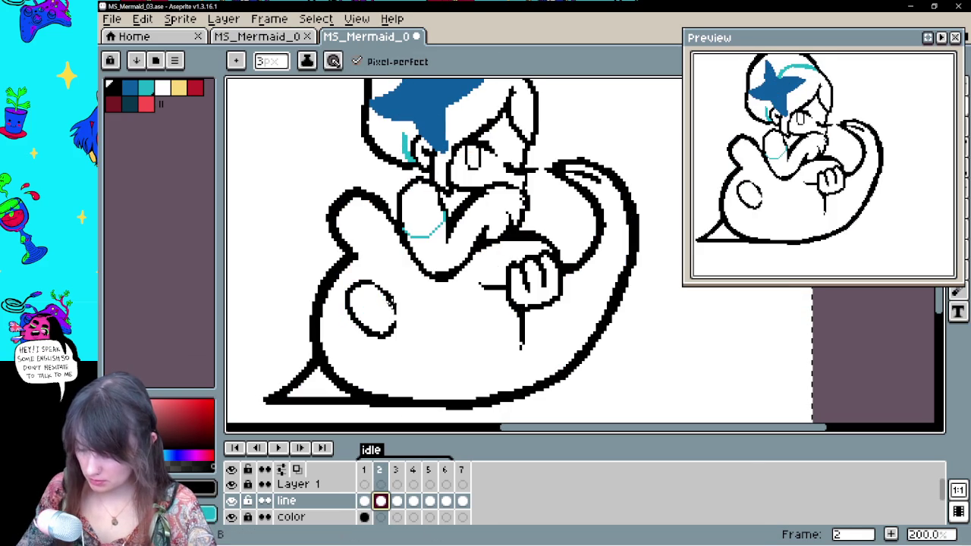
left_click(397, 501)
left_click(414, 501)
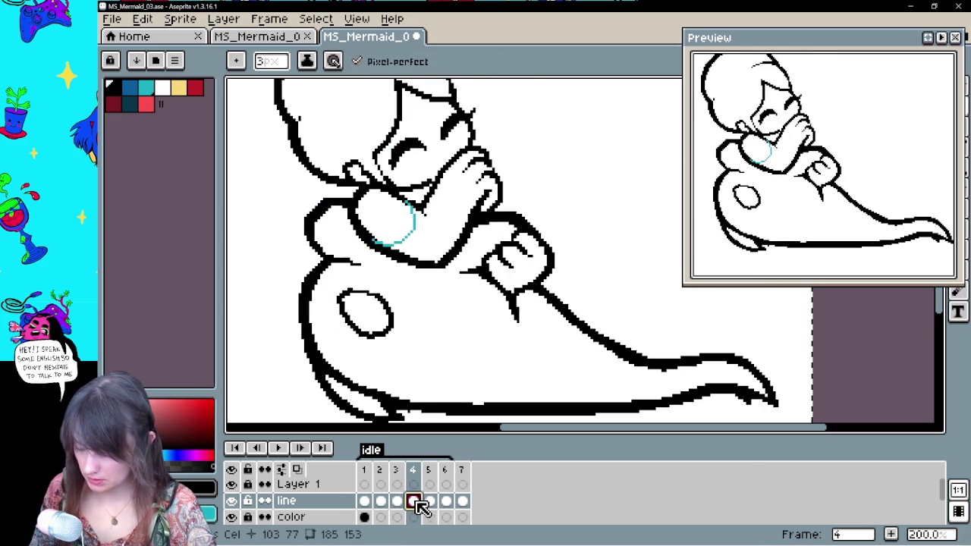
Try a short line on the fish body in frame 4, undo it, and move to frame 5
key("e")
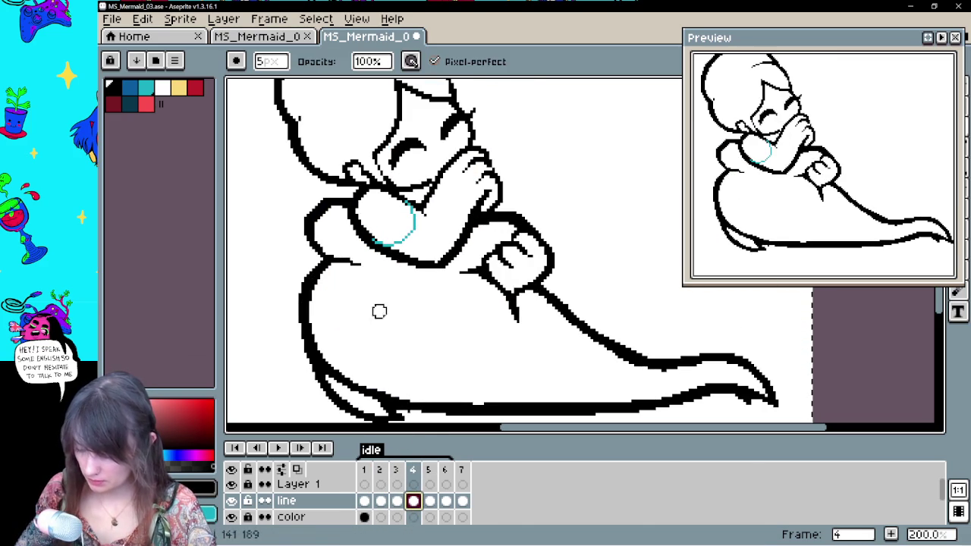
key("b")
left_click_drag(380, 287, 356, 284)
key("ctrl+z")
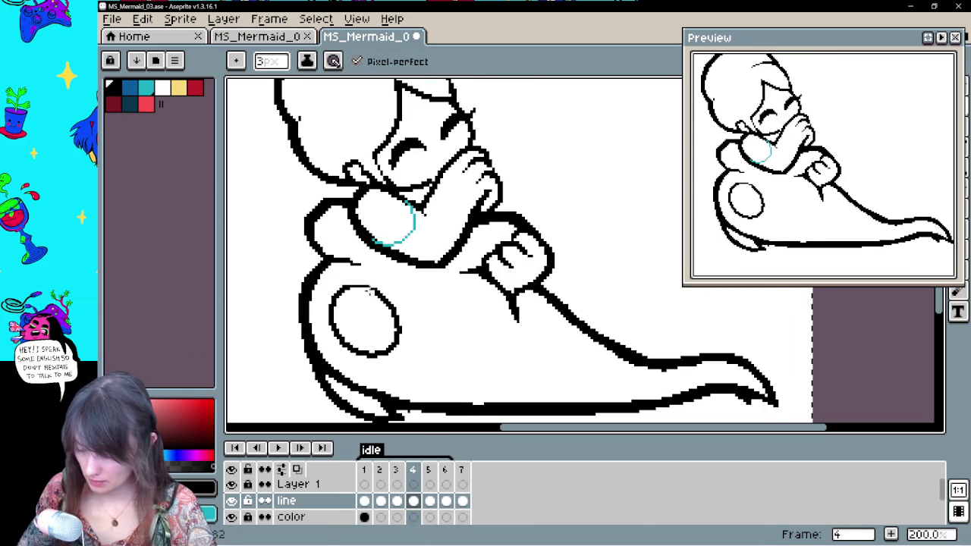
left_click(396, 495)
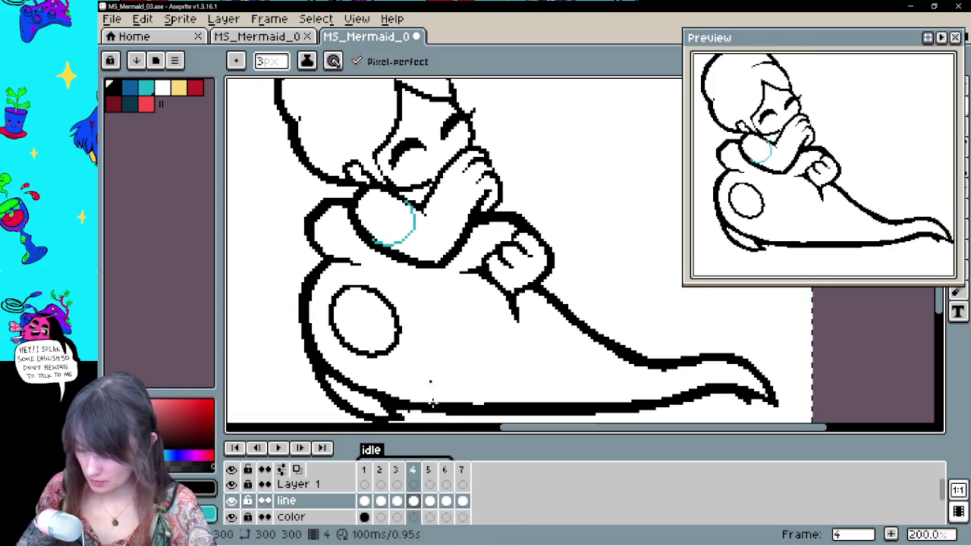
left_click(429, 501)
Replace the thin oval stroke on frame 5 with a clean outlined ellipse
key("e")
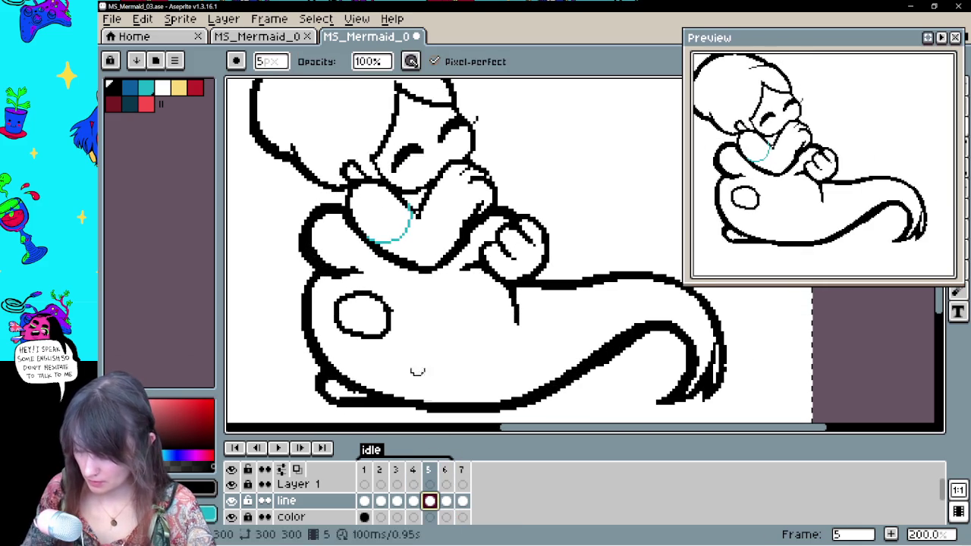
key("b")
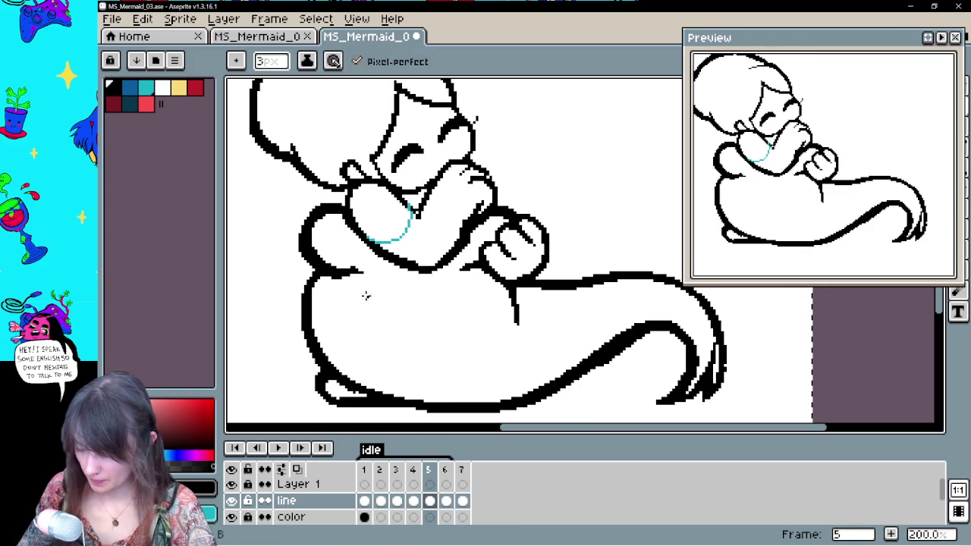
key("ctrl+z")
key("ctrl+z")
left_click_drag(341, 295, 377, 303)
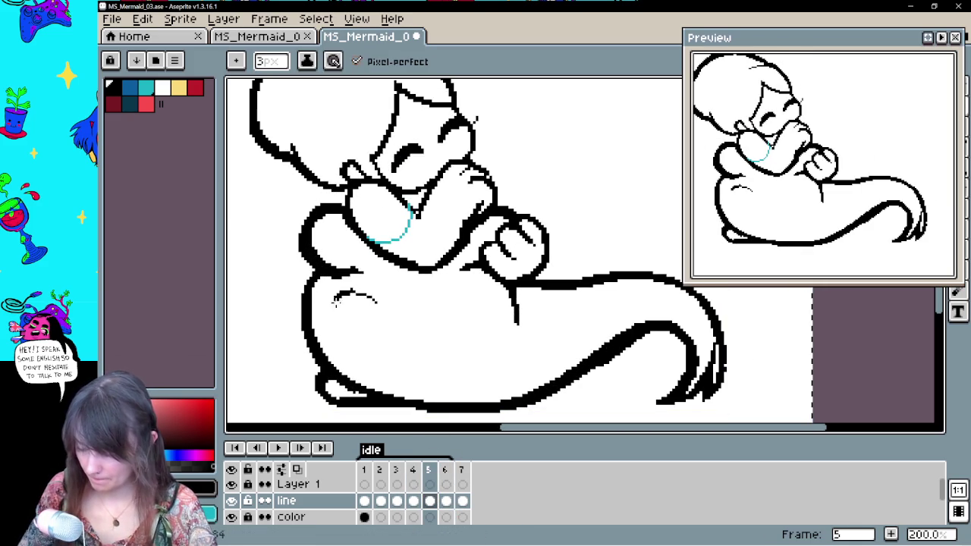
Move to frames 6–7, pick the eraser, and turn on onion skin
left_click(446, 500)
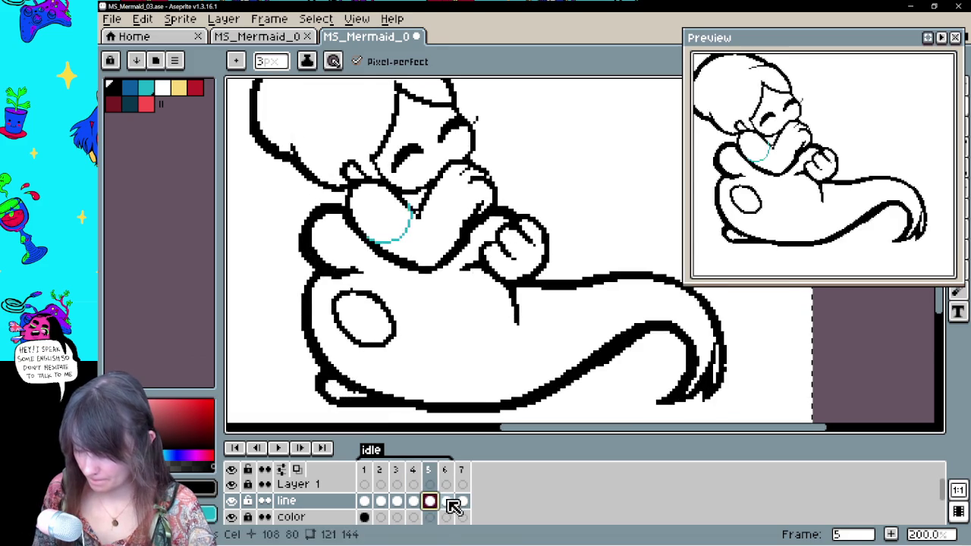
left_click(462, 501)
key("e")
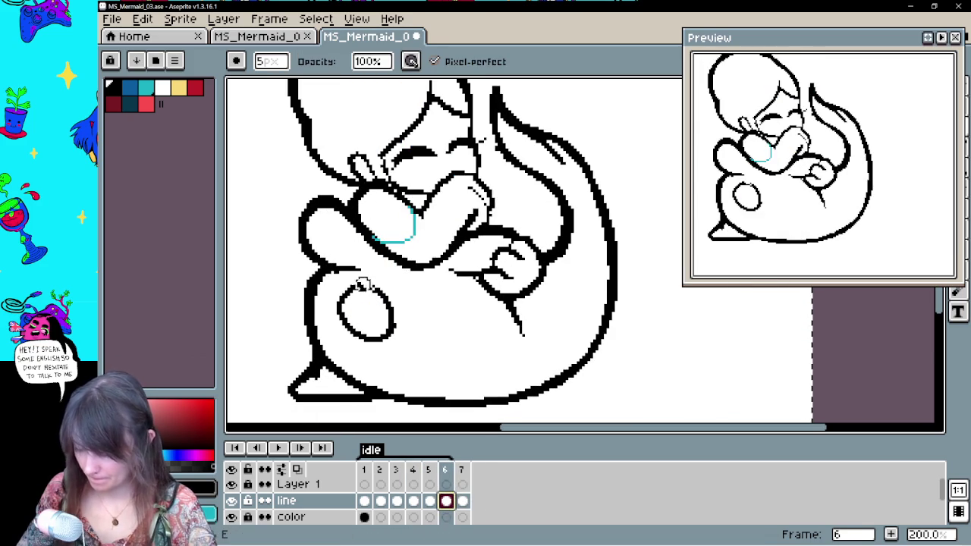
left_click(297, 470)
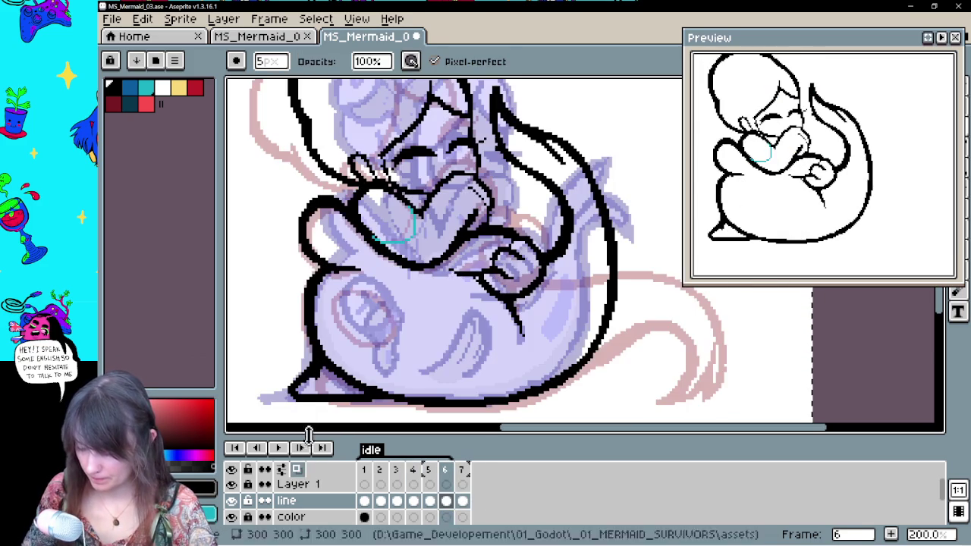
Redraw frame 6's oval with the pencil, turn onion skin off, and play the loop
key("b")
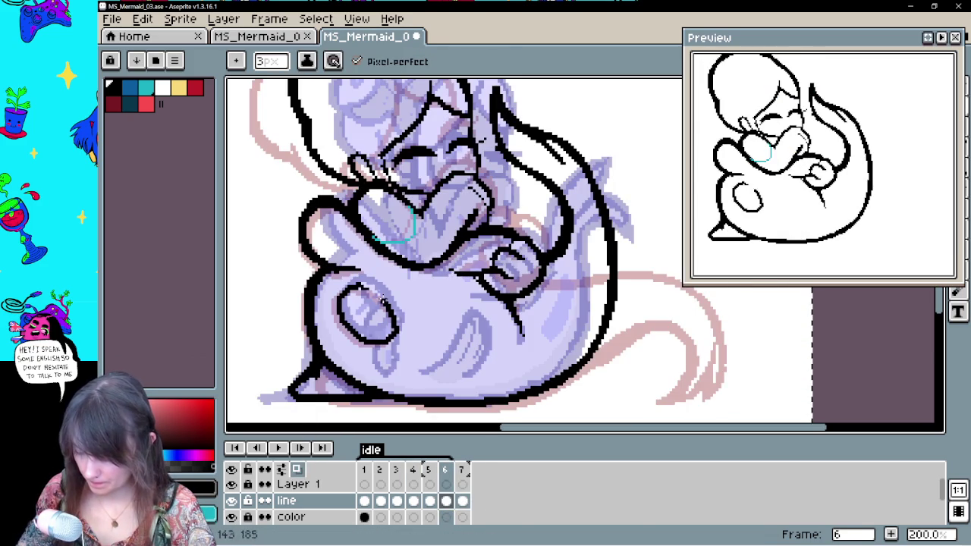
left_click(298, 469)
left_click(278, 448)
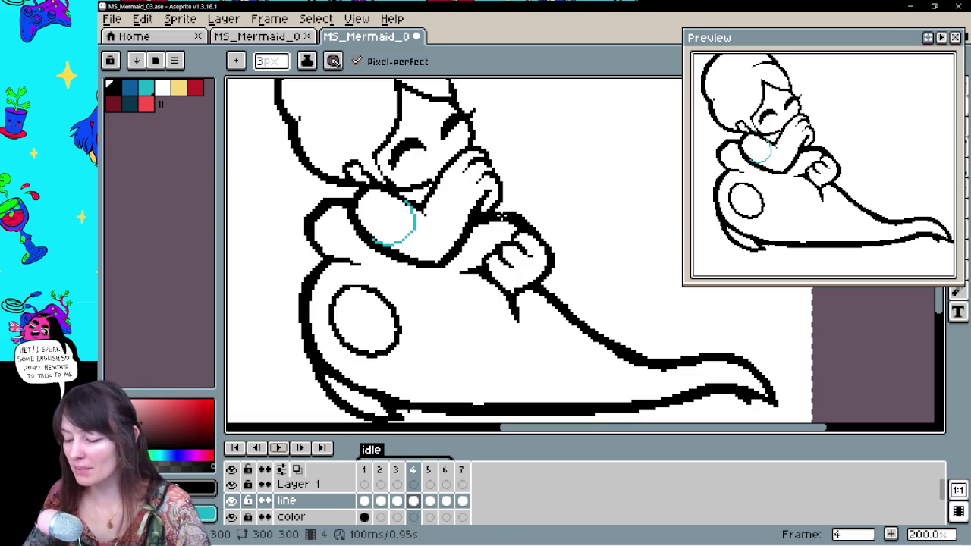
Step through frames 1 to 4 and add small curved marks inside frame 4's oval
left_click(365, 501)
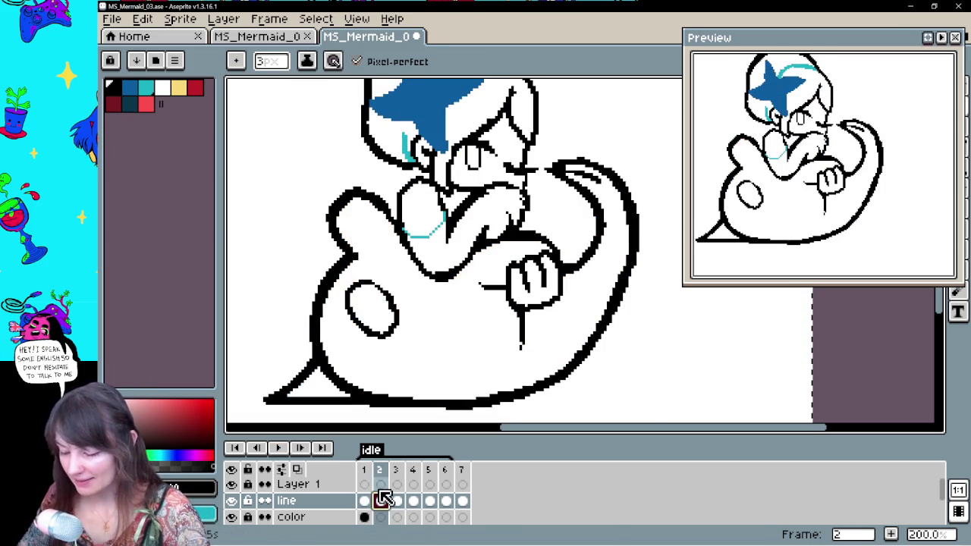
key("Left")
key("Right")
key("Right")
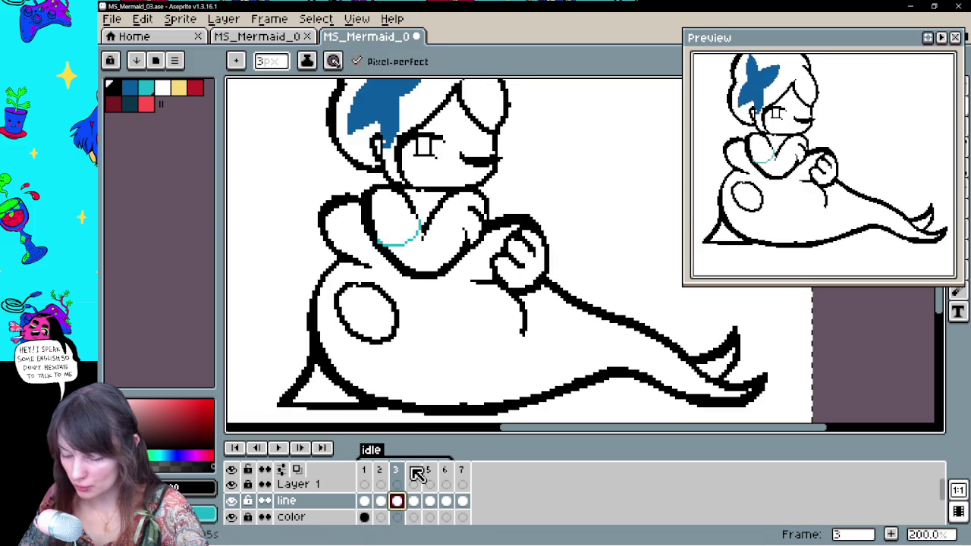
left_click(366, 501)
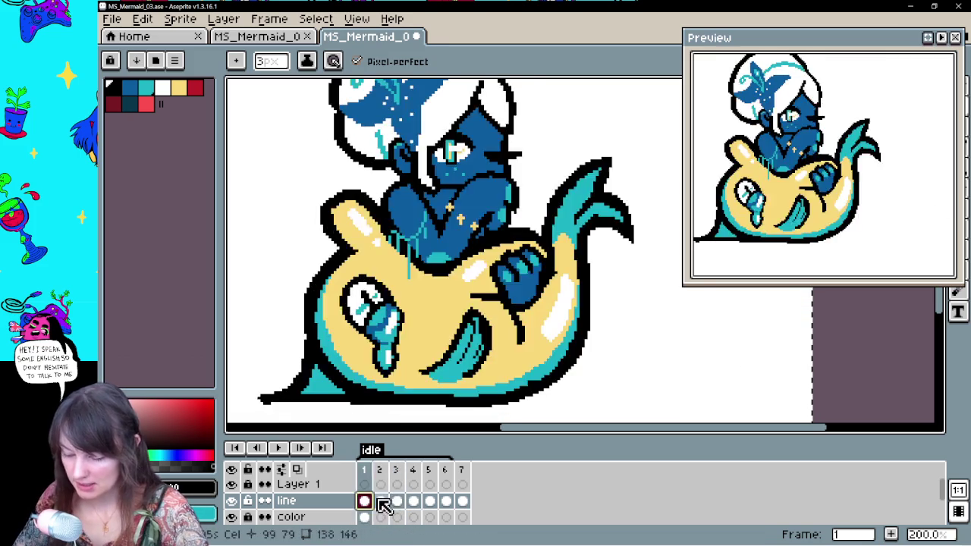
left_click(397, 502)
left_click(414, 501)
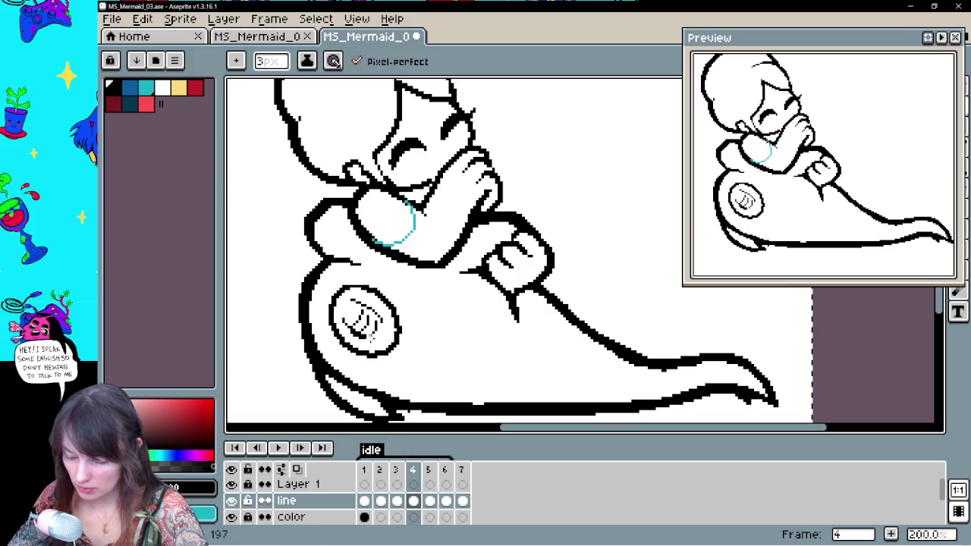
Review frames 5, 6 and 7, then play the idle animation
left_click(431, 502)
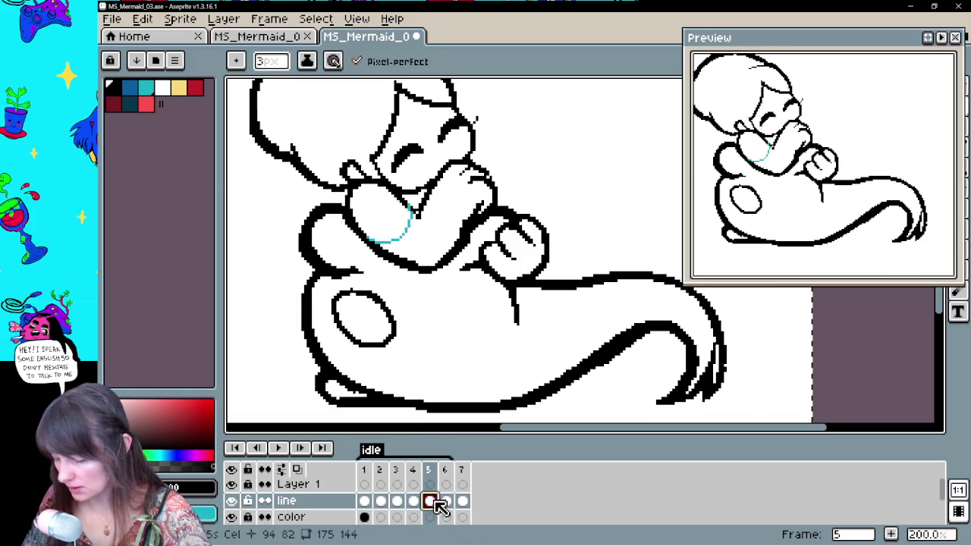
left_click(447, 502)
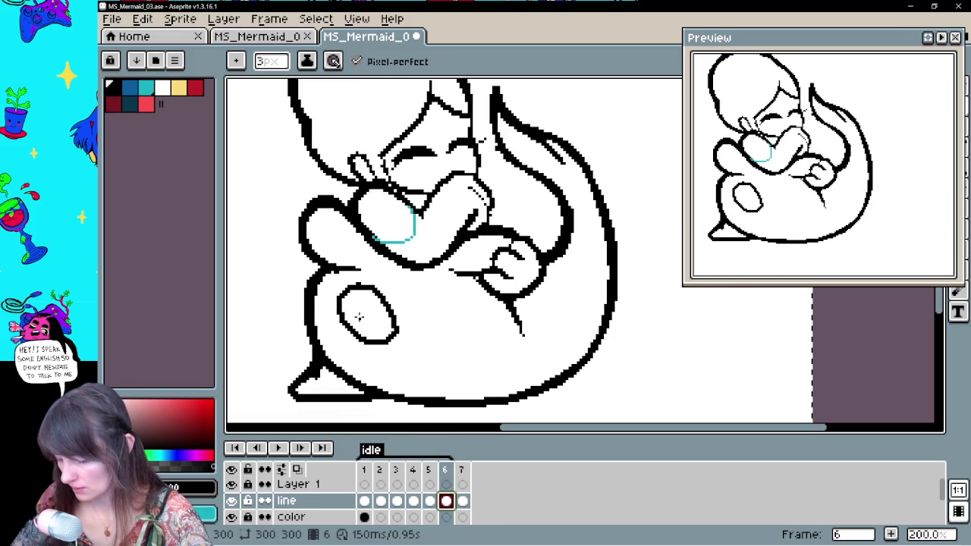
left_click(462, 502)
key("Right")
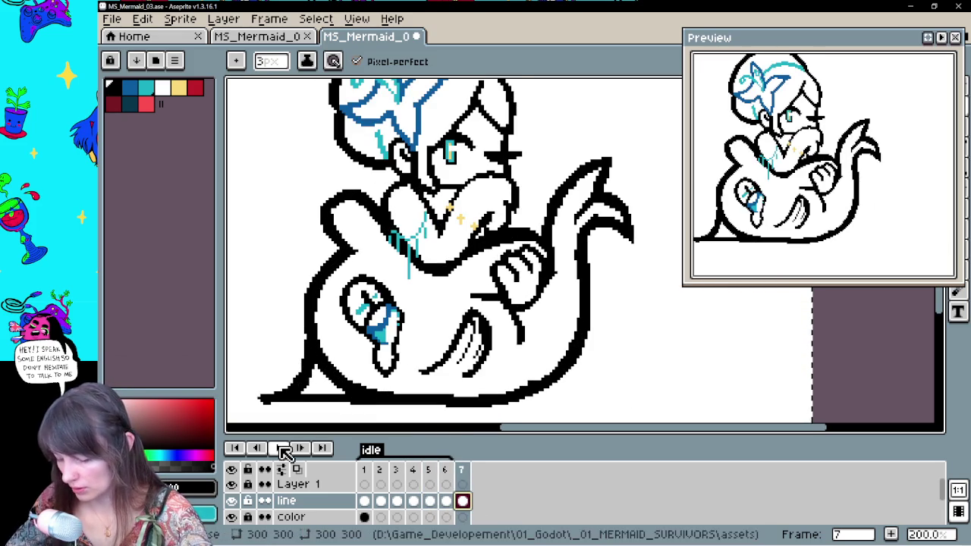
left_click(278, 448)
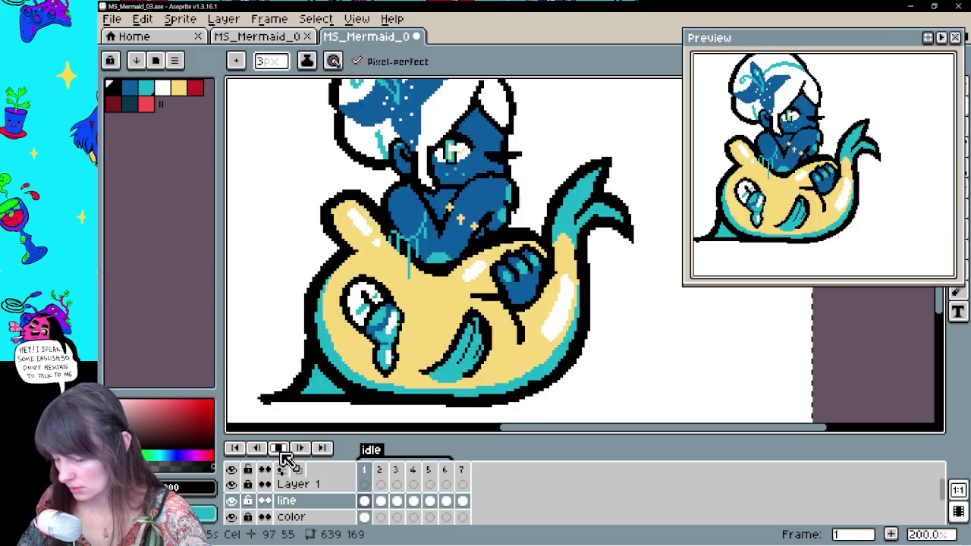
Stop playback, view frames 5 and 7, then play and stop the loop again
left_click(278, 448)
left_click(430, 502)
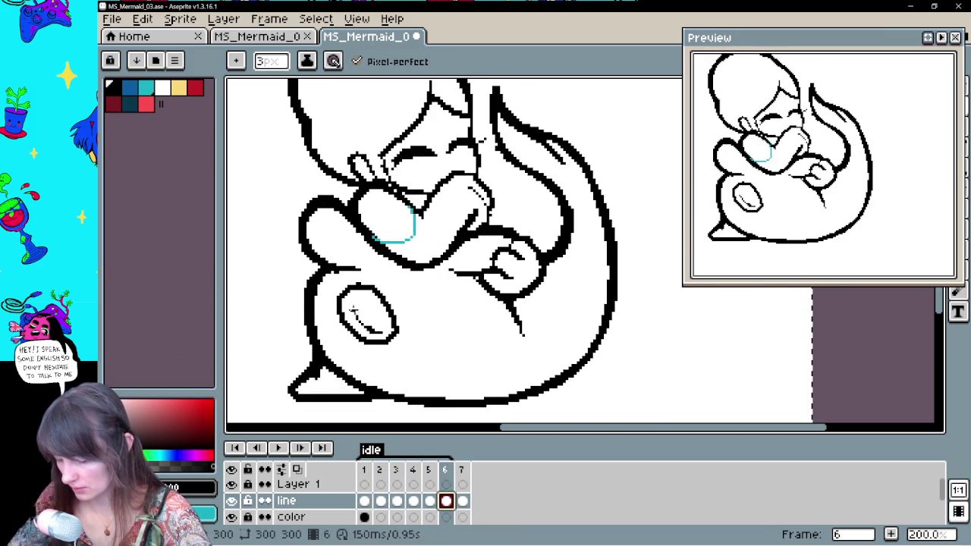
left_click(463, 501)
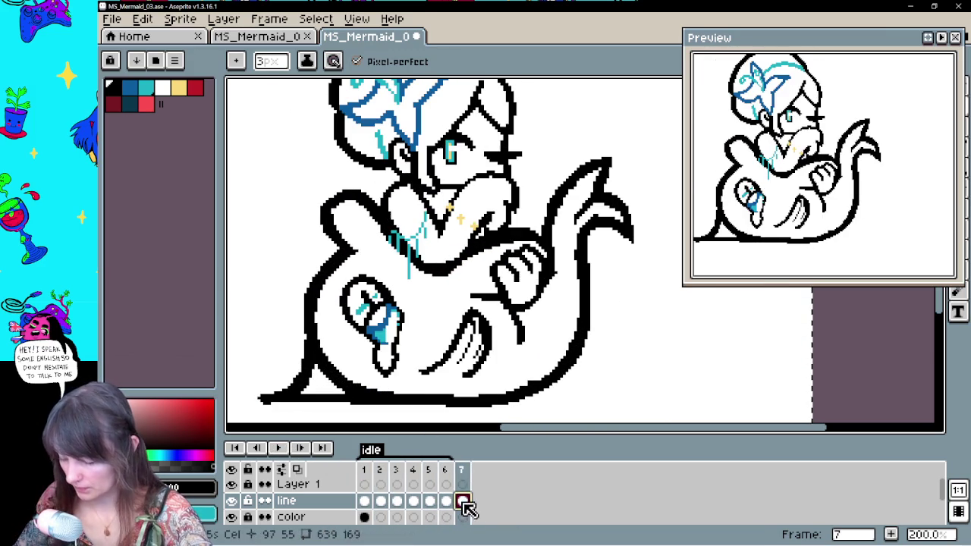
left_click(279, 448)
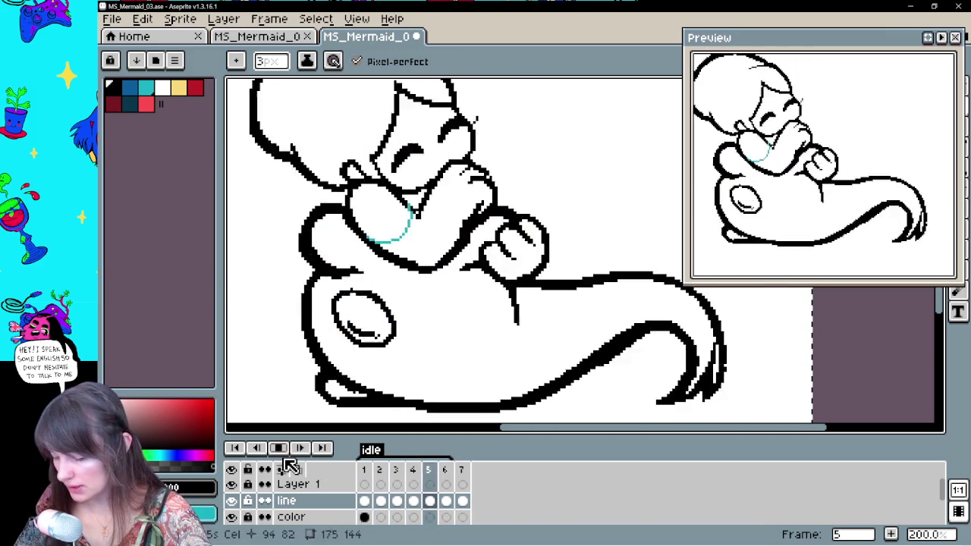
key("Return")
Step from frame 1 to frame 4 and back to frame 3 to add oval shine strokes
left_click(364, 502)
key("Right")
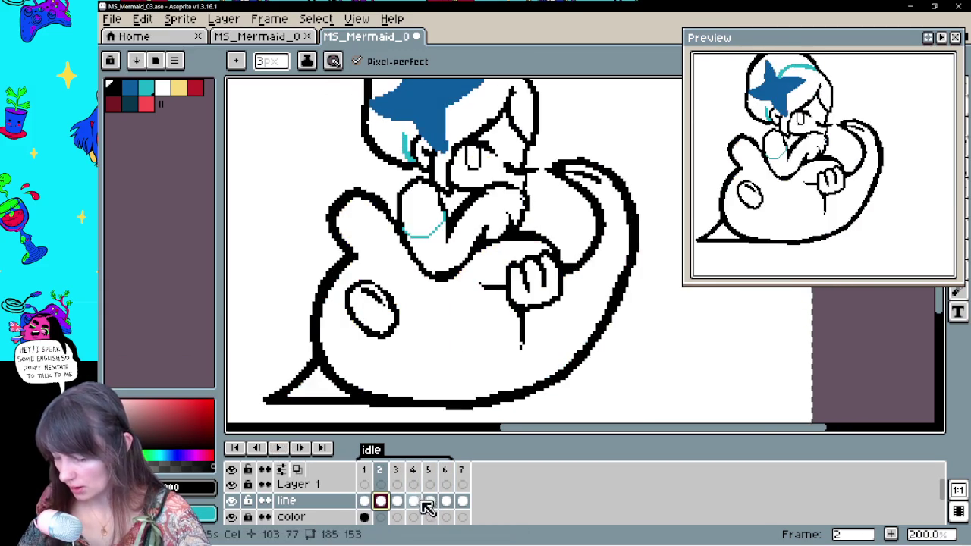
key("Right")
key("Right")
key("Left")
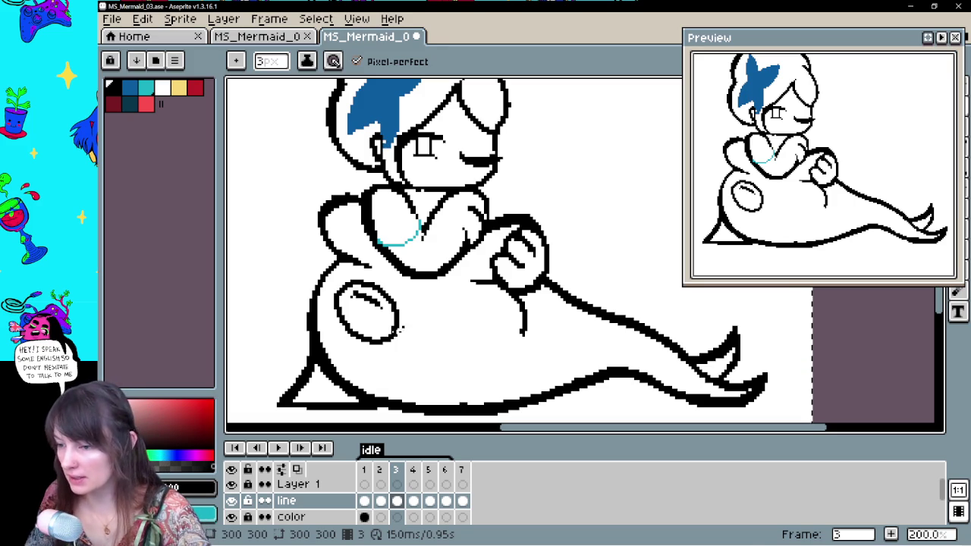
Stop playback on frame 2 and shorten the crease line below the fin
left_click(279, 449)
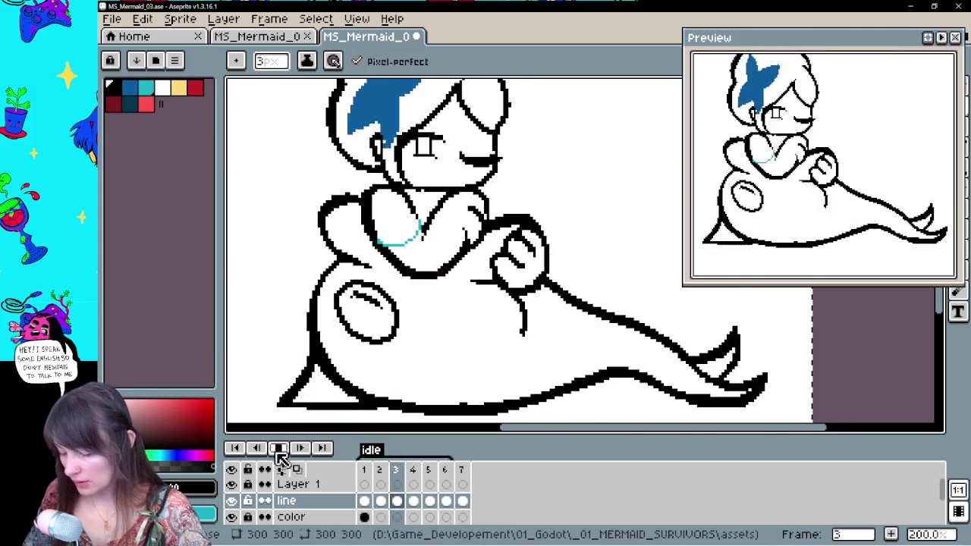
left_click(381, 501)
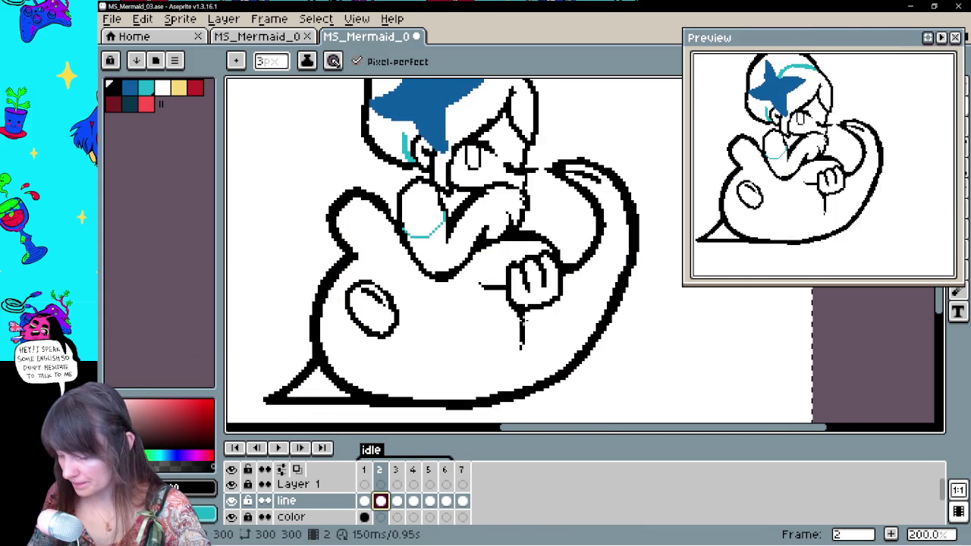
key("b")
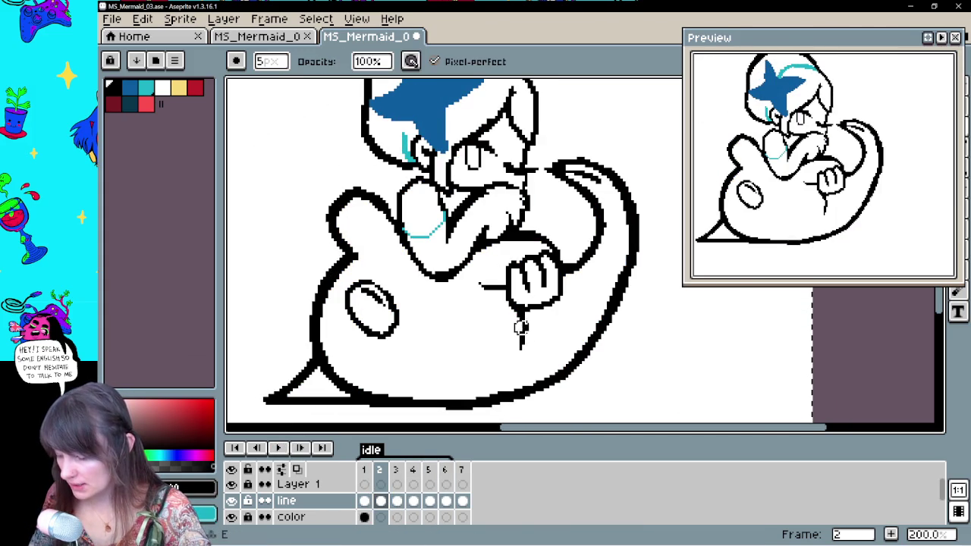
left_click(383, 502)
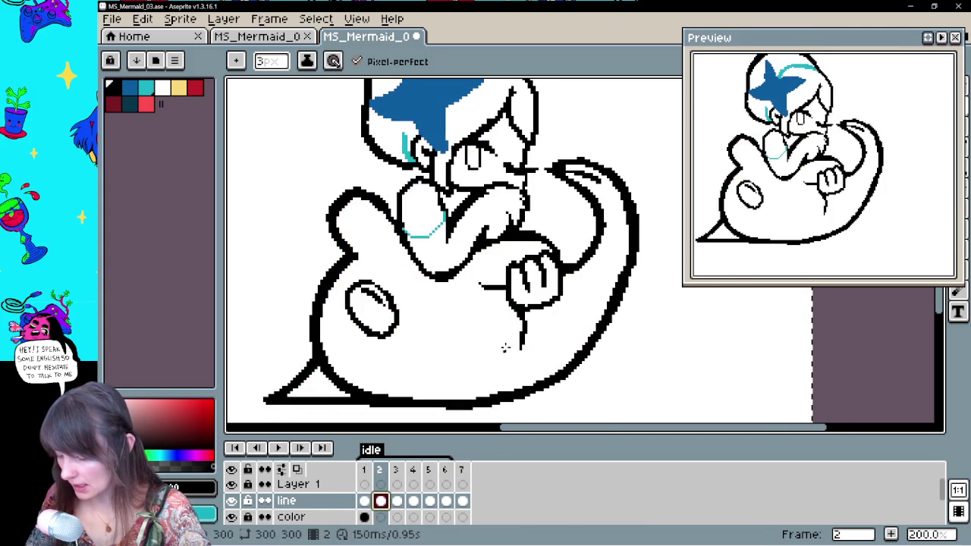
Check frames 3 through 6 and switch to the eraser
left_click(400, 501)
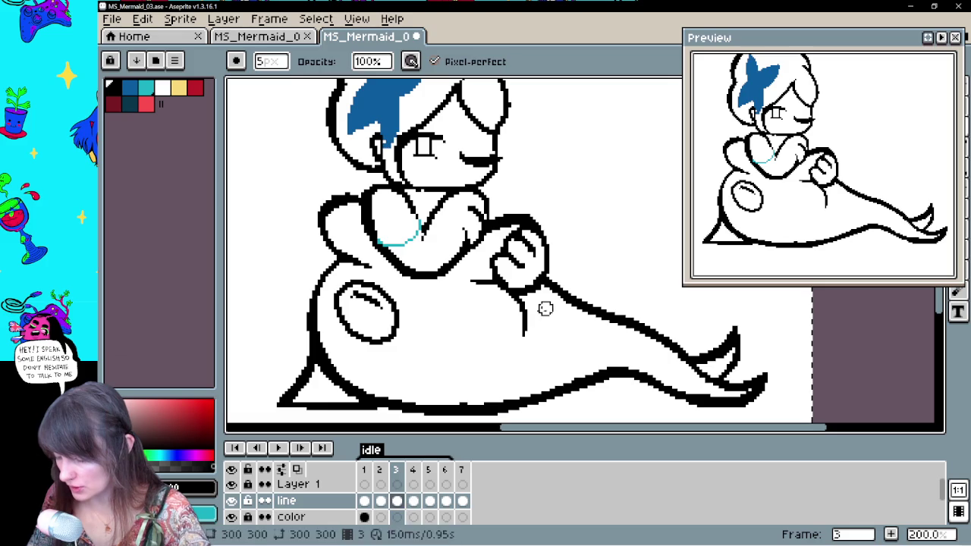
left_click(413, 502)
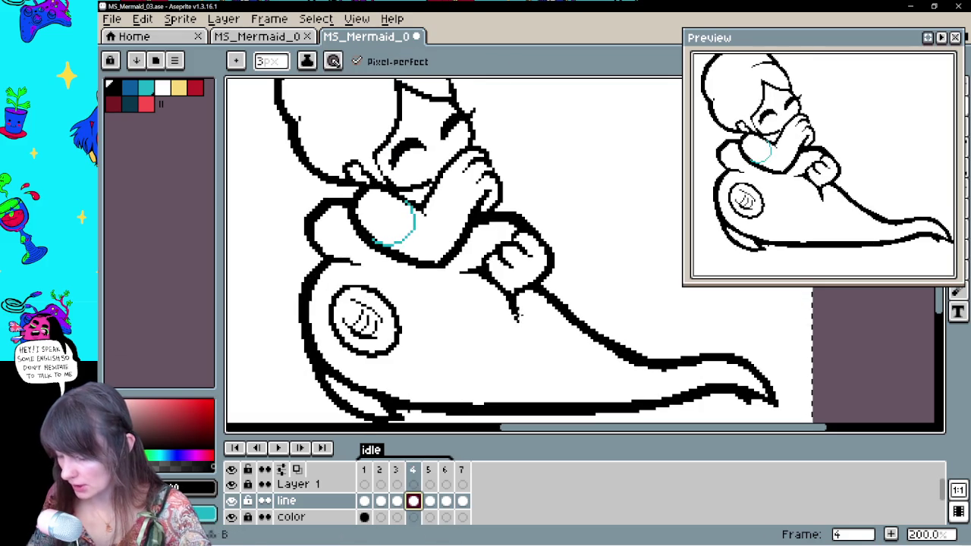
left_click(430, 501)
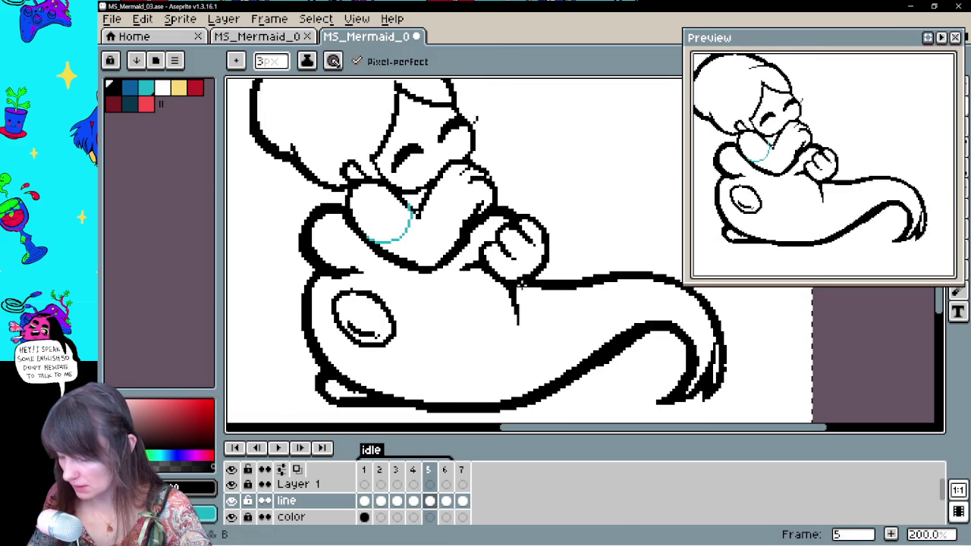
left_click(445, 501)
key("e")
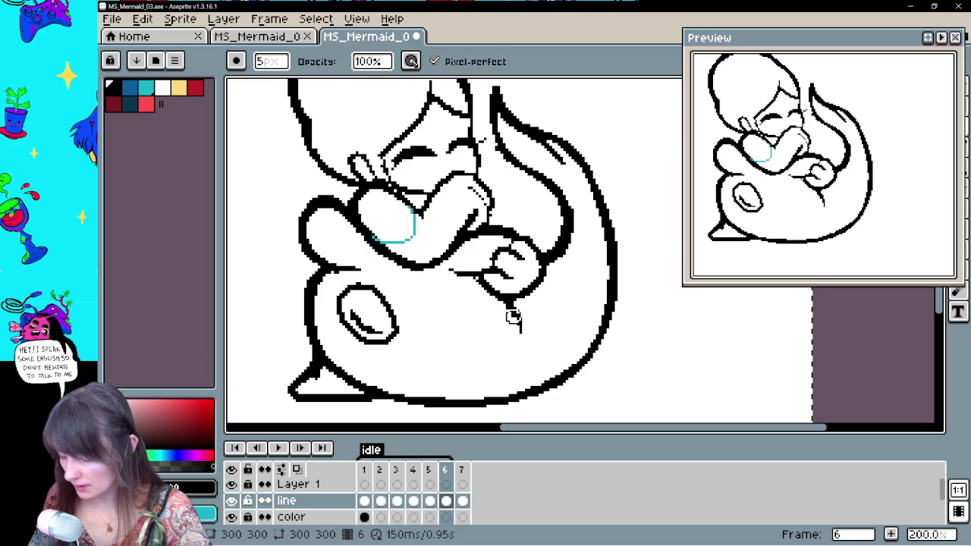
Compare frames 5–7 on the line layer and play the idle animation
key("b")
left_click(429, 500)
left_click(461, 486)
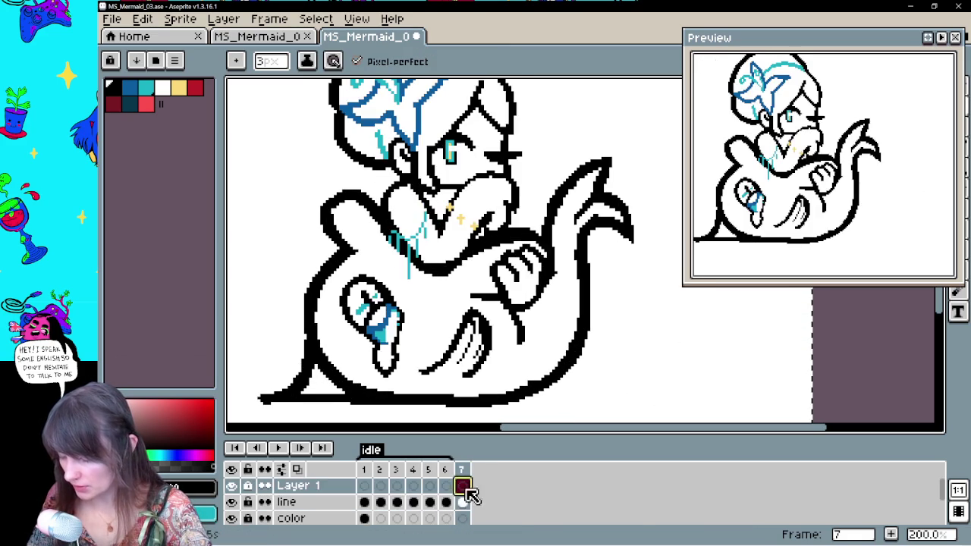
left_click(475, 501)
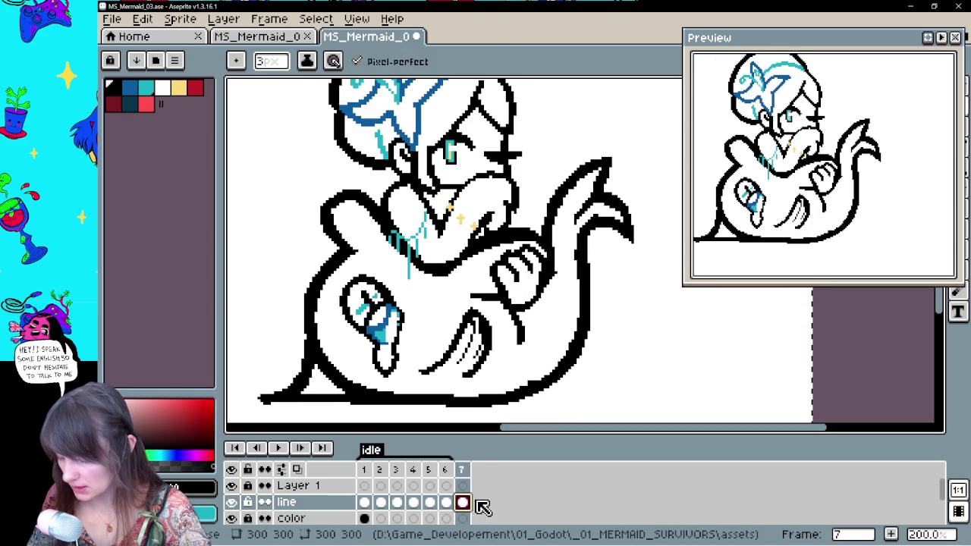
left_click(279, 448)
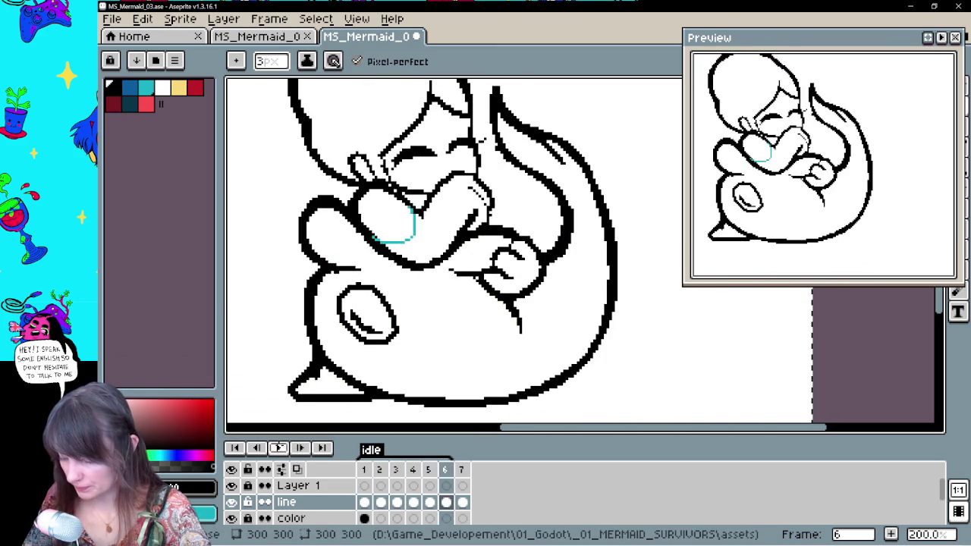
Draw a small spot low on the creature's body in frames 2 and 3, undoing one misplaced stroke
left_click(364, 503)
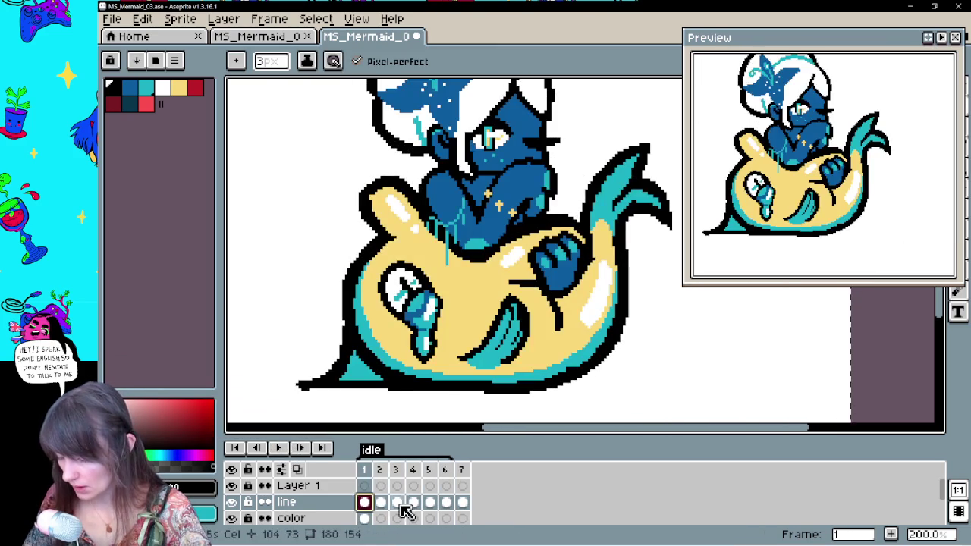
left_click(382, 503)
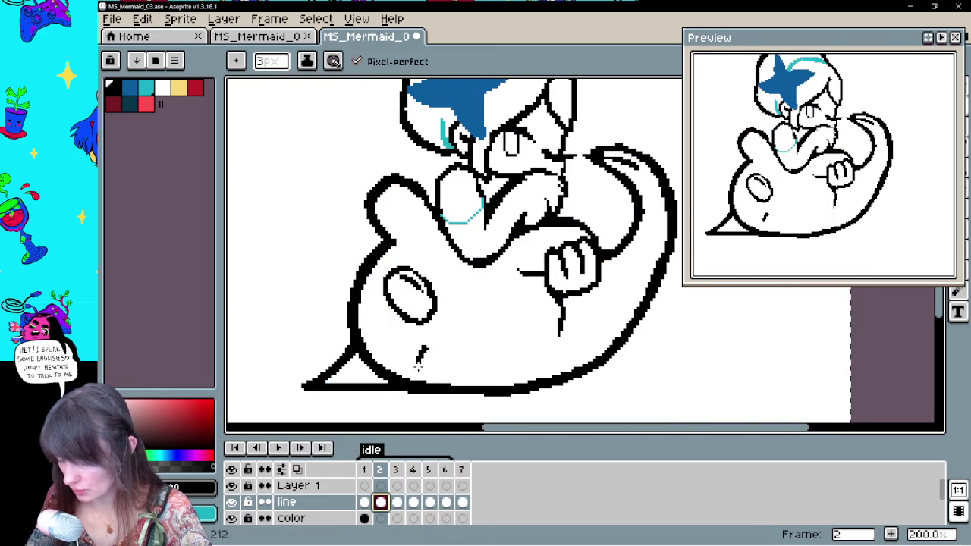
mouse_move(425, 349)
left_mouse_down()
mouse_move(435, 372)
mouse_move(423, 354)
left_mouse_up()
key("ctrl+z")
key("ctrl+z")
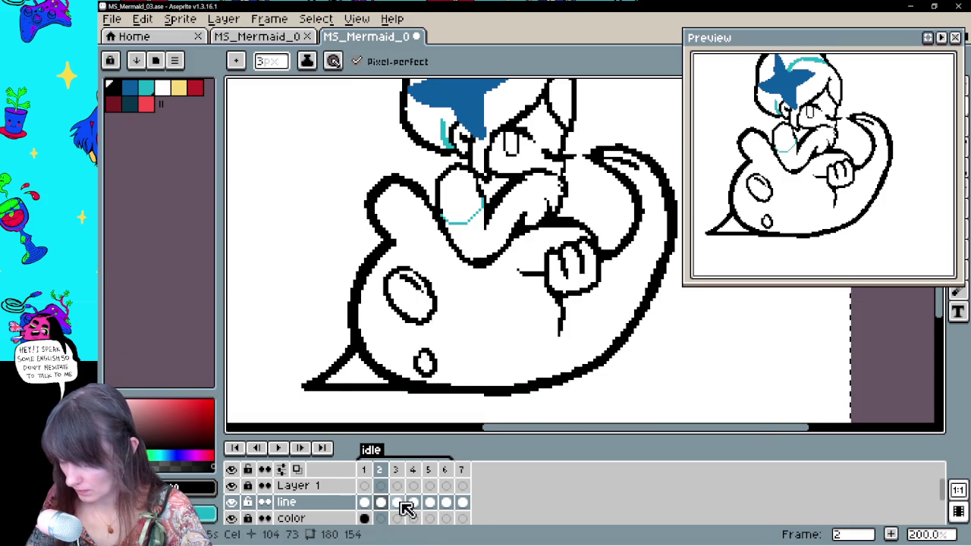
left_click(400, 503)
left_click_drag(419, 388, 433, 388)
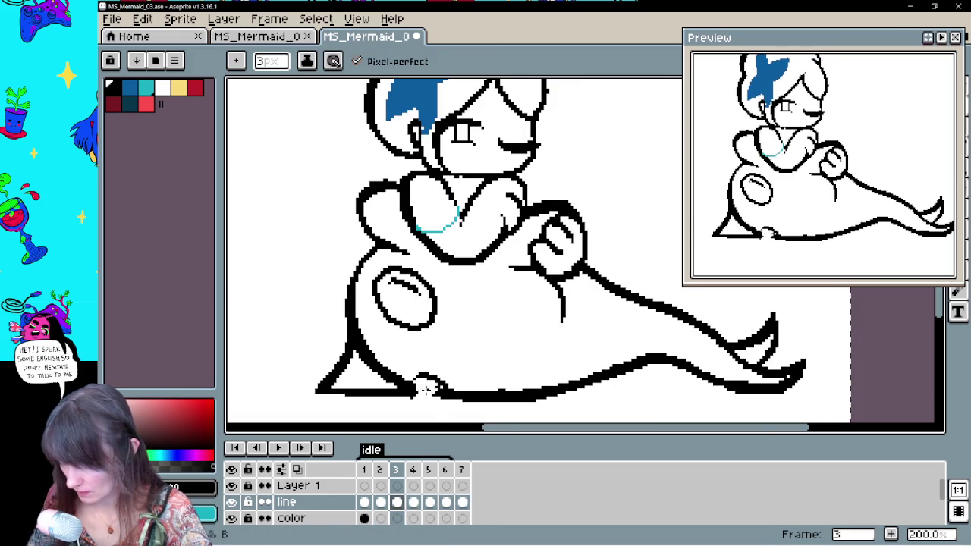
left_click(381, 502)
Step through frames 4, 3, 5 and 7 on the line layer to compare them
key("e")
key("b")
left_click(412, 470)
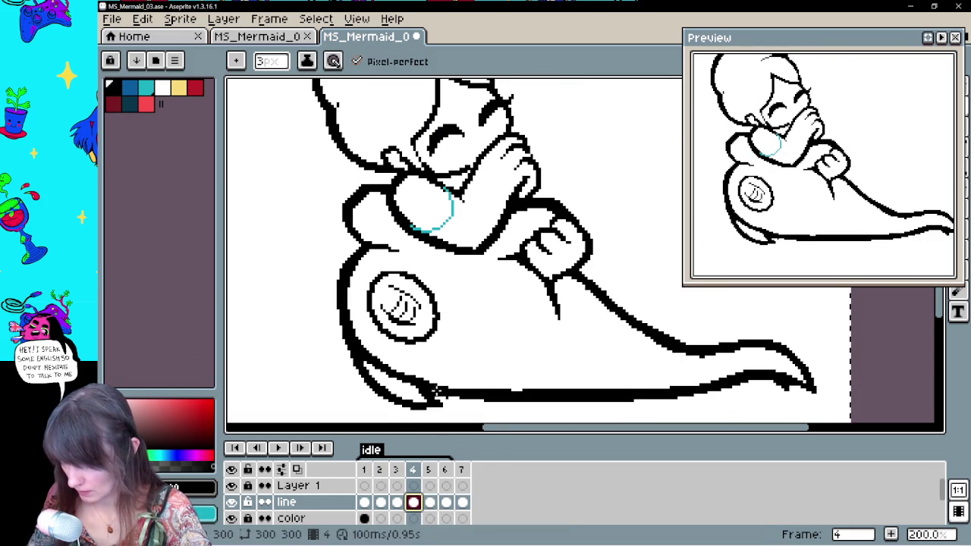
key("e")
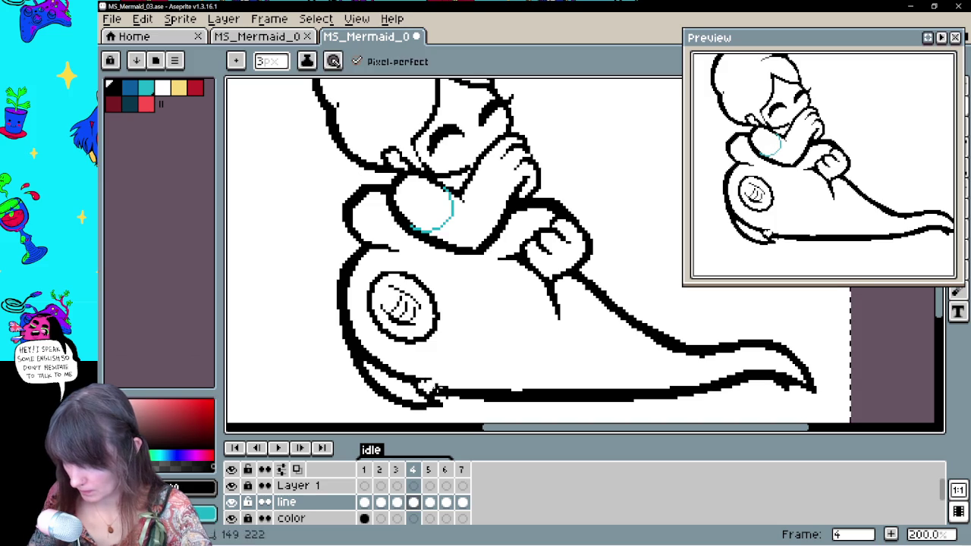
key("b")
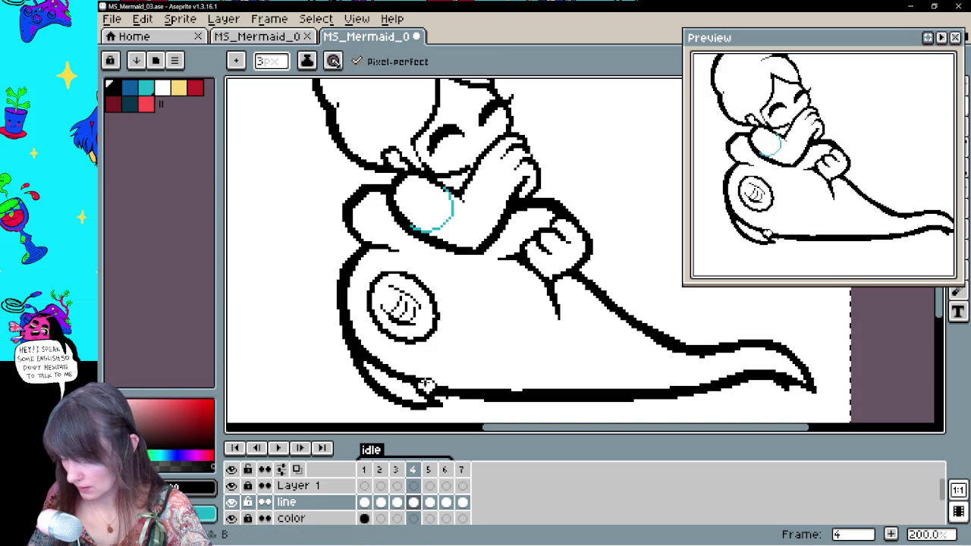
left_click(364, 502)
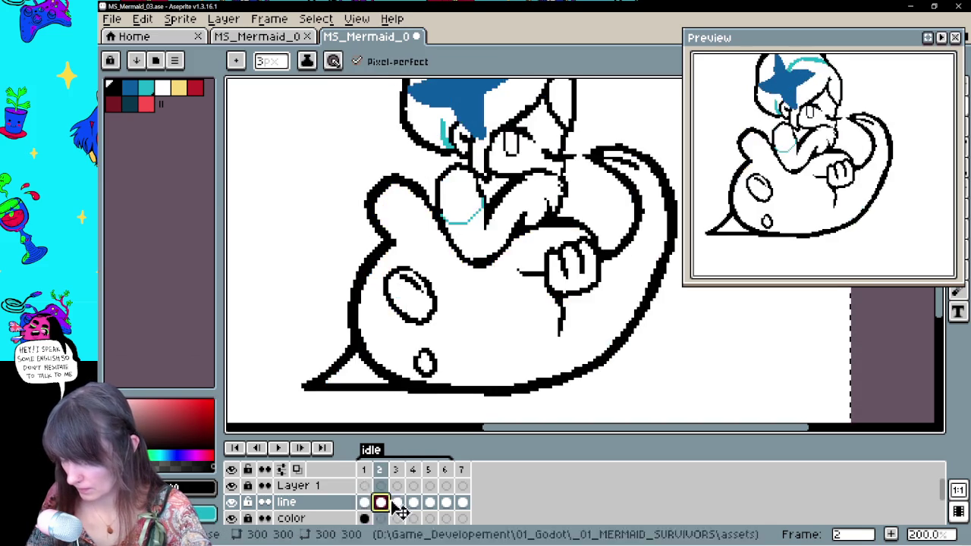
left_click(396, 502)
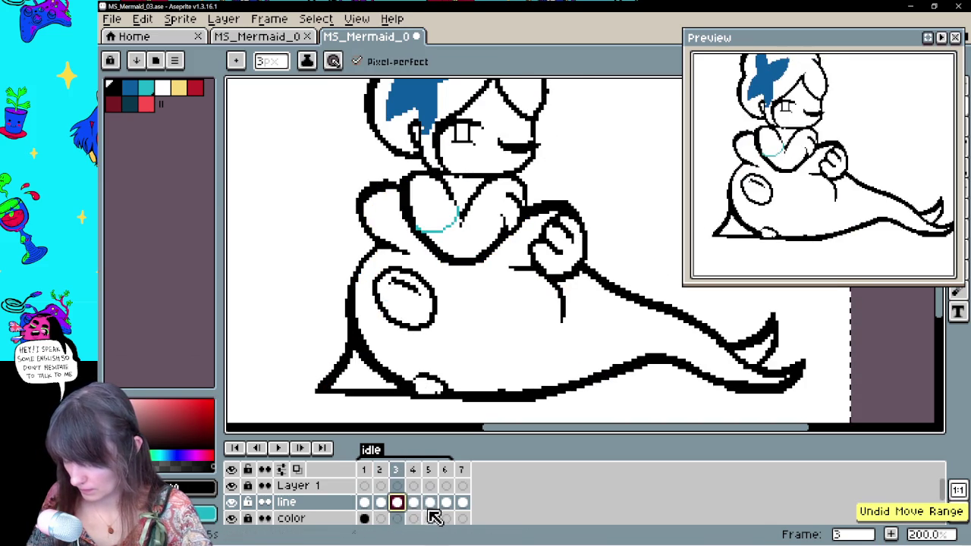
left_click(430, 502)
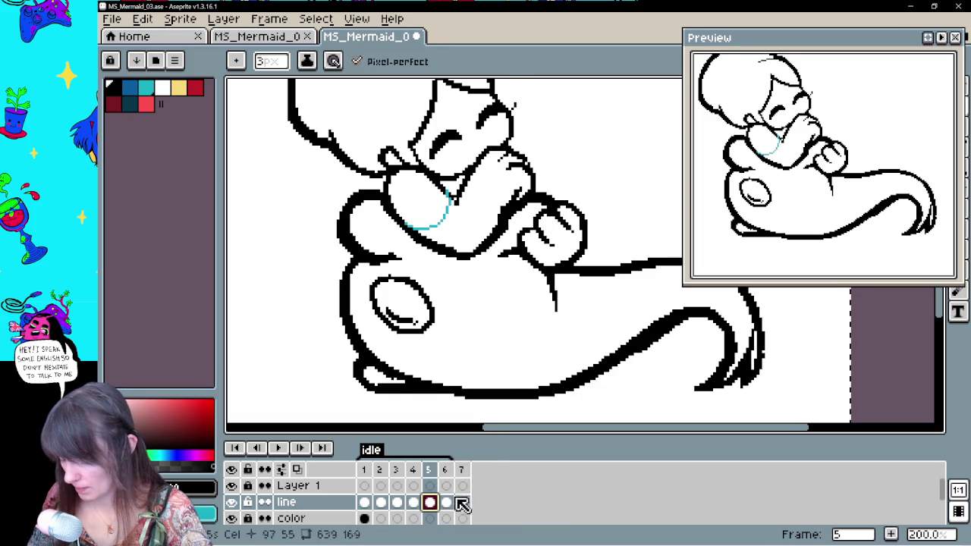
left_click(446, 502)
Redraw the line inside frame 6's left eye oval, undoing the extra strokes
left_click(446, 503)
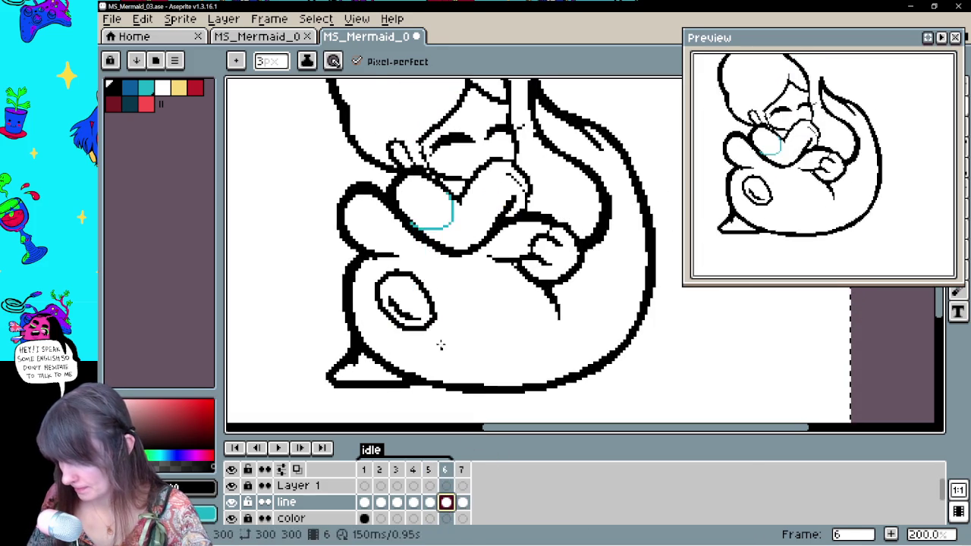
key("ctrl+z")
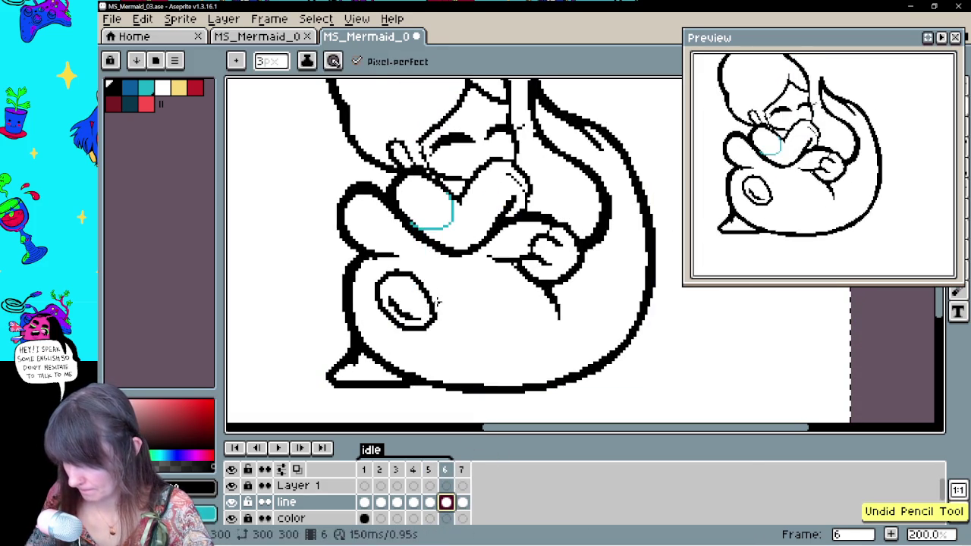
left_click_drag(417, 302, 398, 319)
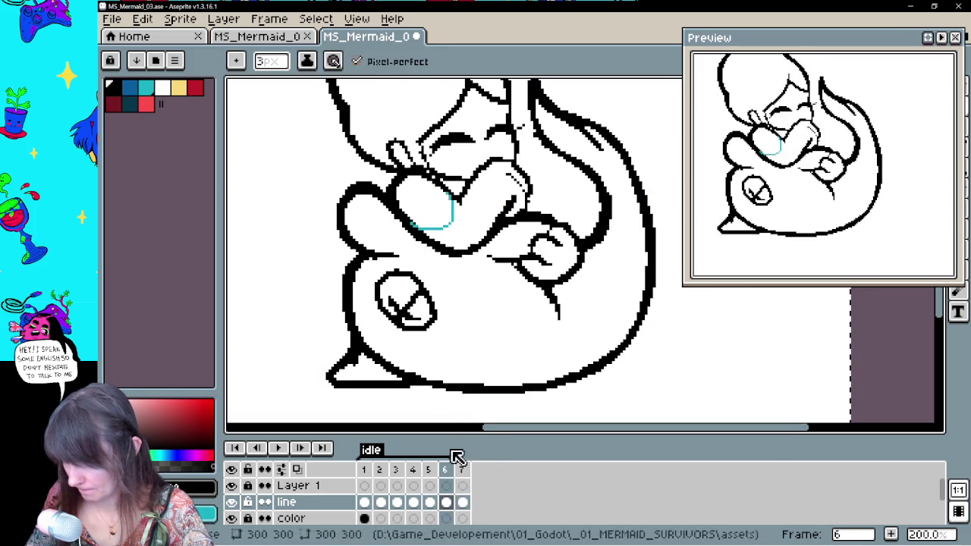
left_click(461, 503)
key("ctrl+z")
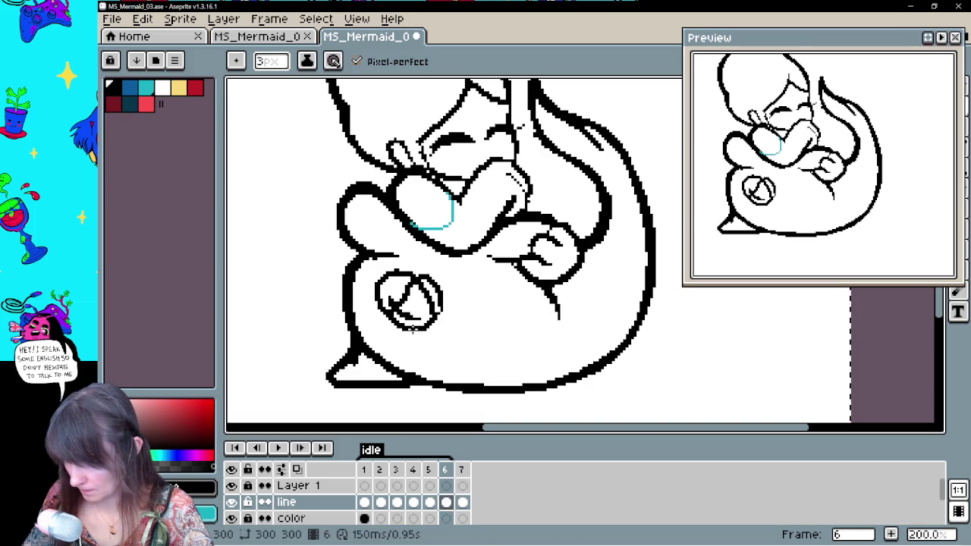
key("ctrl+z")
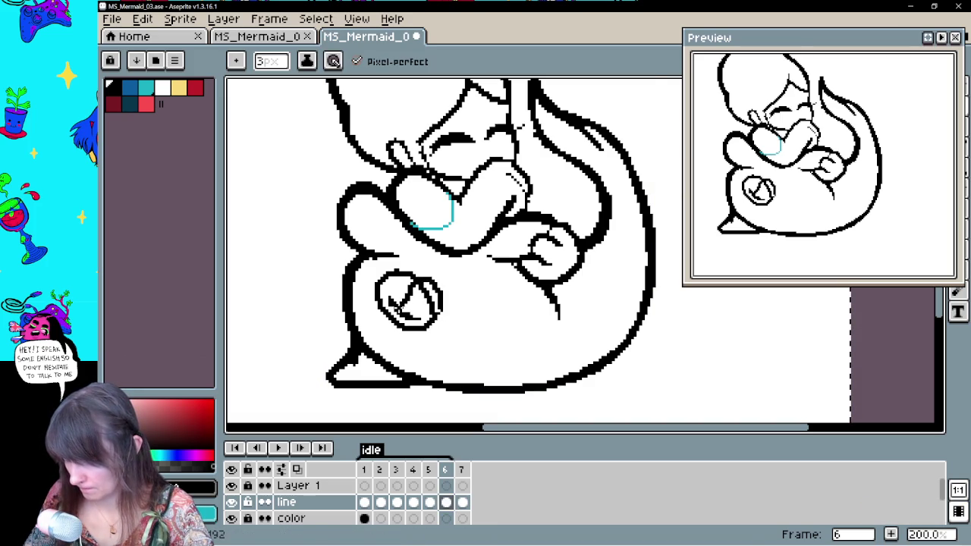
Flip back through frames 5, 4 and 3, then play the idle animation
left_click(429, 502)
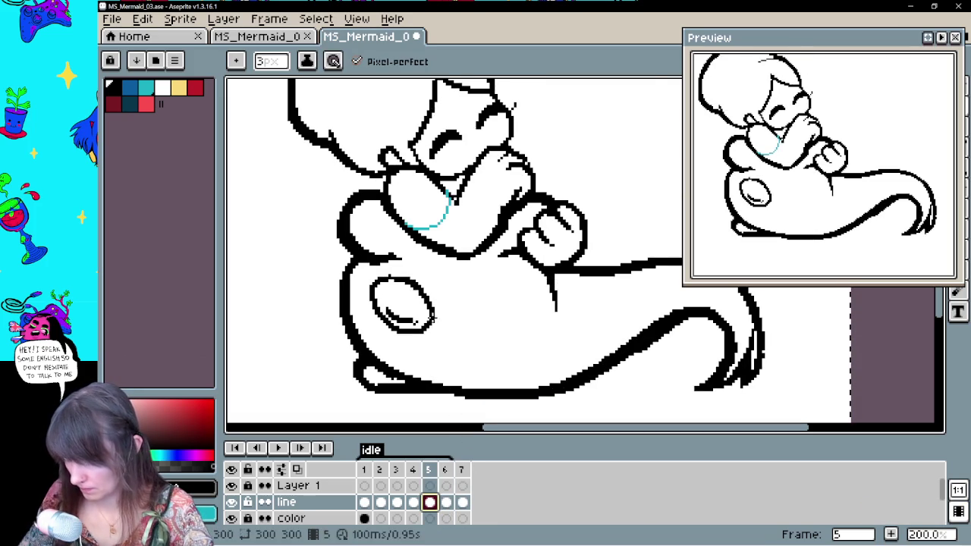
left_click(430, 502)
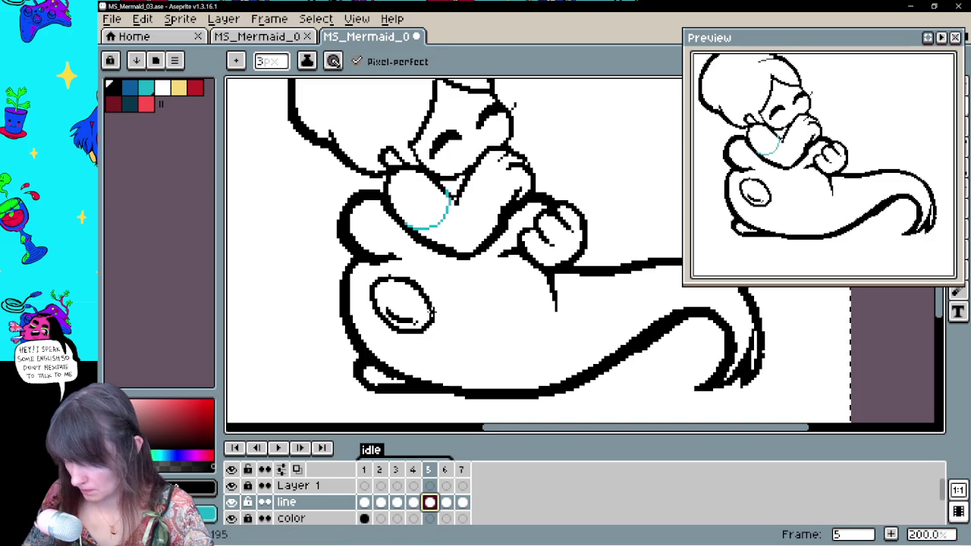
left_click(413, 502)
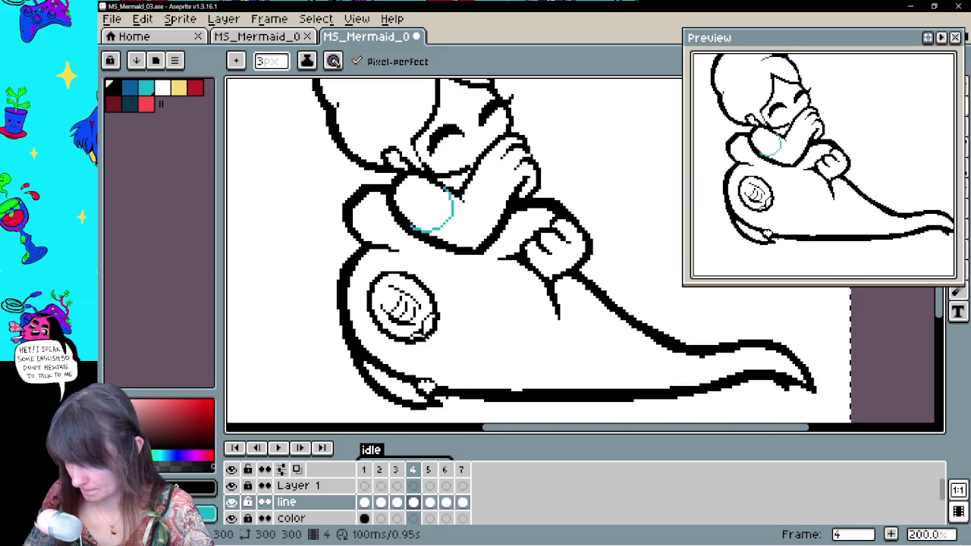
left_click(397, 503)
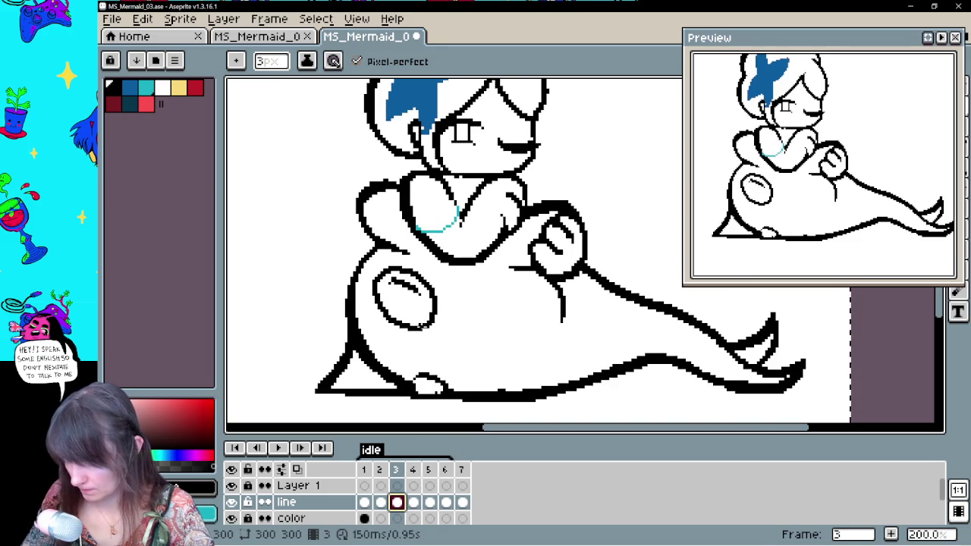
key("Return")
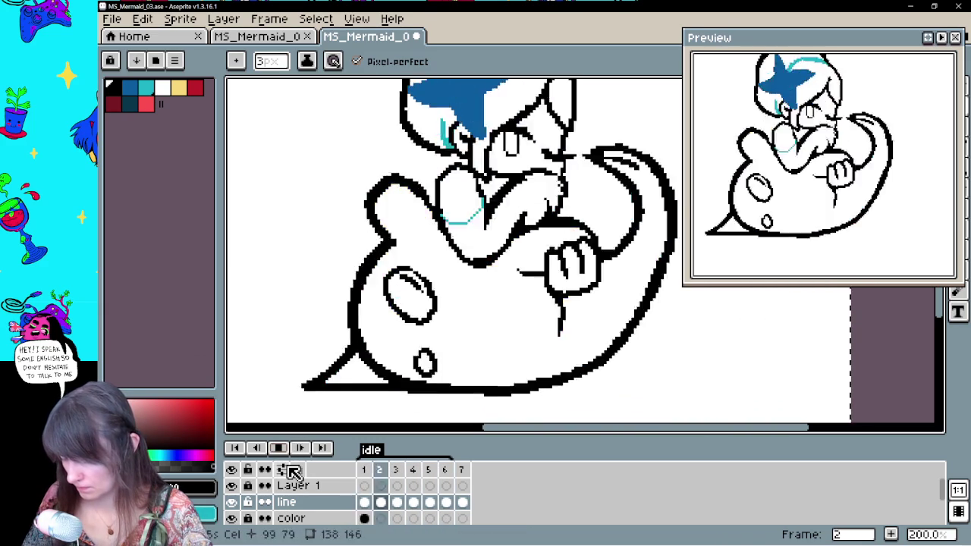
Stop playback and select frame 2's line drawing with the pencil ready
left_click(278, 448)
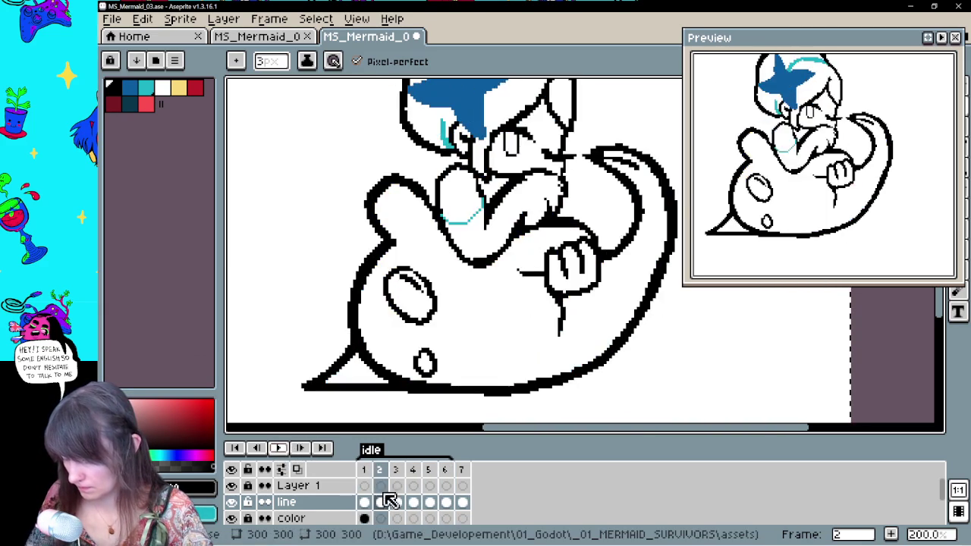
left_click(382, 503)
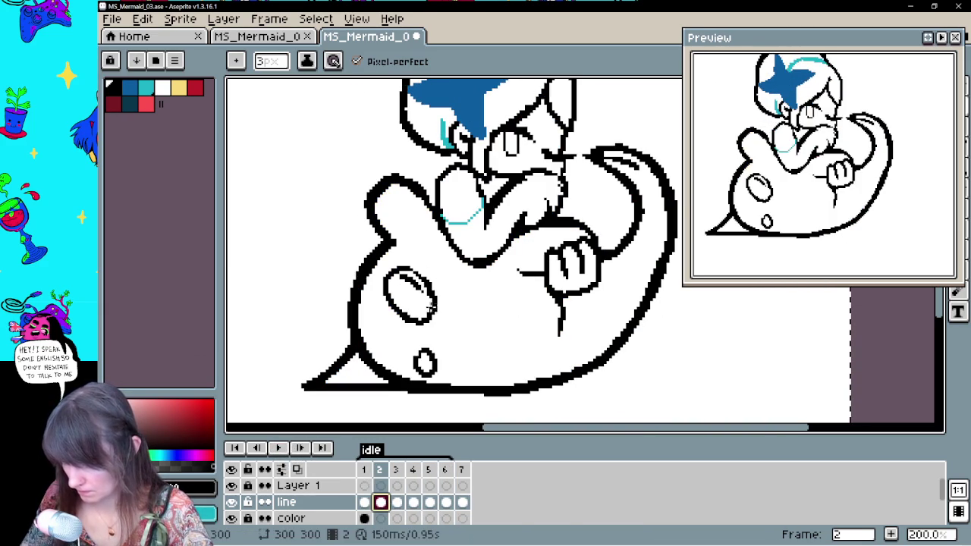
key("e")
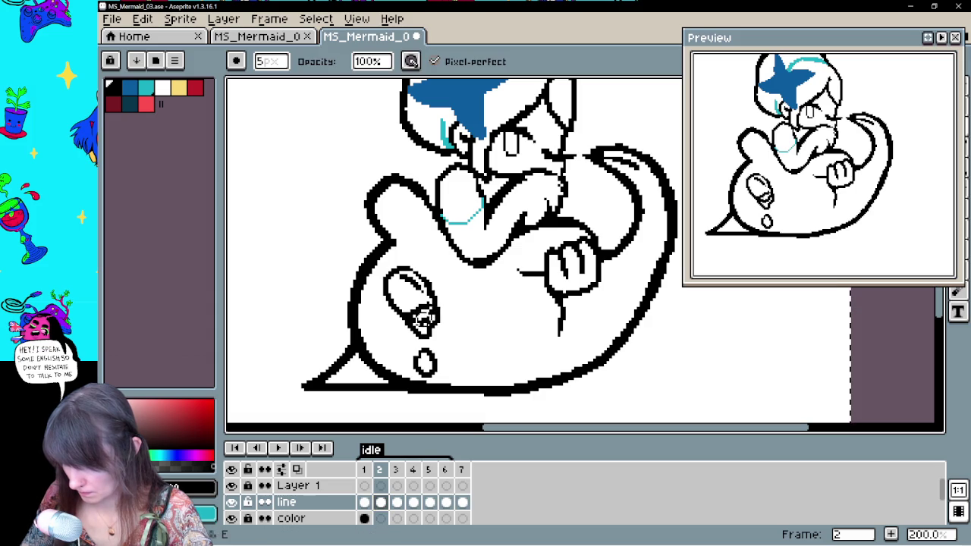
key("b")
key("e")
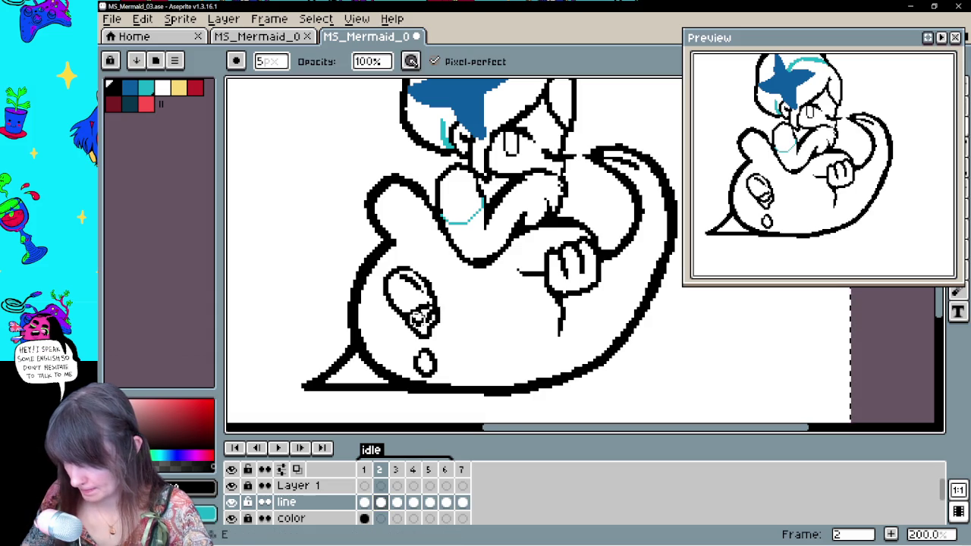
key("b")
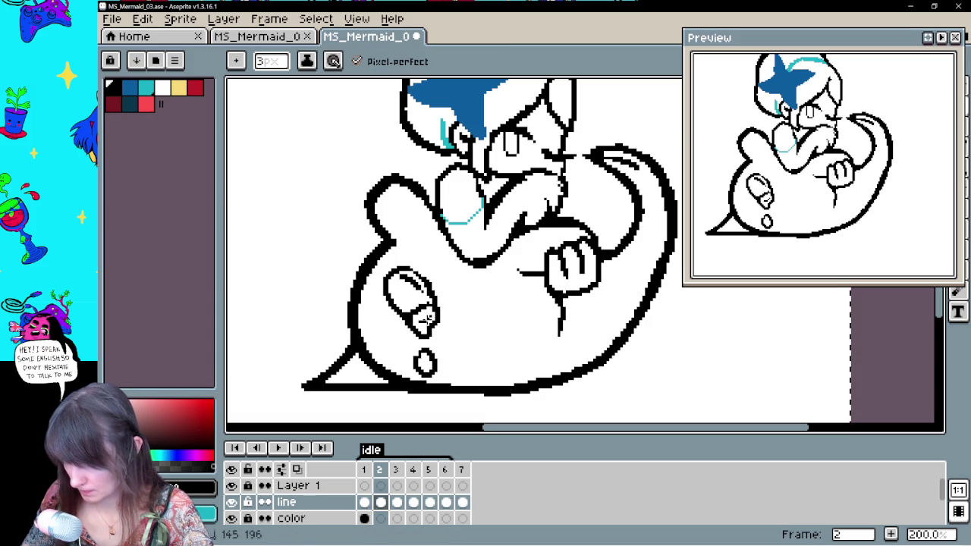
Flip through frames 1 to 4 of the line art to compare them
left_click(364, 502)
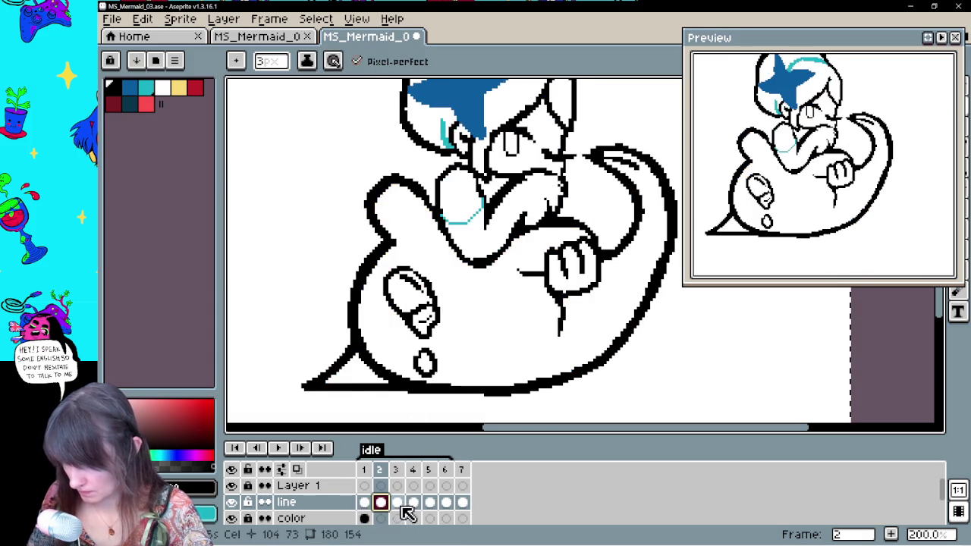
left_click(396, 503)
key("e")
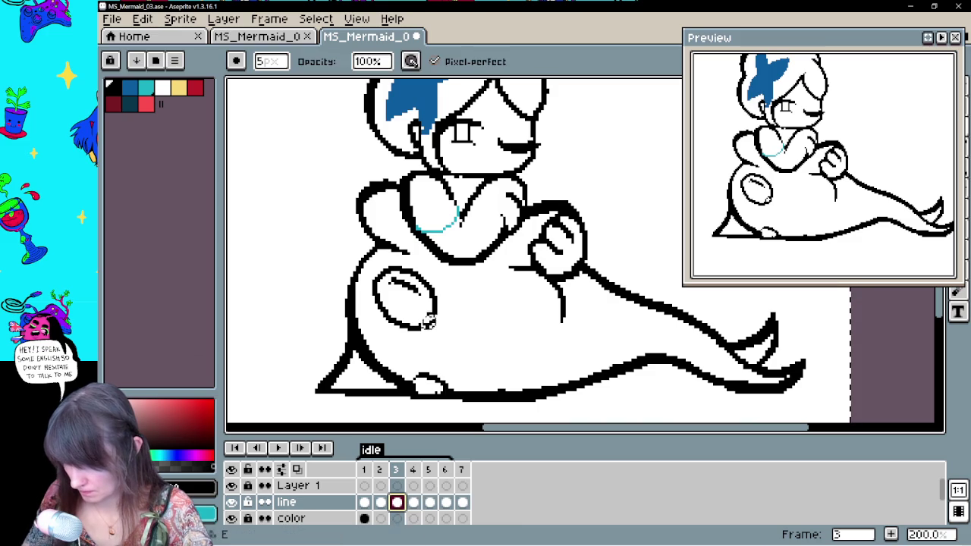
key("b")
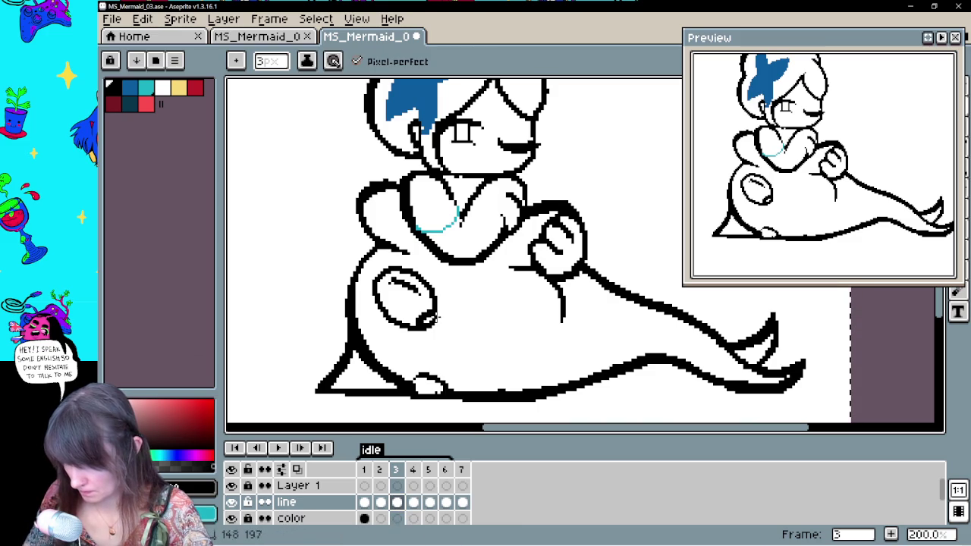
left_click(369, 502)
left_click(397, 502)
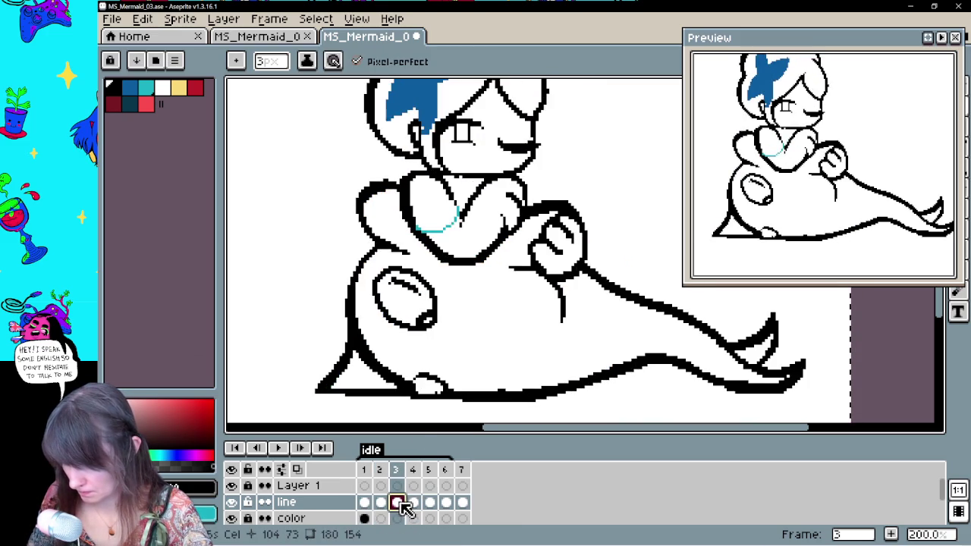
left_click(413, 503)
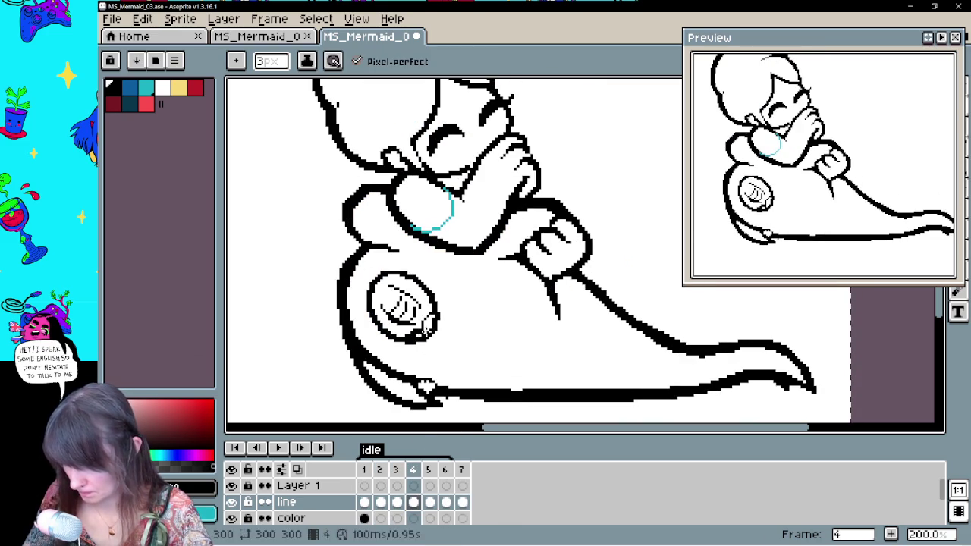
key("e")
key("b")
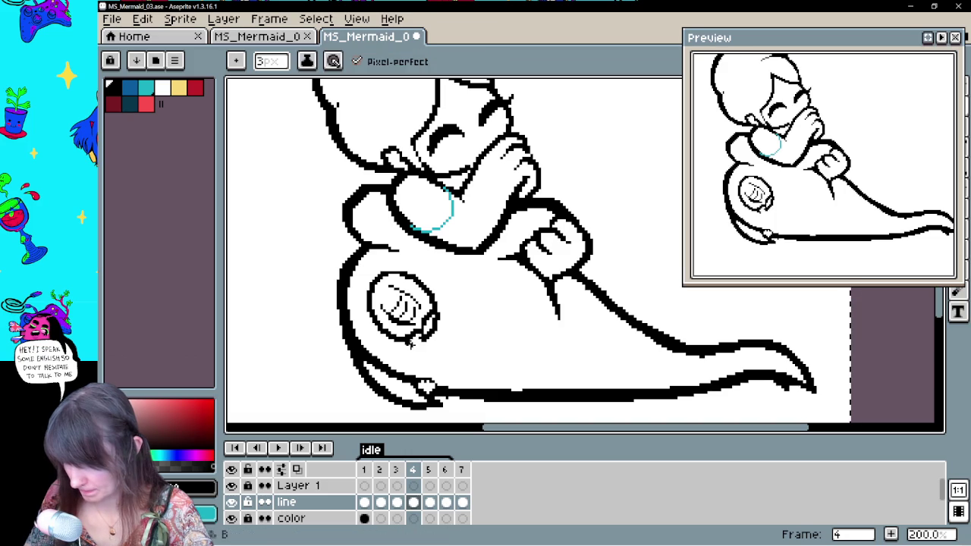
Close the lower-right edge of frame 6's body circle, then replay the animation
left_click(395, 503)
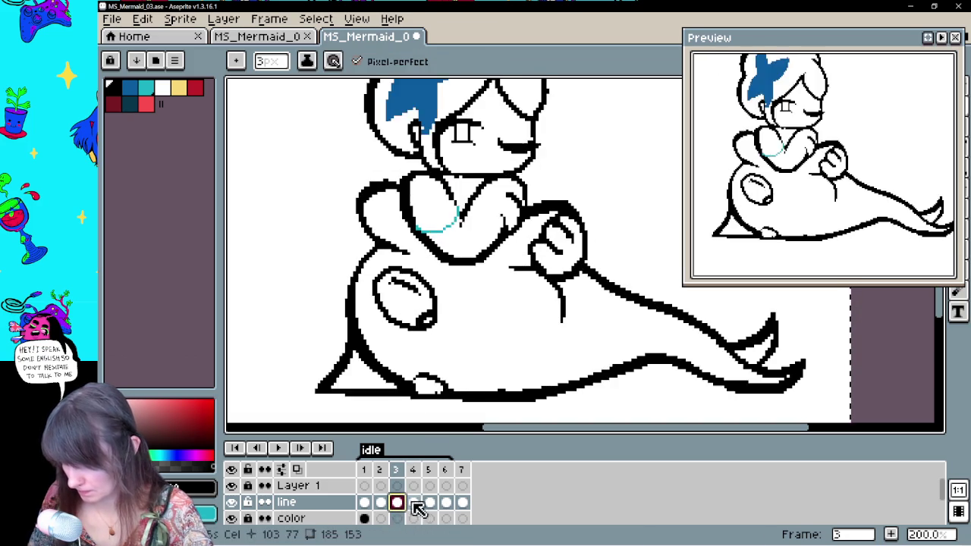
left_click(429, 502)
left_click(446, 503)
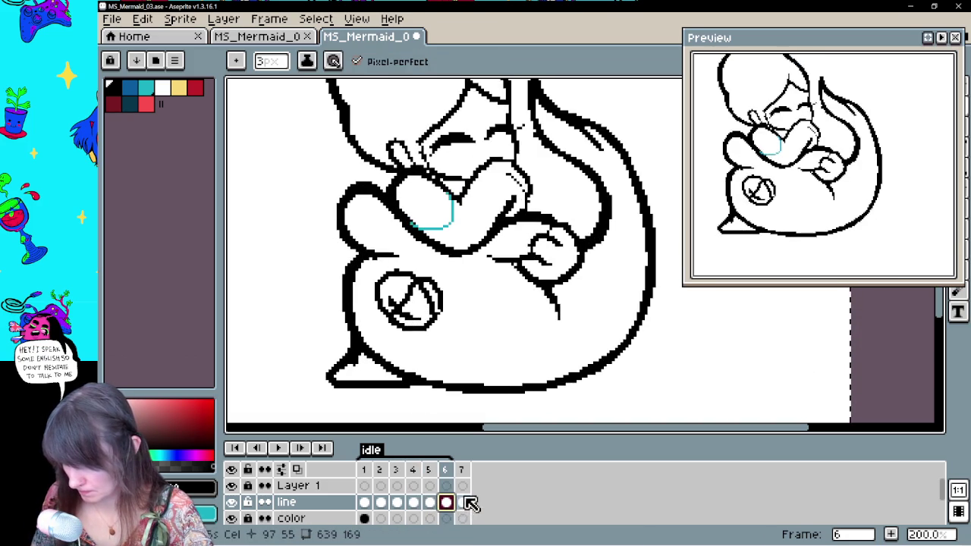
left_click(462, 502)
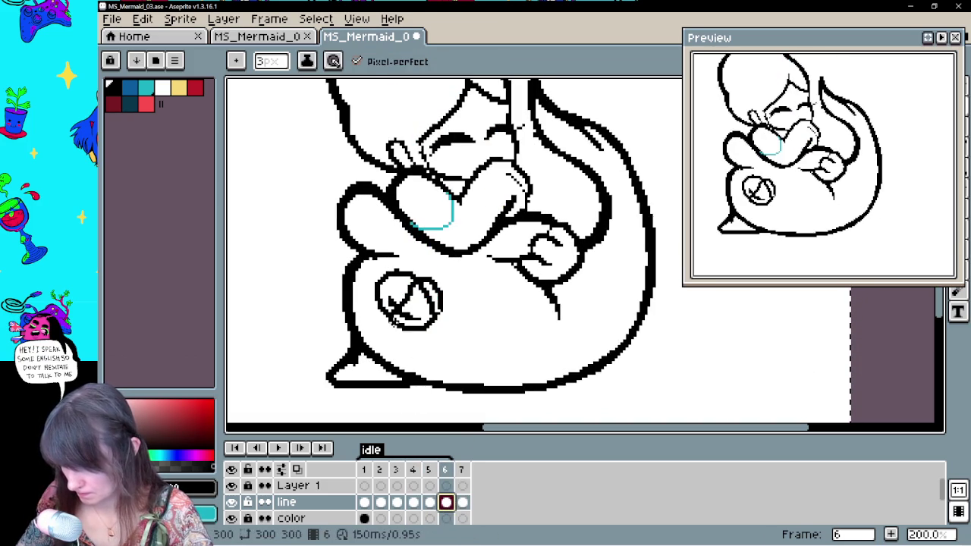
left_click_drag(429, 334, 440, 308)
key("b")
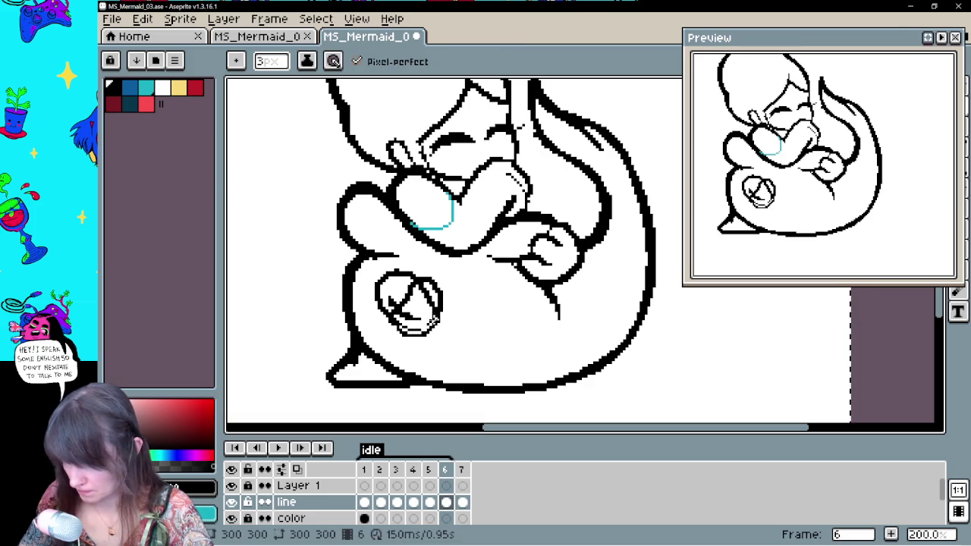
key("Return")
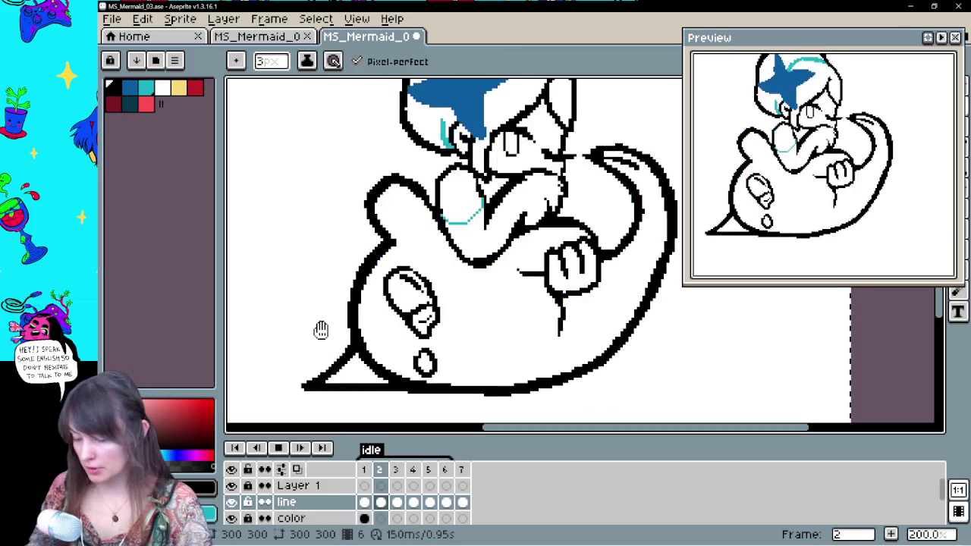
Let the idle loop play, stop on frame 2, and zoom the pencil view onto the mermaid's head
key("1")
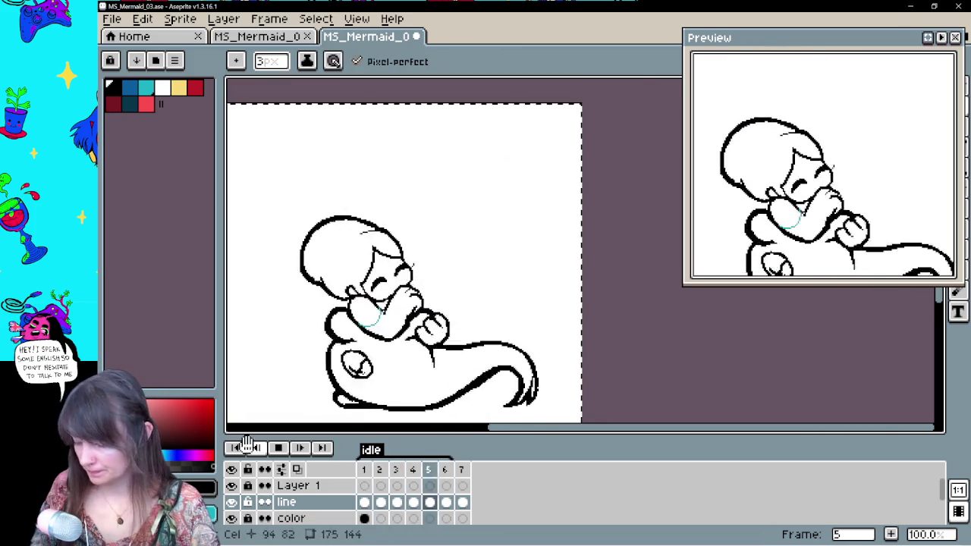
left_click_drag(466, 317, 529, 286)
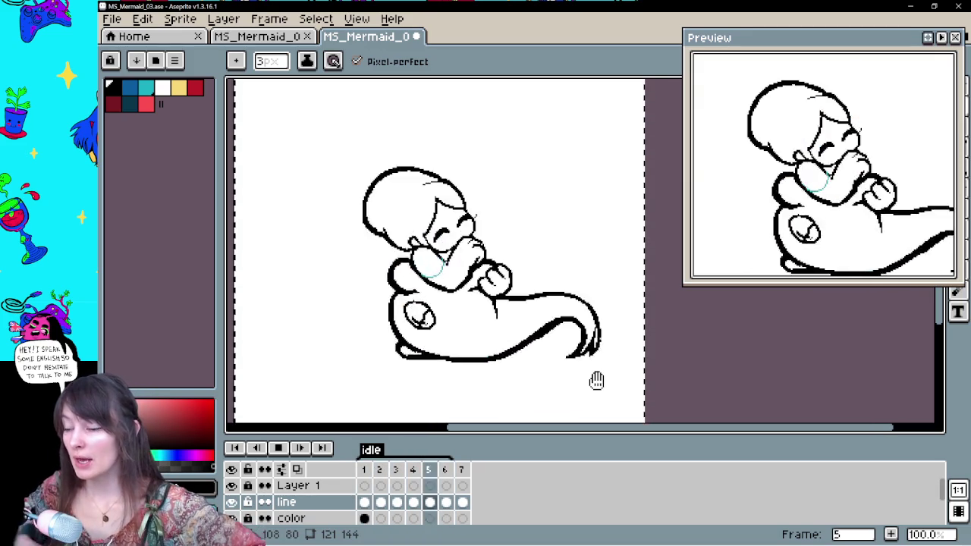
key("Return")
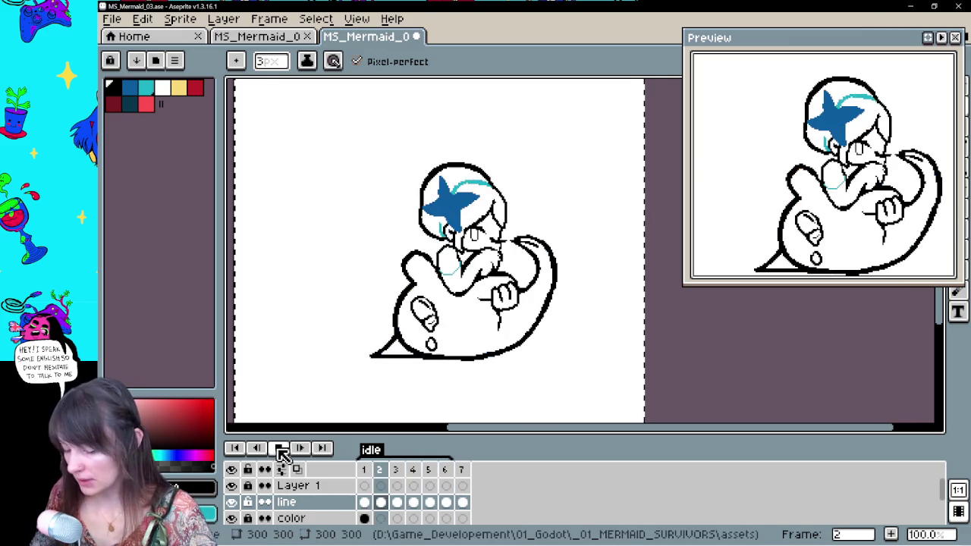
key("b")
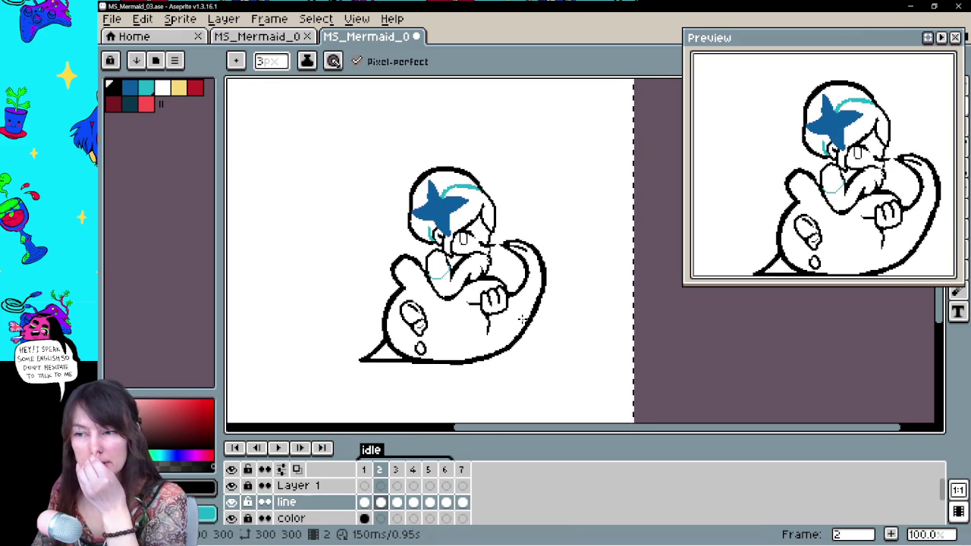
scroll(524, 321, "up", 1)
key("ctrl")
left_click_drag(536, 302, 607, 395)
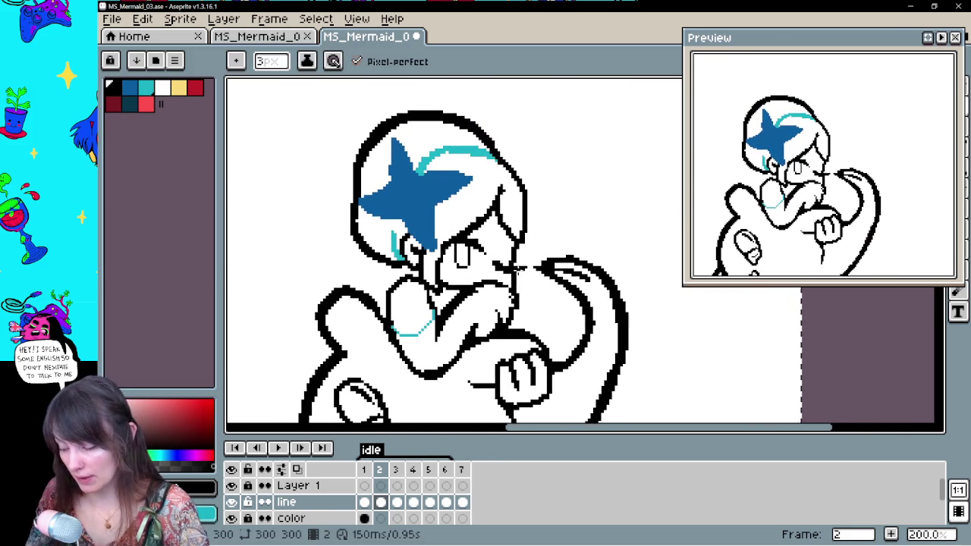
Undo the stray stroke near the hand, compare against coloured frame 1, and reselect frame 2's line cel
key("ctrl+z")
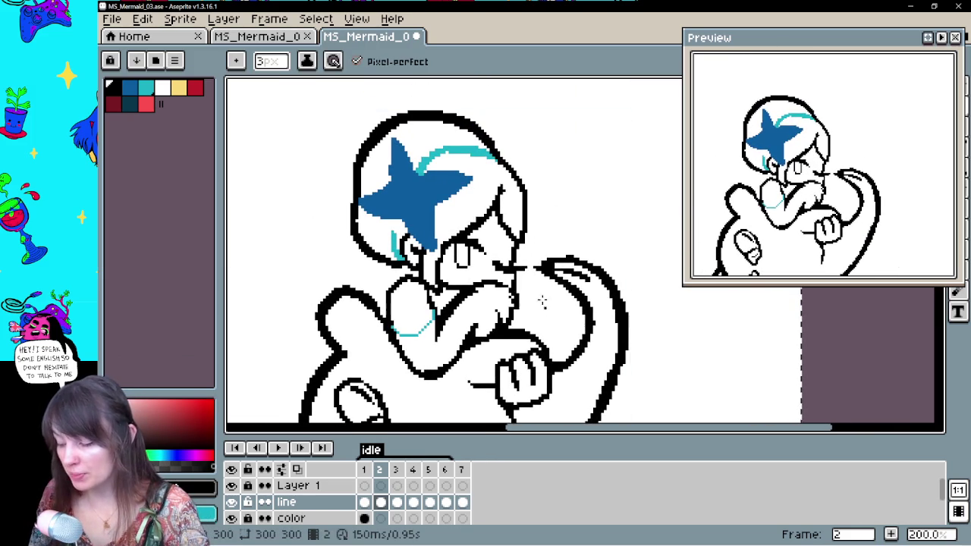
left_click_drag(515, 274, 510, 258)
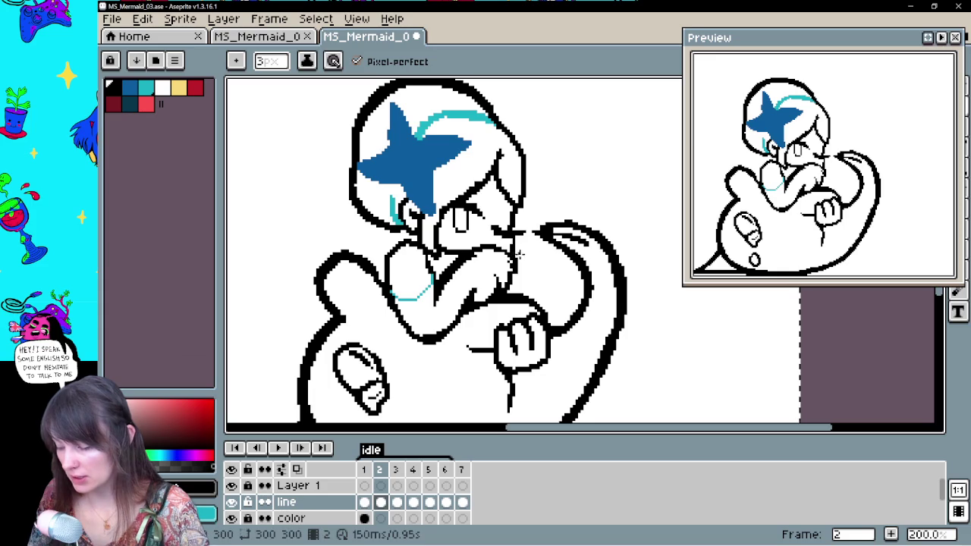
key("e")
key("b")
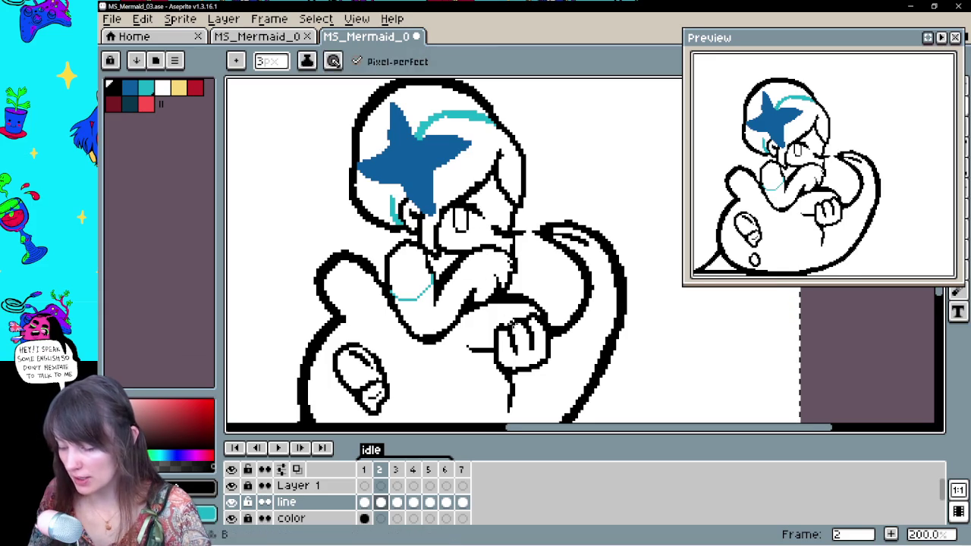
left_click_drag(491, 308, 486, 281)
left_click_drag(510, 334, 505, 304)
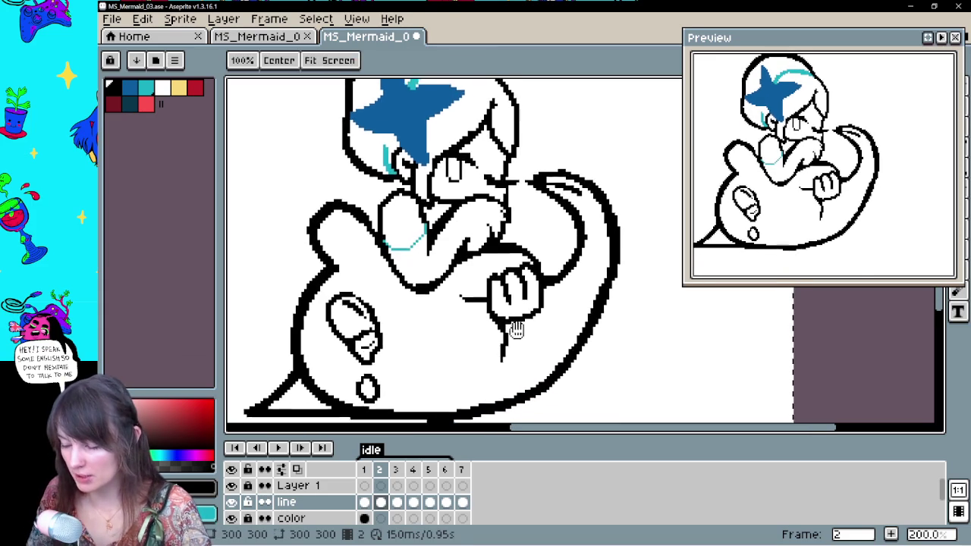
left_click(364, 502)
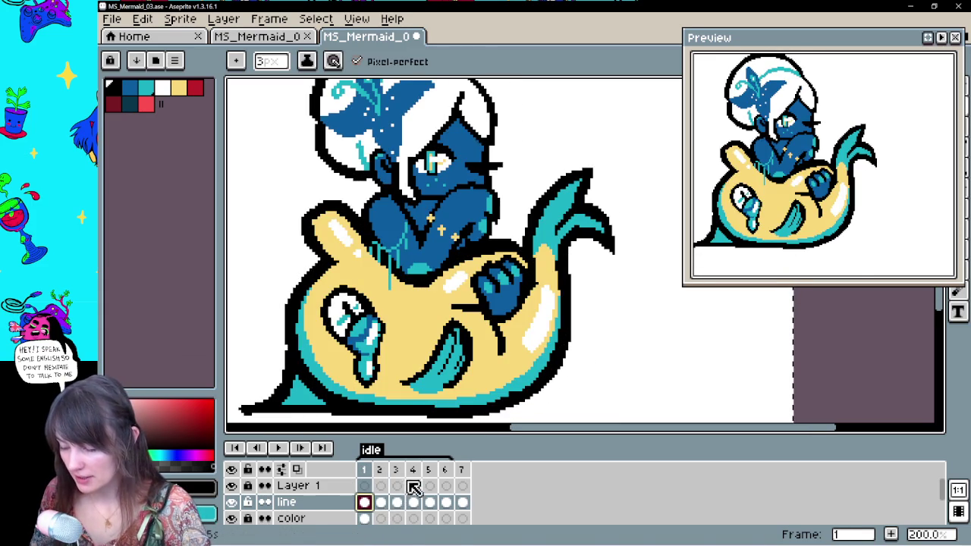
key("Return")
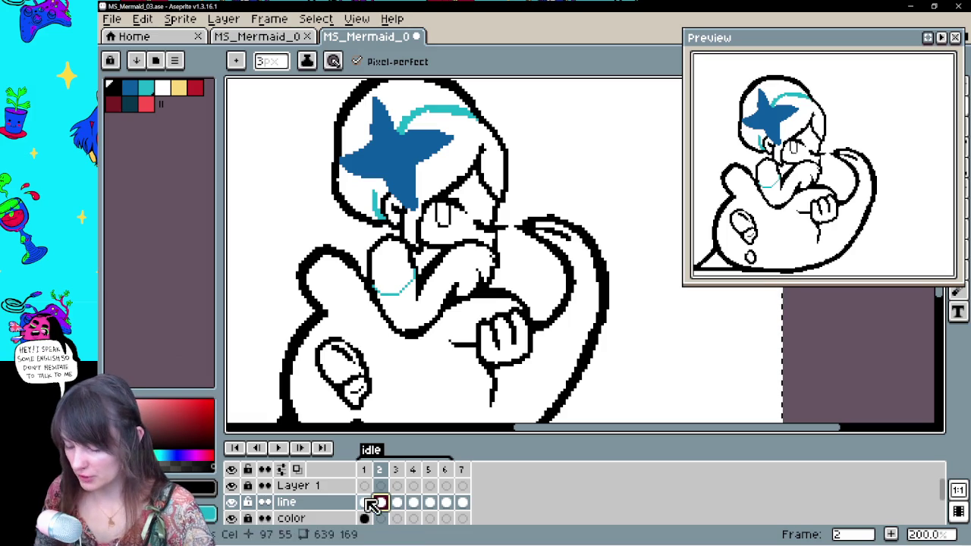
left_click(379, 519)
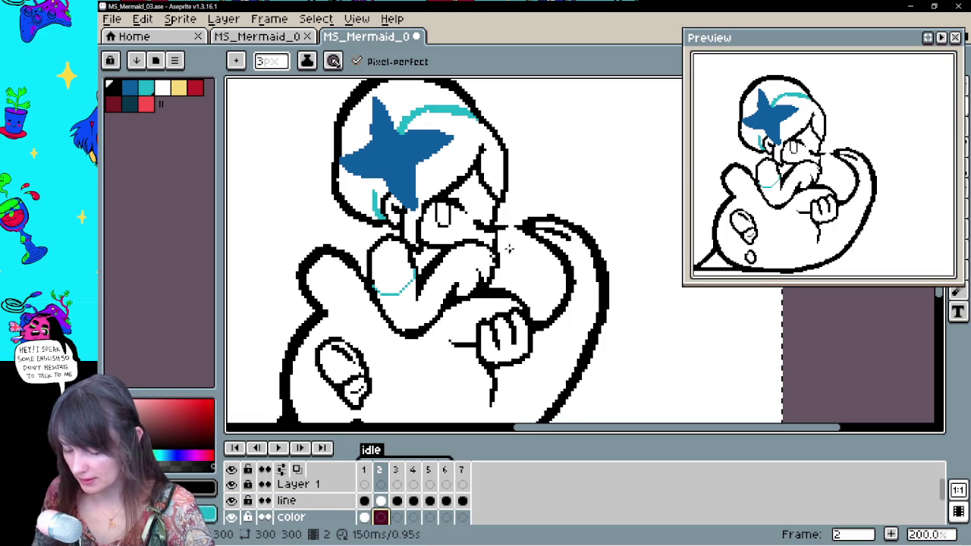
left_click_drag(515, 268, 520, 296)
left_click(380, 501)
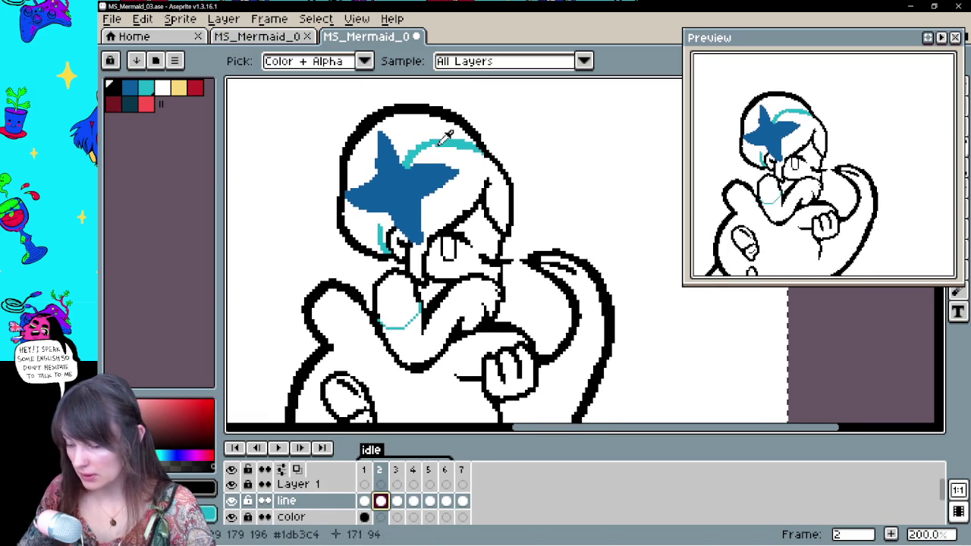
Draw cyan hair strands across the arm on frame 2
left_click_drag(504, 311, 508, 295)
key("ctrl+z")
key("Left")
key("Right")
key("Left")
key("Right")
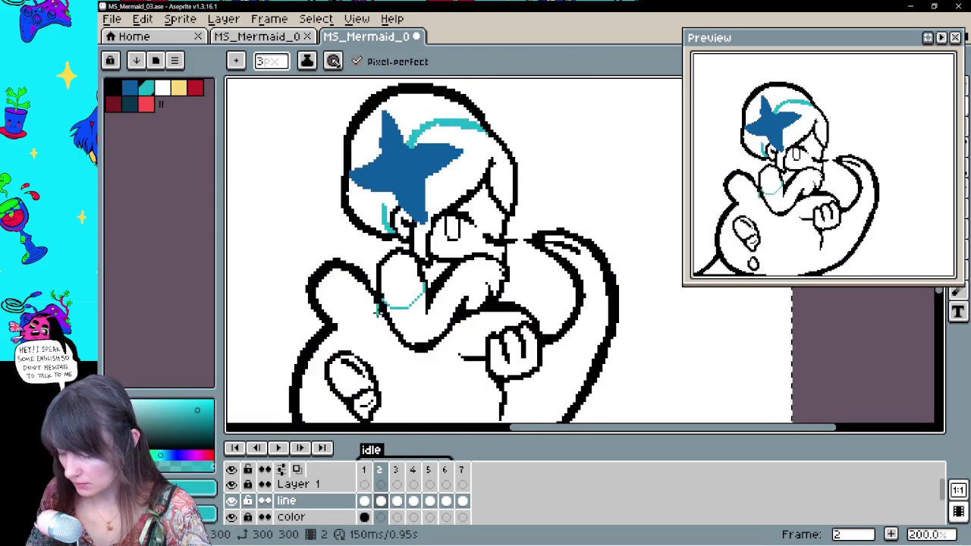
left_click_drag(380, 303, 389, 349)
left_click_drag(422, 299, 414, 316)
Draw a cyan hair strand down the chest on frame 3, comparing with neighbouring frames
key("comma")
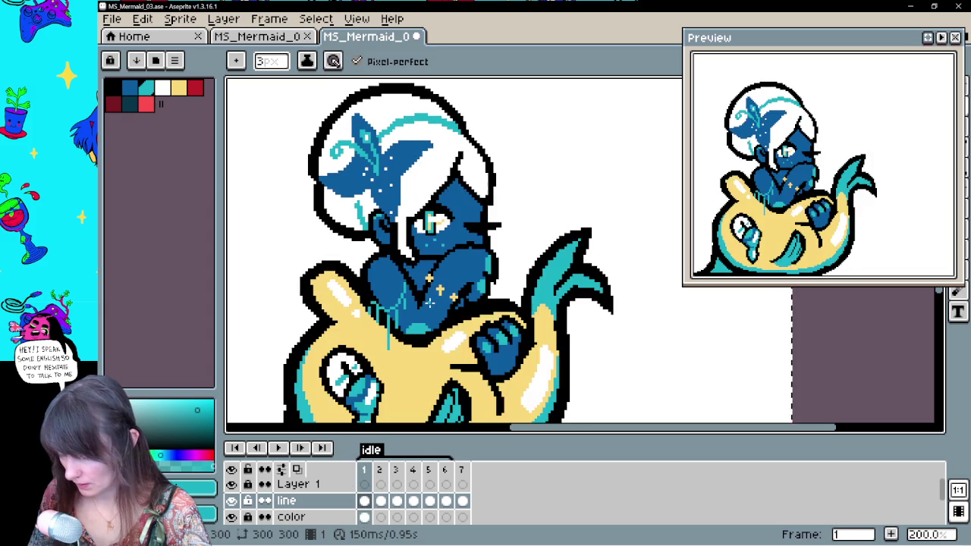
key("period")
key("comma")
key("period")
key("period")
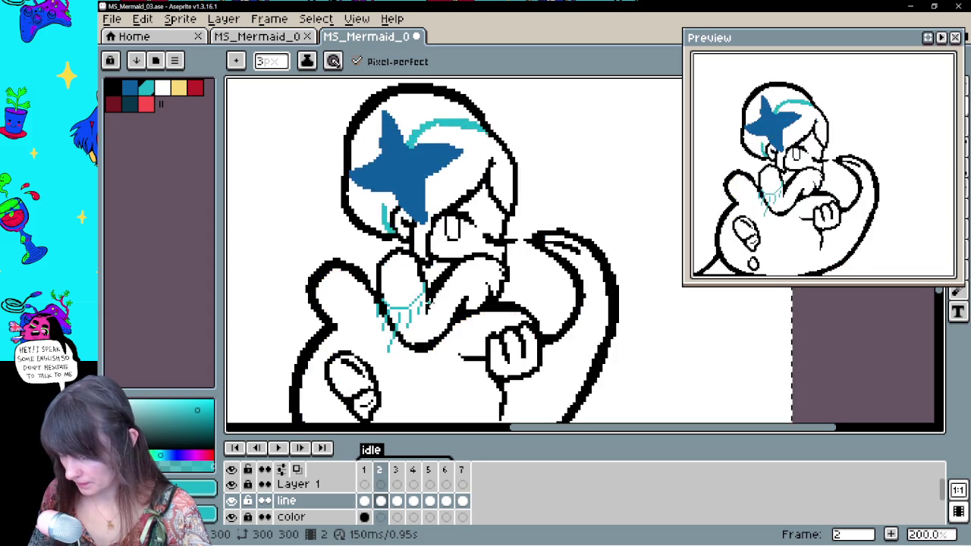
key("comma")
key("period")
left_click_drag(388, 317, 402, 360)
key("comma")
key("period")
key("comma")
key("period")
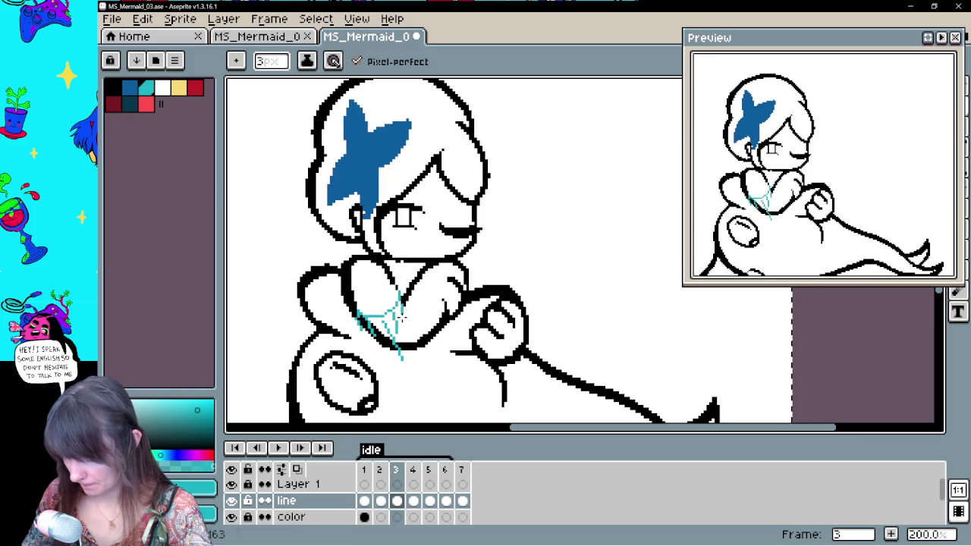
Draw a cyan strand along the lower cheek on frame 4, comparing with the coloured frame
key("comma")
key("period")
key("period")
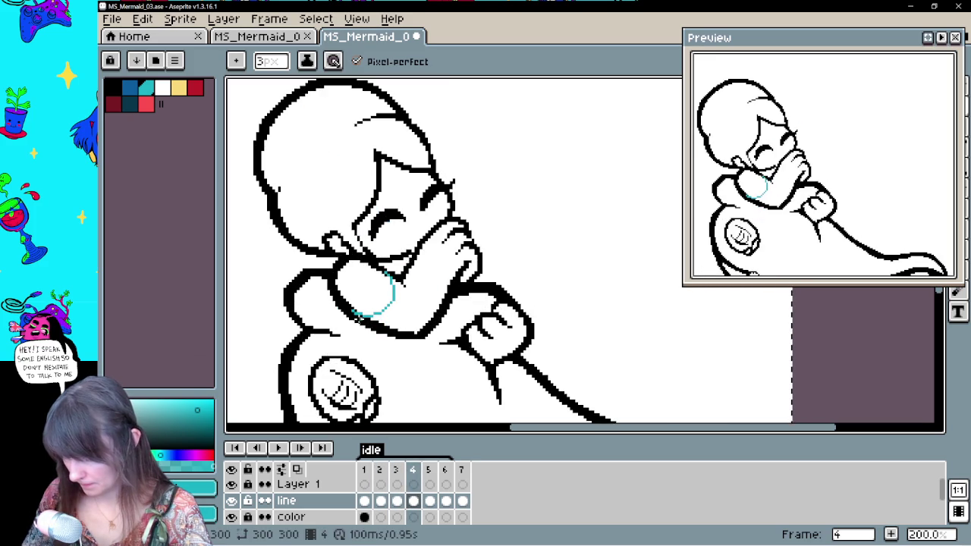
key("comma")
key("comma")
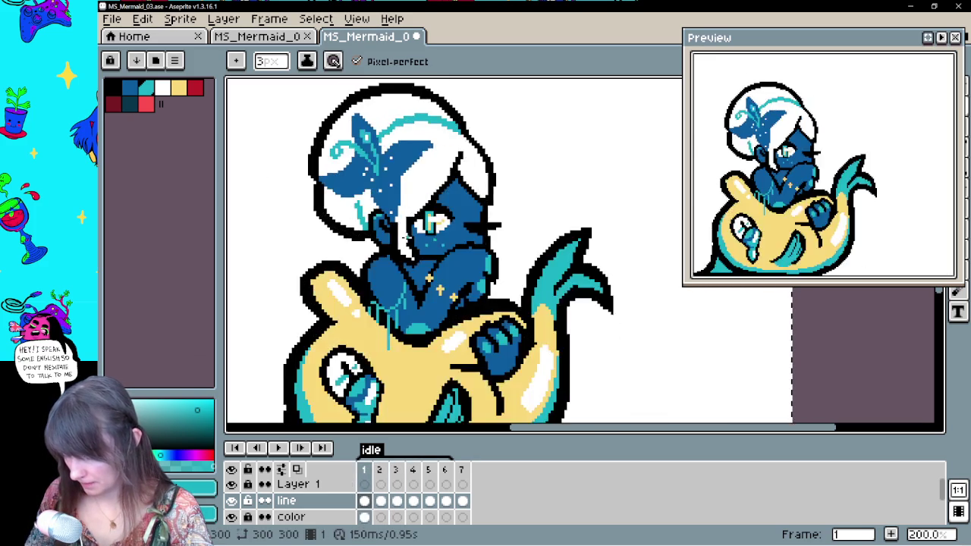
key("period")
key("period")
key("comma")
key("period")
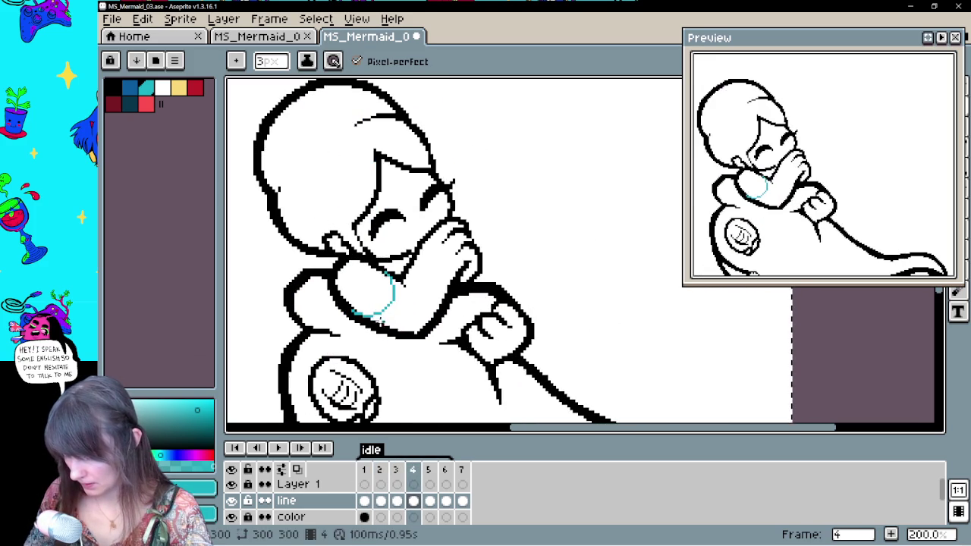
left_click_drag(402, 340, 388, 312)
key("comma")
key("period")
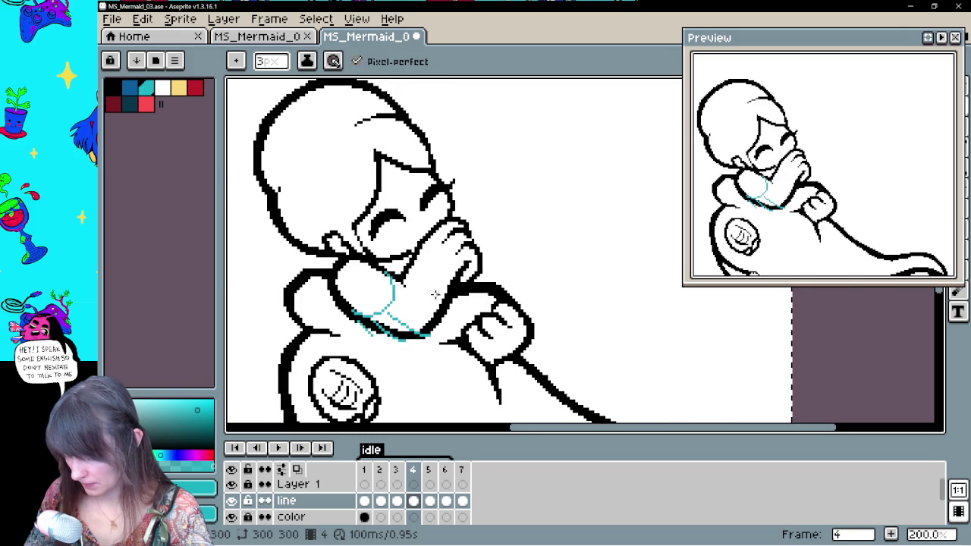
key("comma")
Step through frames 5, 6 and 7, then play the idle animation
key("period")
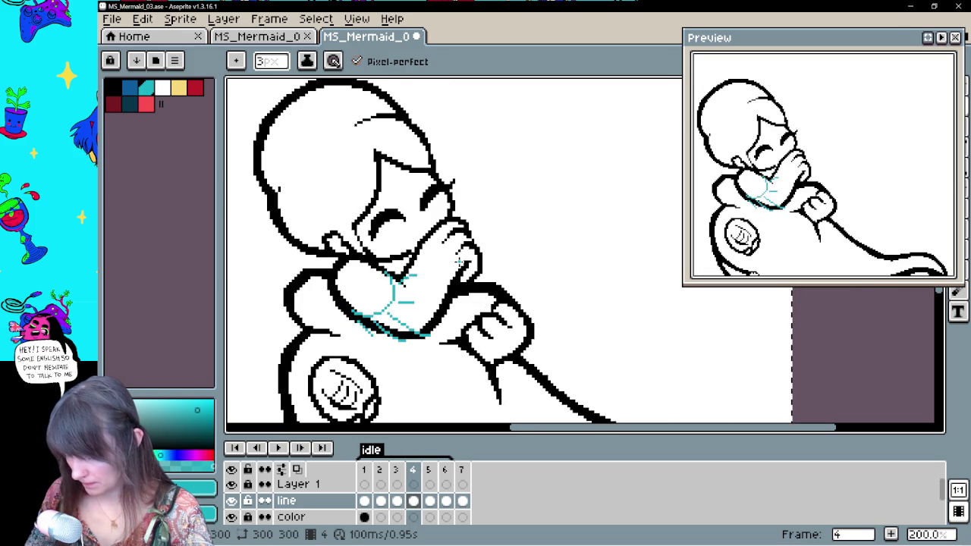
key("period")
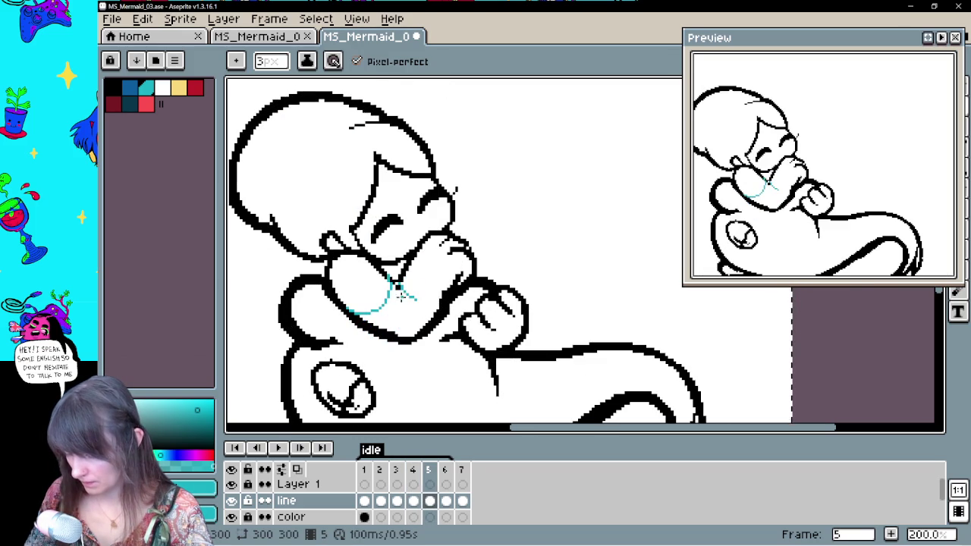
key("comma")
key("period")
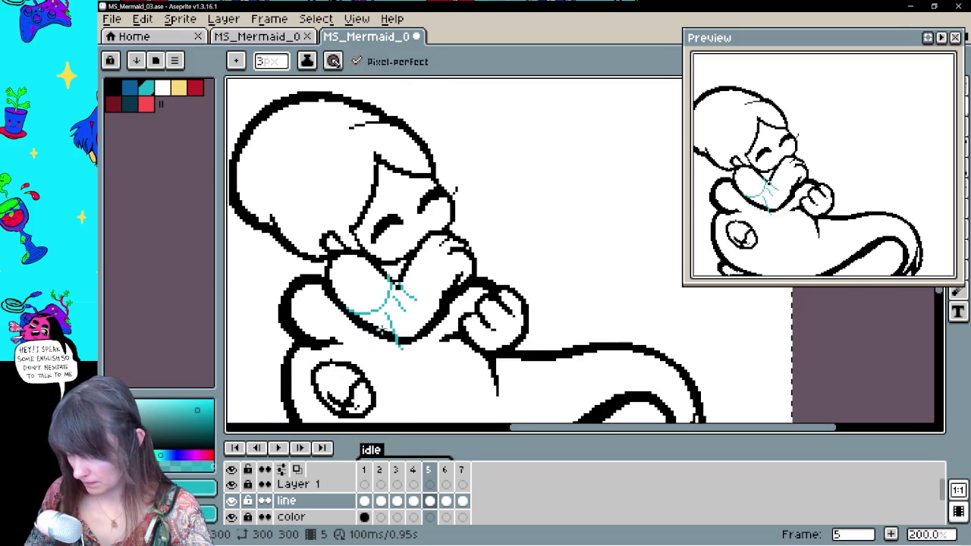
key("comma")
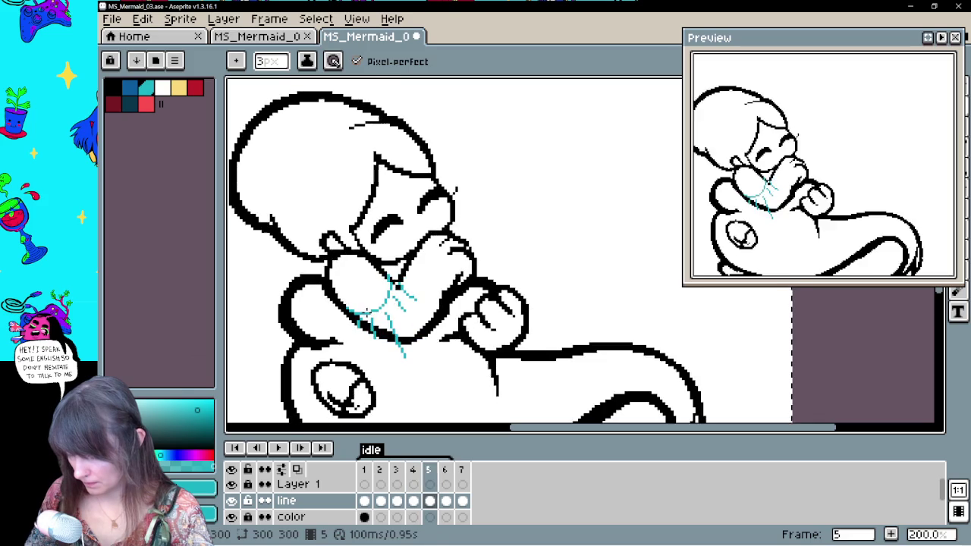
key("period")
key("period")
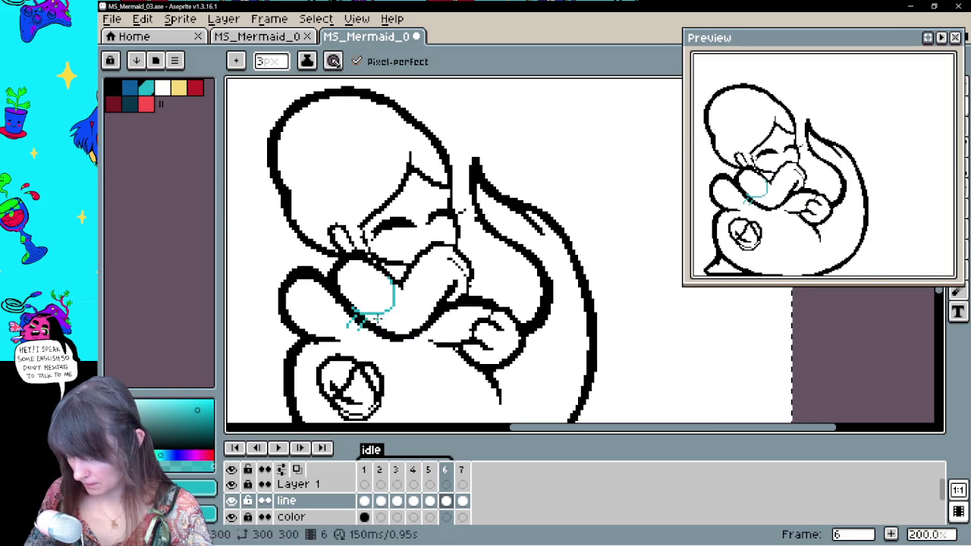
key("comma")
key("period")
key("period")
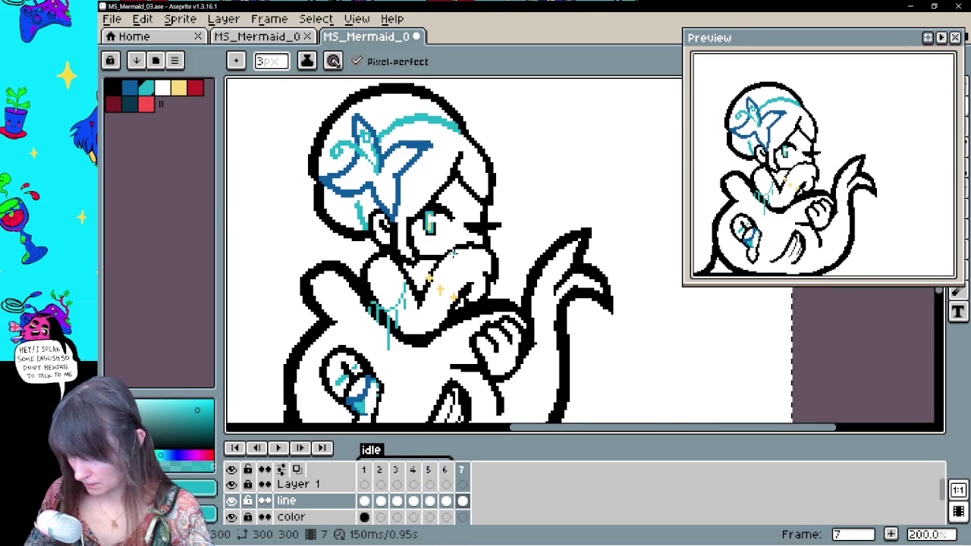
left_click(278, 450)
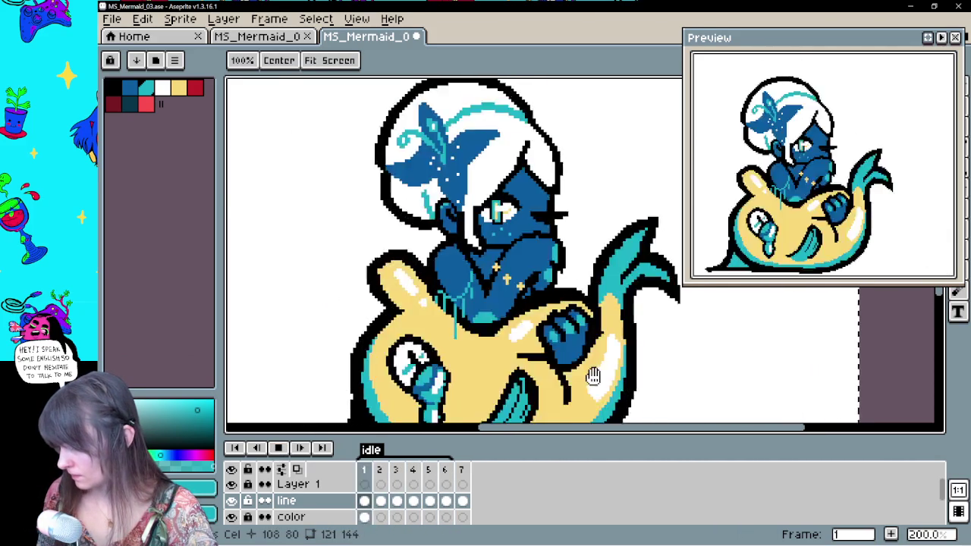
Stop playback and step through all seven frames, wrapping back to coloured frame 1
left_click(278, 449)
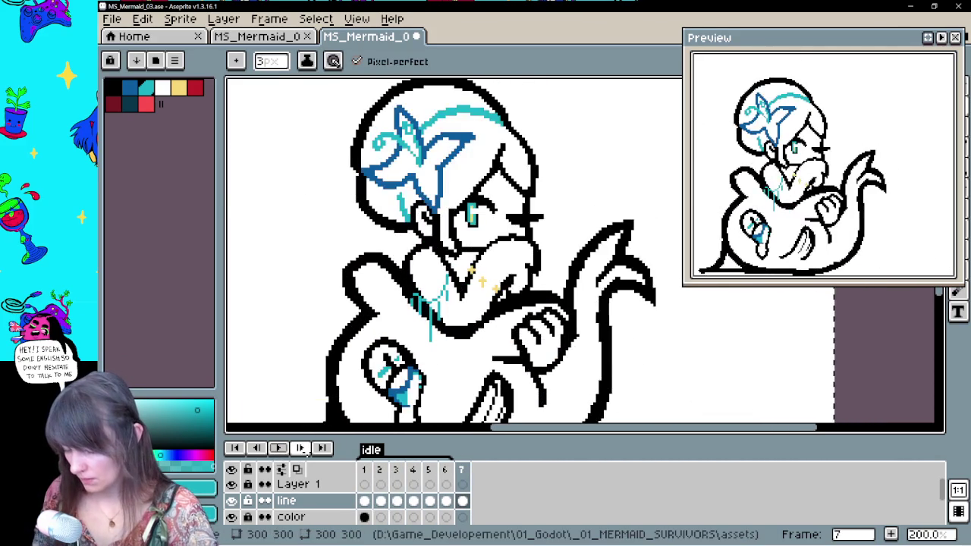
left_click(301, 448)
left_click(301, 449)
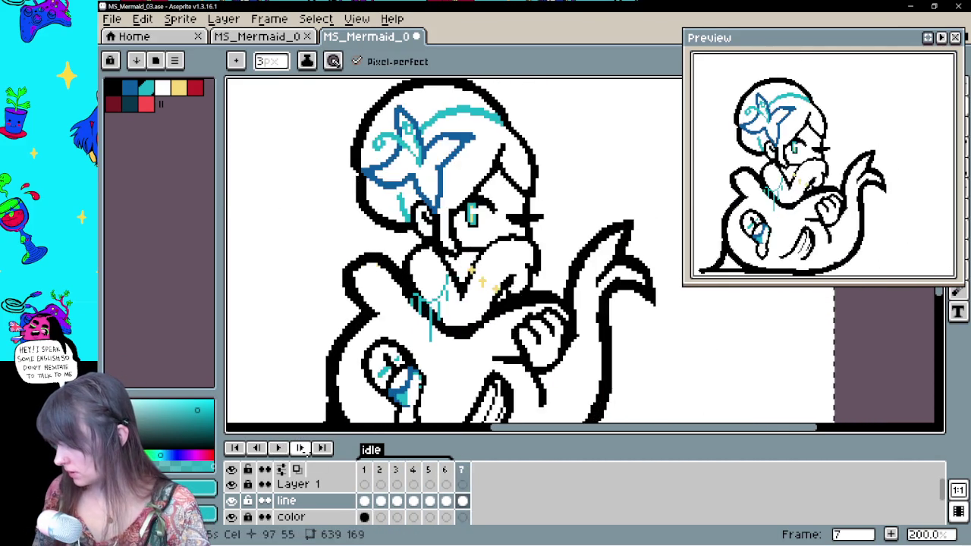
left_click(301, 448)
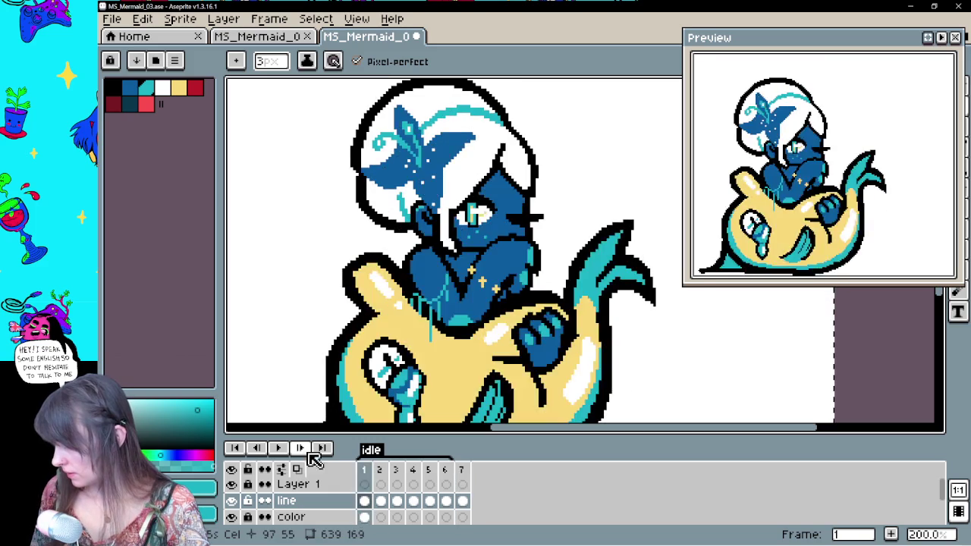
left_click(302, 449)
left_click(302, 448)
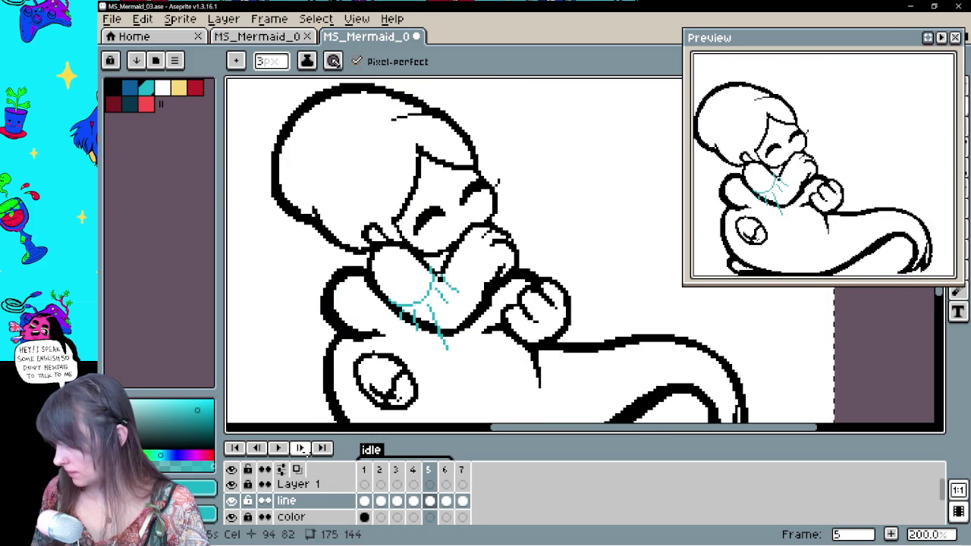
left_click(301, 449)
left_click(301, 449)
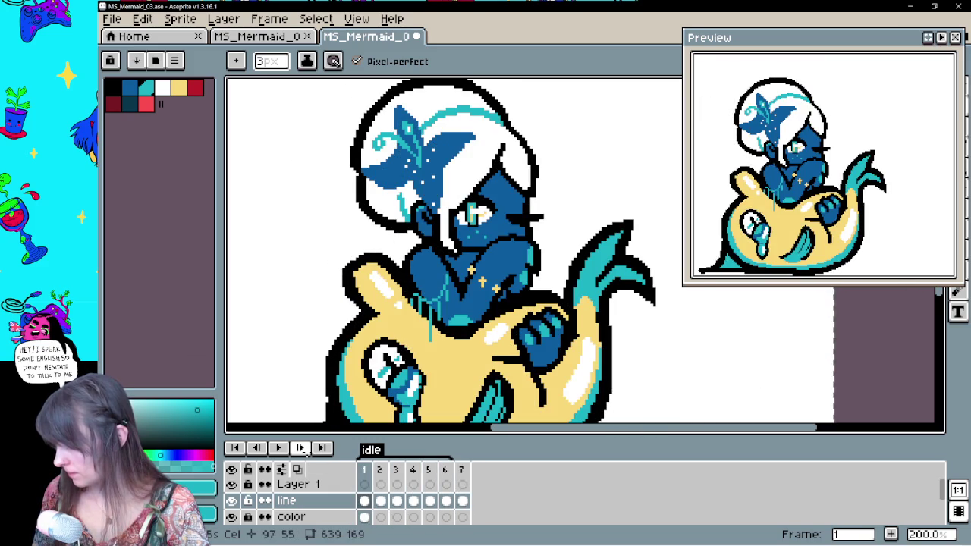
Step through the frames again against frame 1, ending on frame 2's linework
left_click(301, 448)
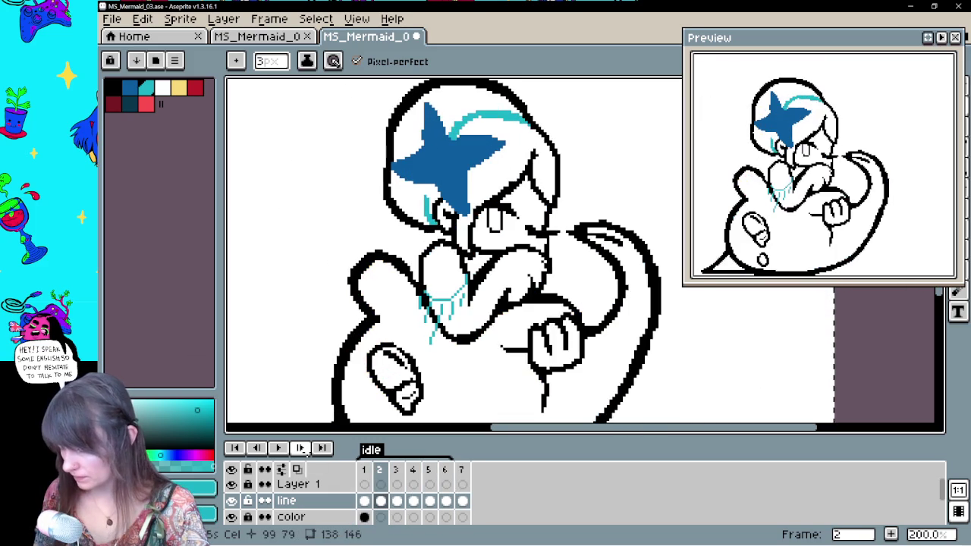
key("comma")
left_click(302, 449)
left_click(301, 448)
key("comma")
key("comma")
left_click(301, 448)
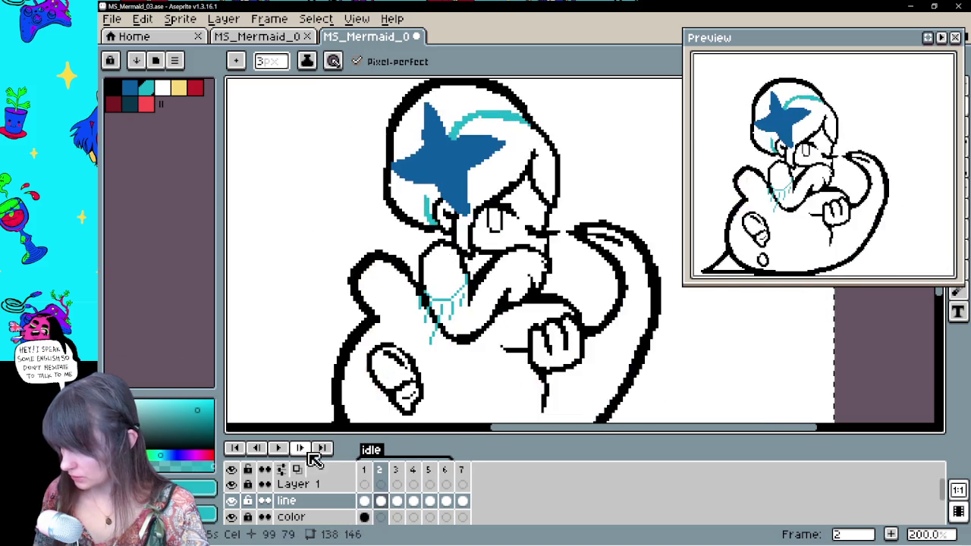
left_click(302, 448)
left_click(301, 448)
left_click(302, 448)
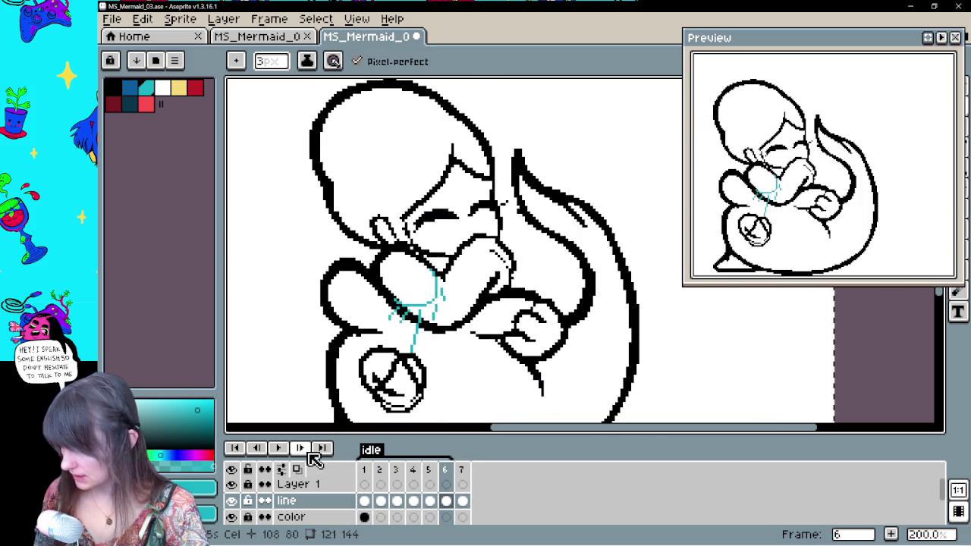
left_click(301, 448)
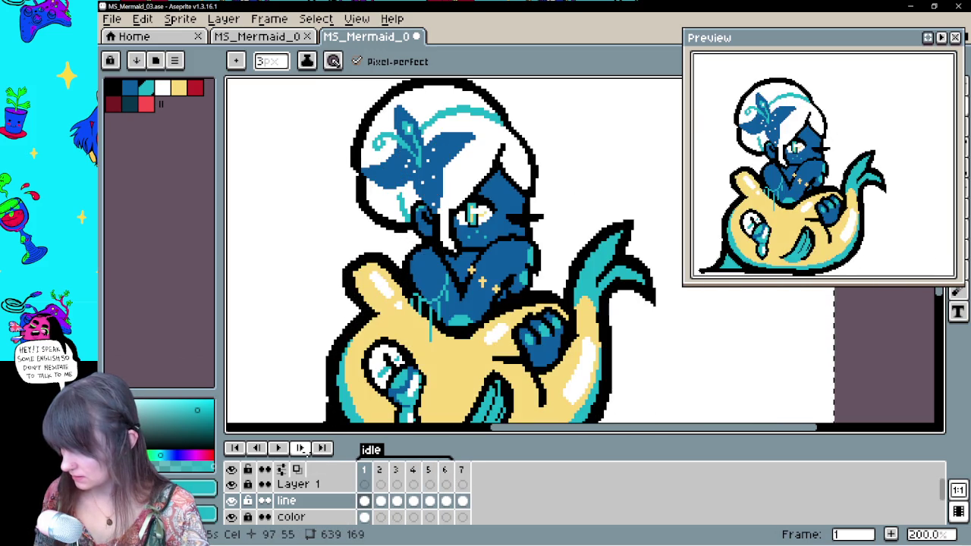
left_click(382, 499)
Erase the stray cyan strands below the mouth on frame 6 and resample the cyan hair colour
key("e")
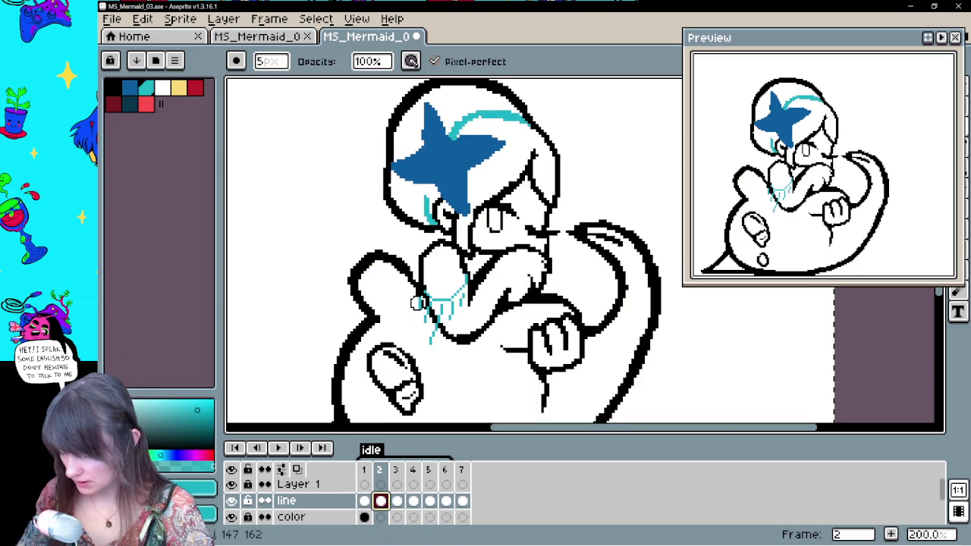
left_click_drag(419, 302, 425, 319)
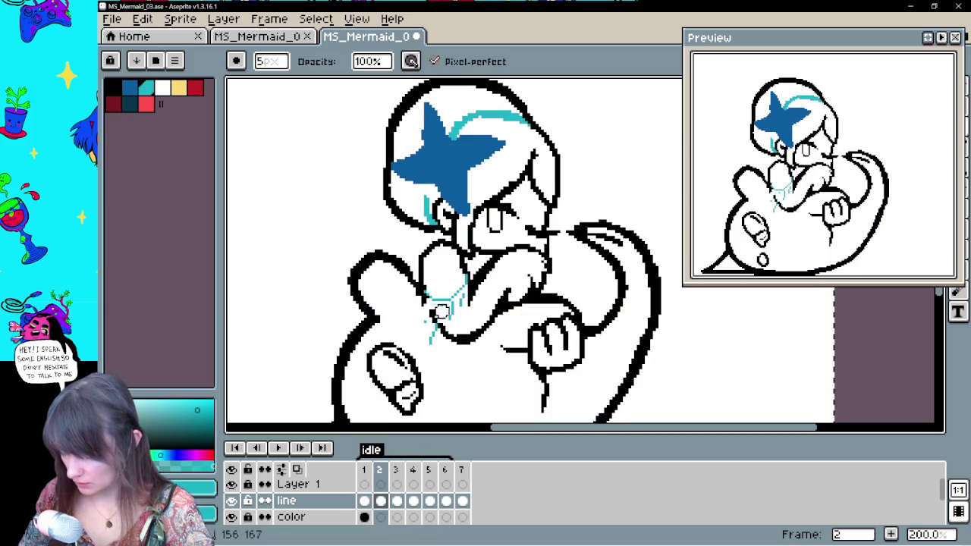
left_click_drag(459, 311, 433, 336)
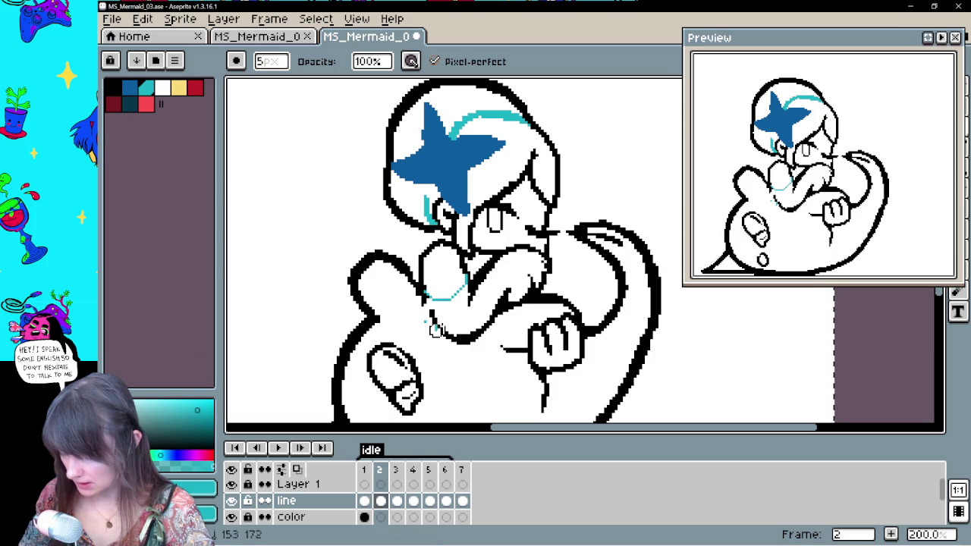
left_click(431, 317, "alt")
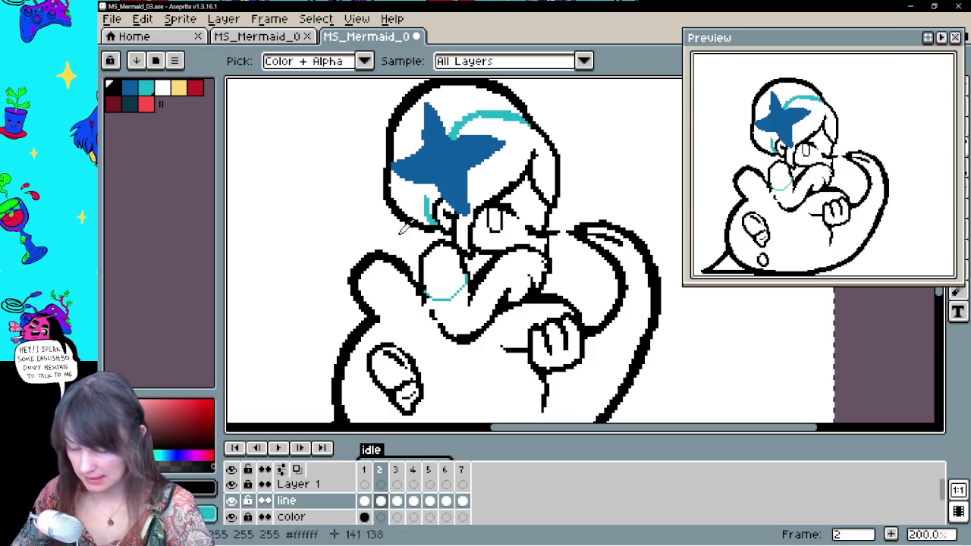
key("alt")
left_click(410, 262, "alt")
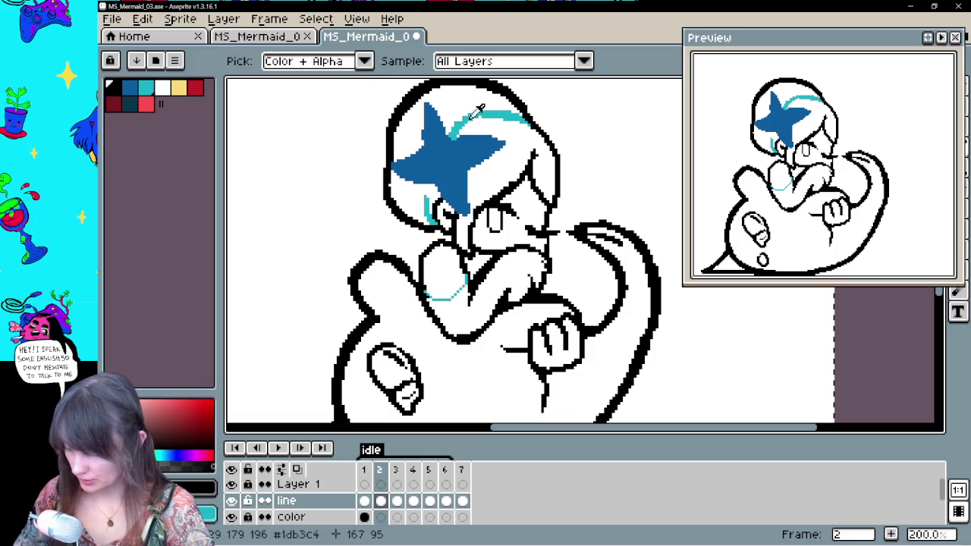
Play the idle animation from frame 1 and step through frames 3 to 6 to review it
left_click(364, 501)
left_click(281, 450)
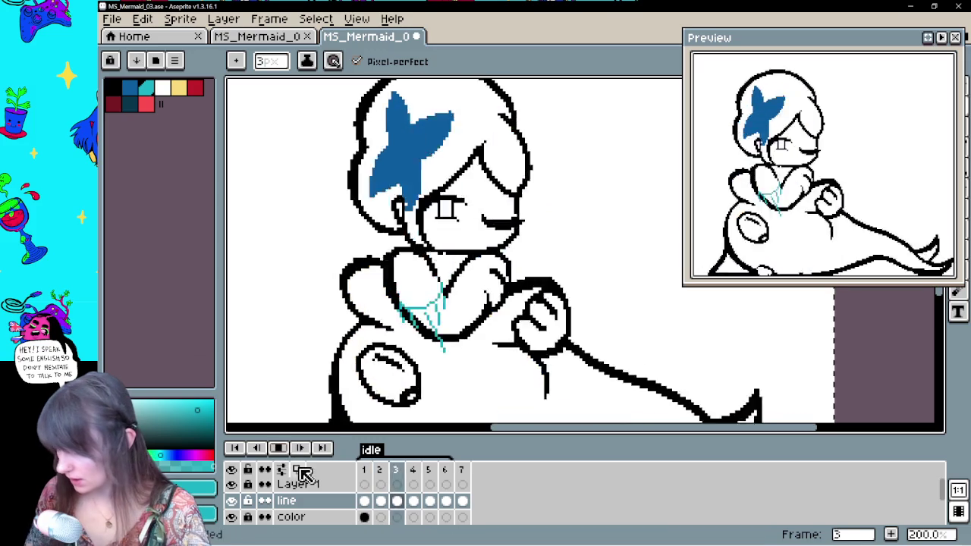
left_click(279, 448)
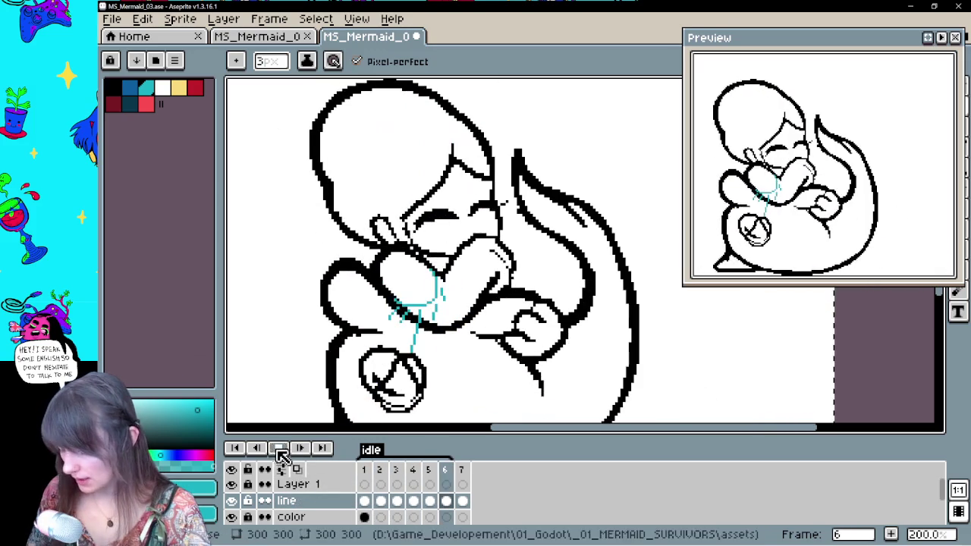
left_click(397, 502)
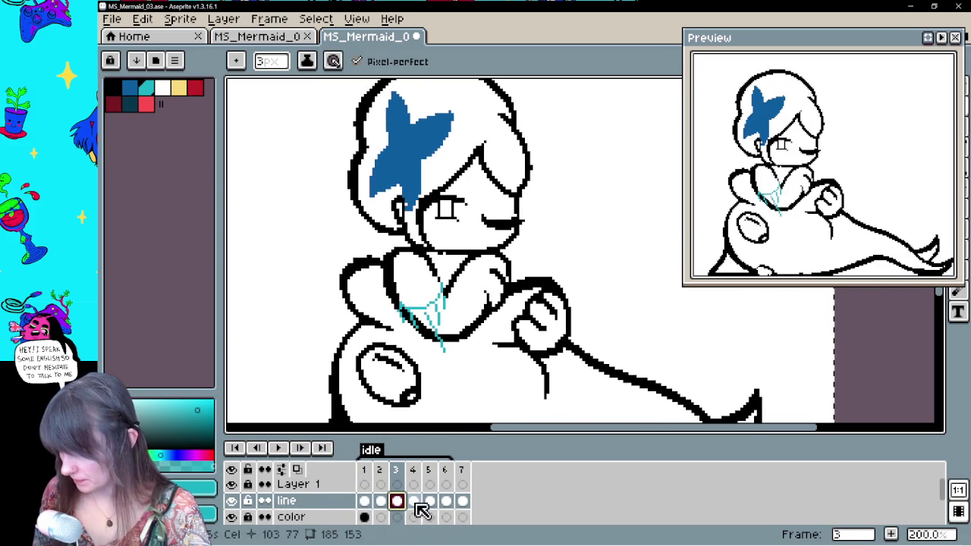
left_click(416, 503)
left_click(431, 503)
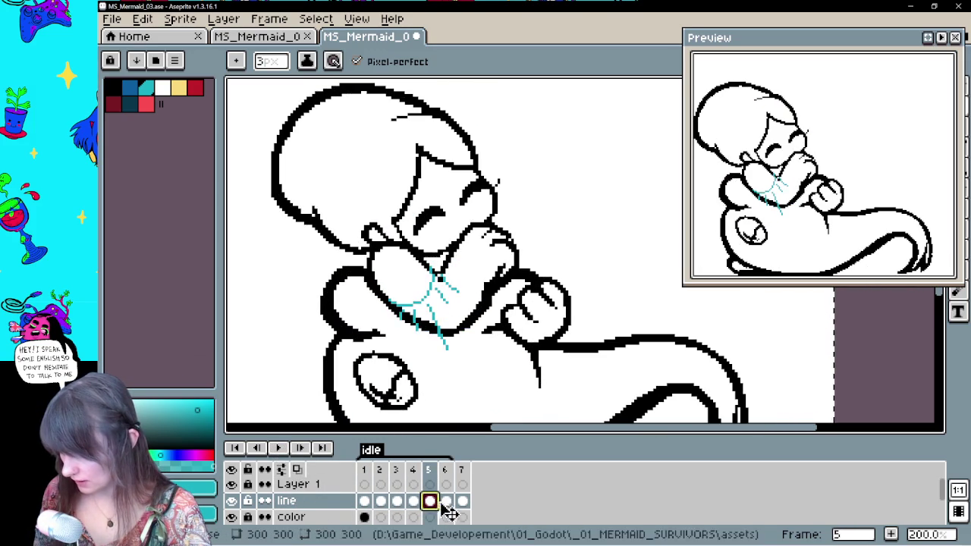
left_click(447, 502)
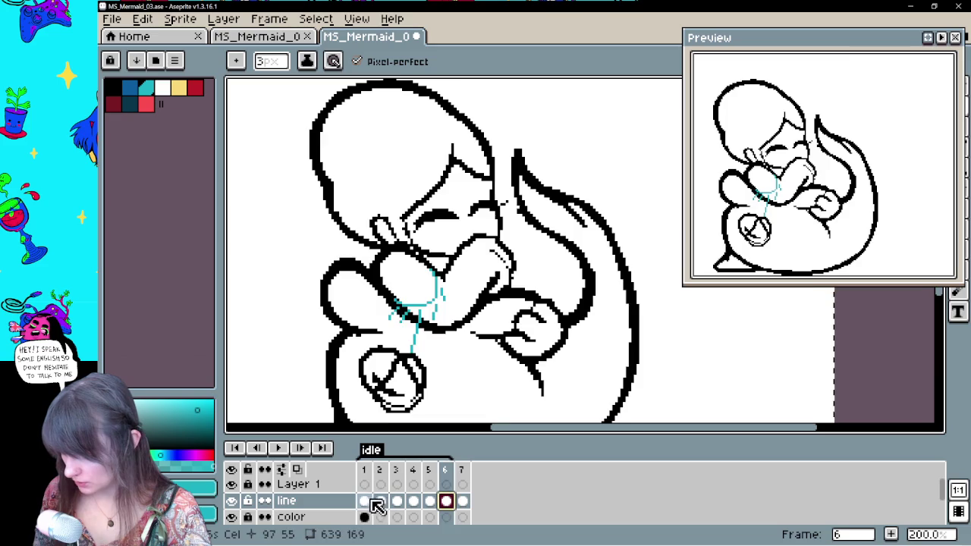
left_click(366, 503)
key("period")
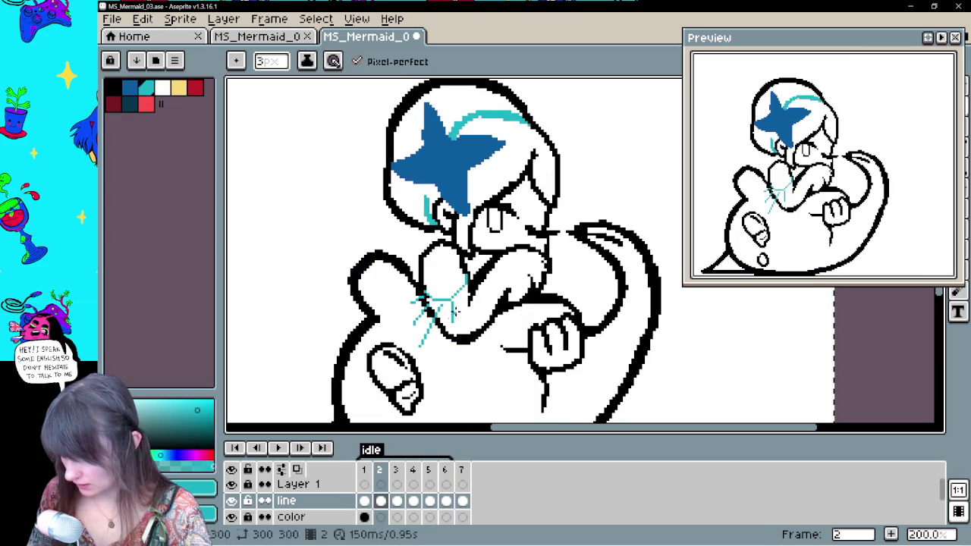
key("comma")
left_click(277, 449)
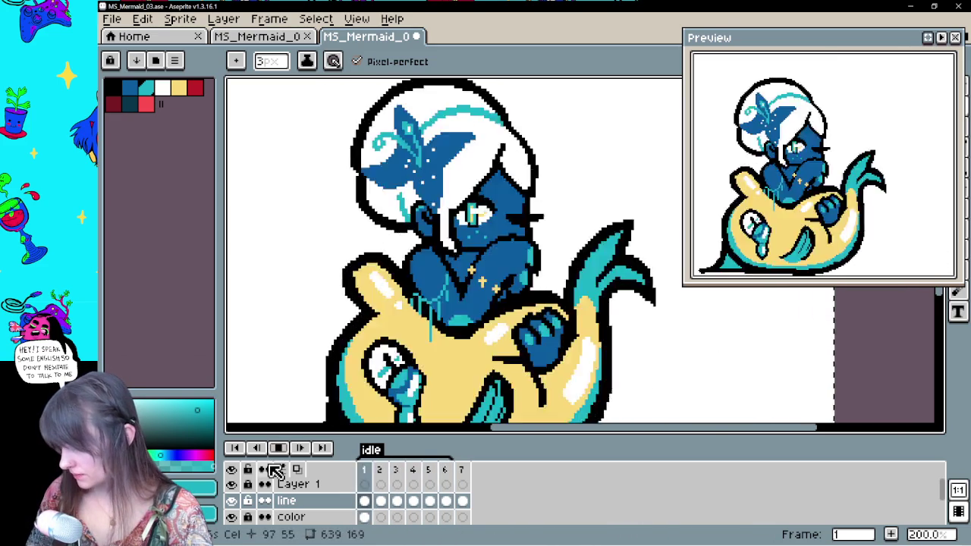
left_click(277, 449)
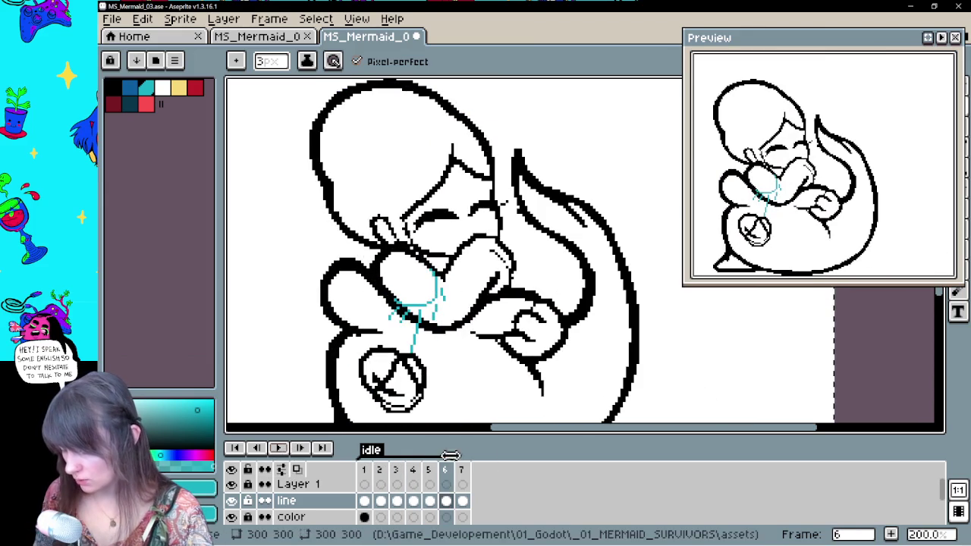
Step through the frames again, comparing line-art frames 5 and 6
left_click(364, 501)
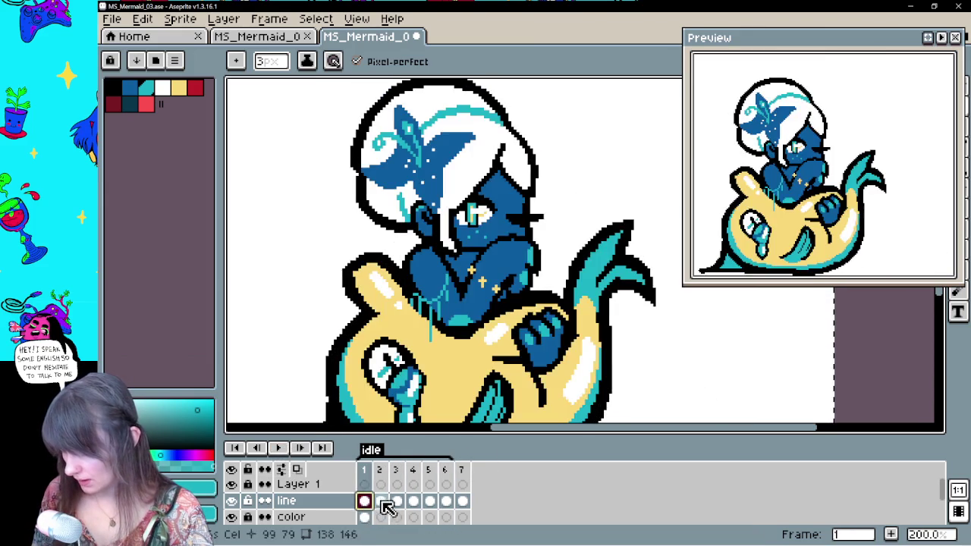
left_click(405, 513)
key("Right")
key("Right")
key("Right")
key("Right")
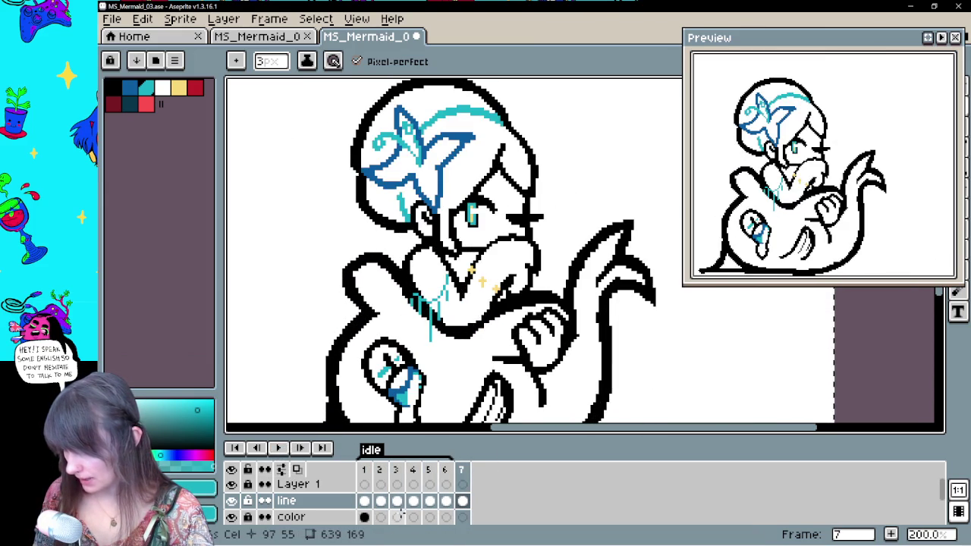
left_click(445, 503)
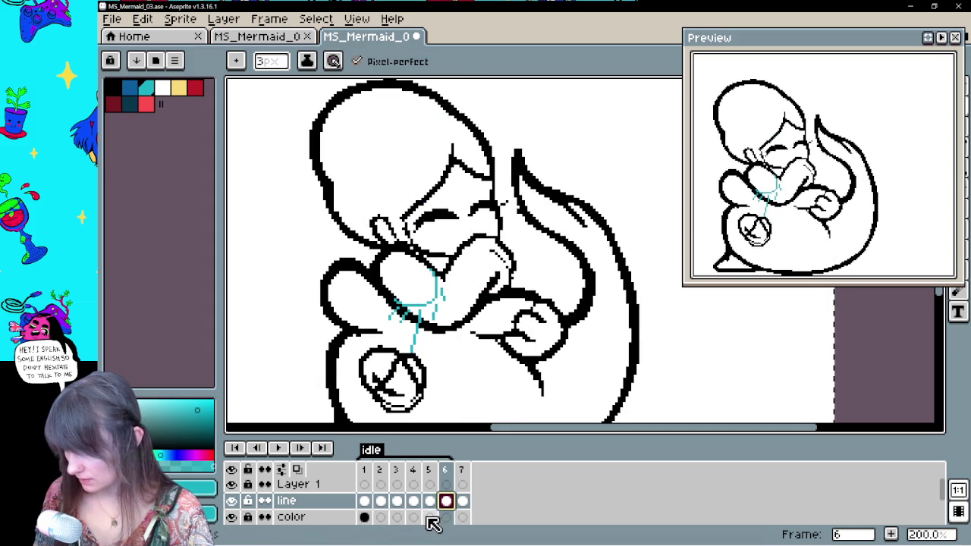
left_click(367, 507)
key("Right")
key("Right")
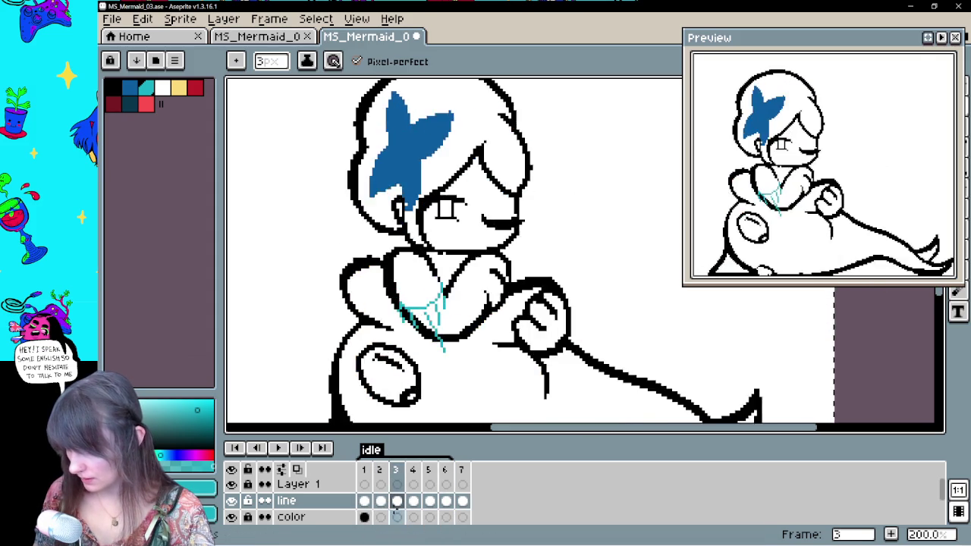
key("Right")
key("Right")
key("Right")
key("Right")
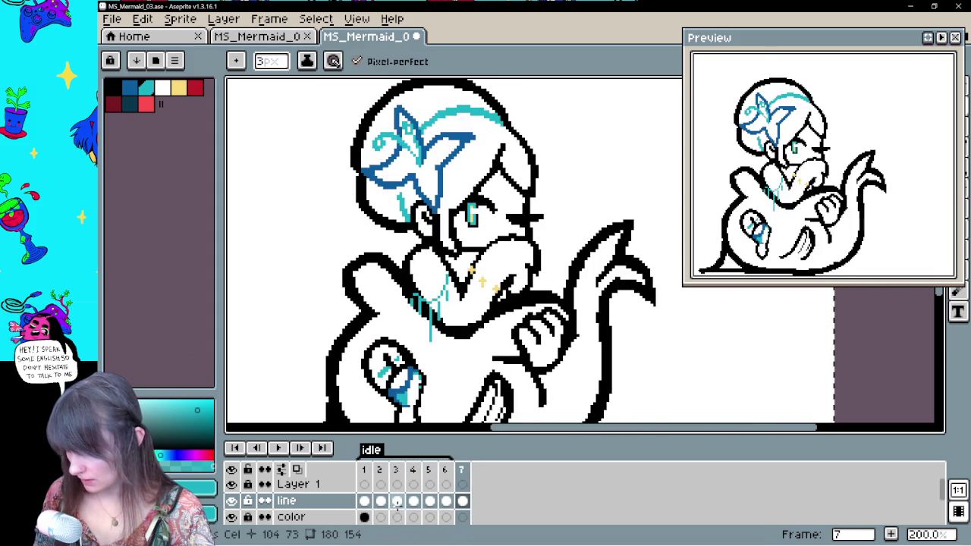
key("Right")
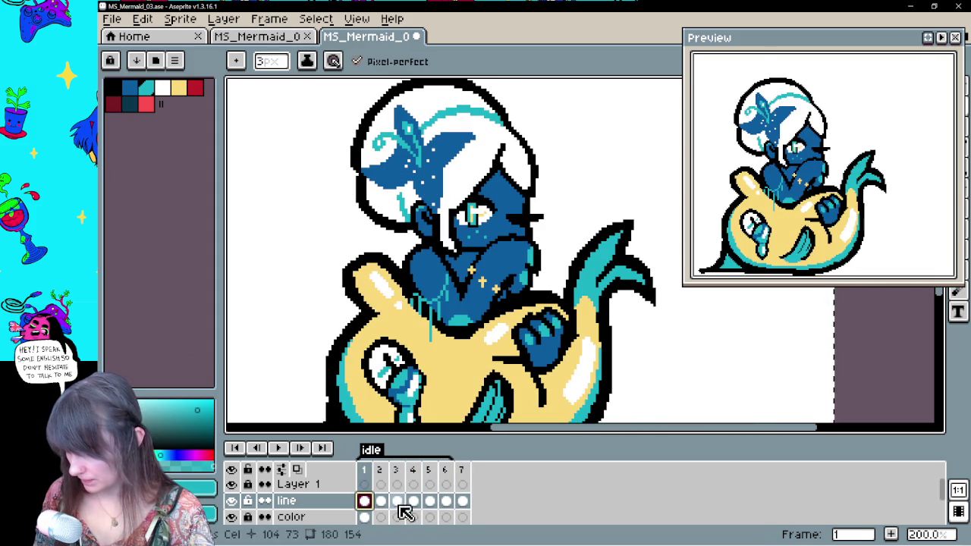
left_click(445, 502)
key("Right")
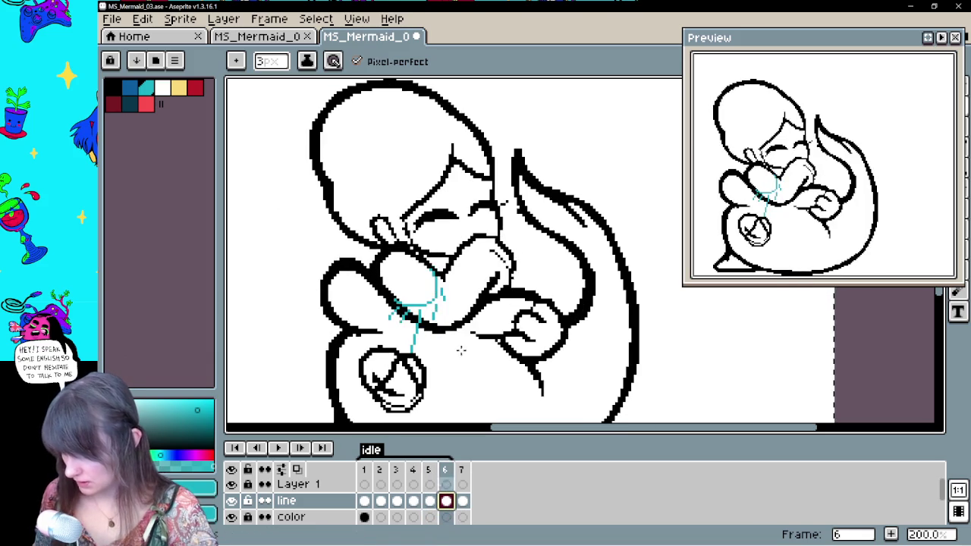
key("b")
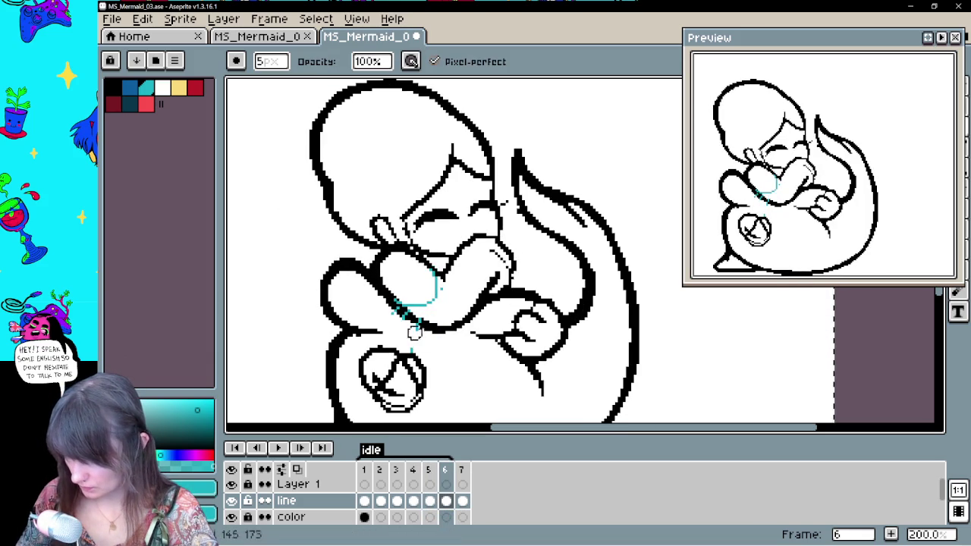
Sample the cyan guide colour from the line and toggle between pencil and eraser
left_click(412, 277, "alt")
key("v")
key("e")
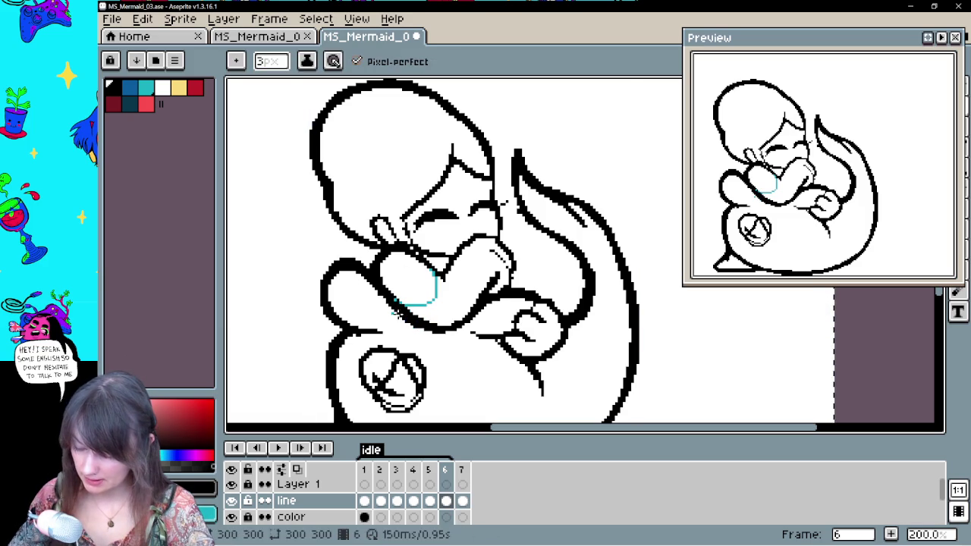
key("b")
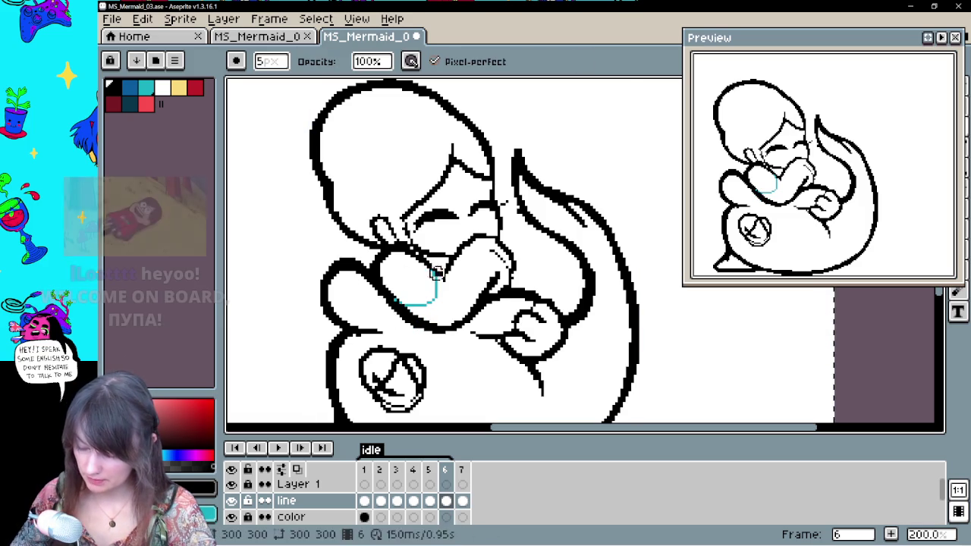
left_click(434, 276, "alt")
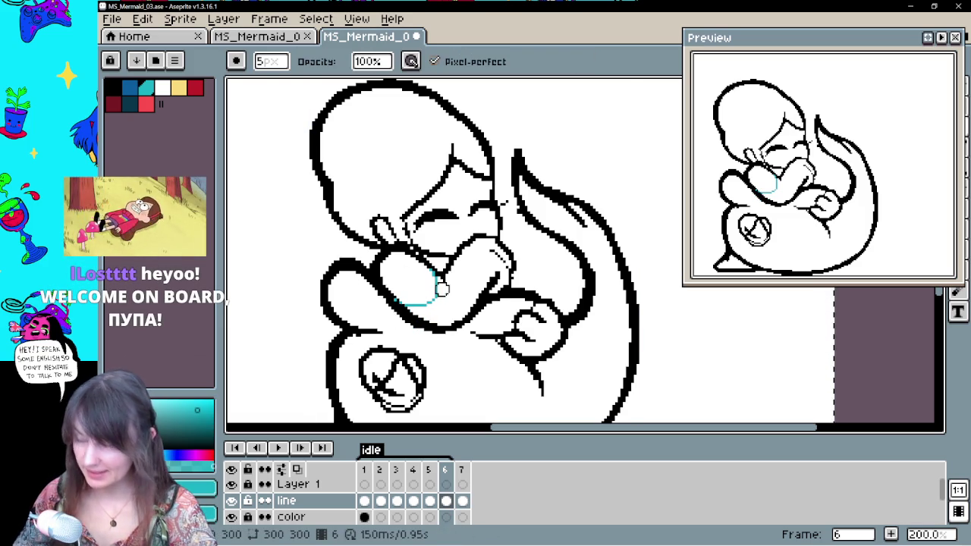
key("space")
Step through the timeline from frame 1 to frame 5
left_click(364, 501)
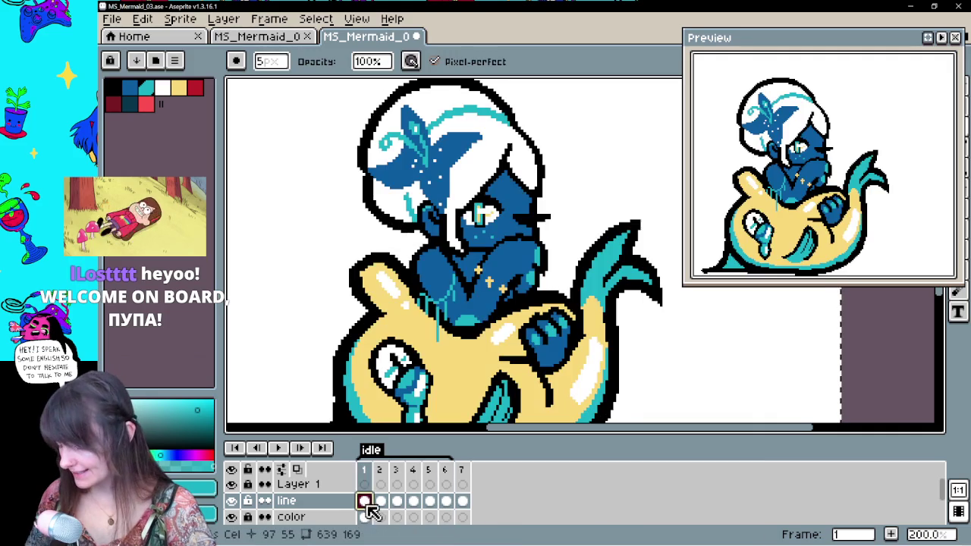
key("i")
key("b")
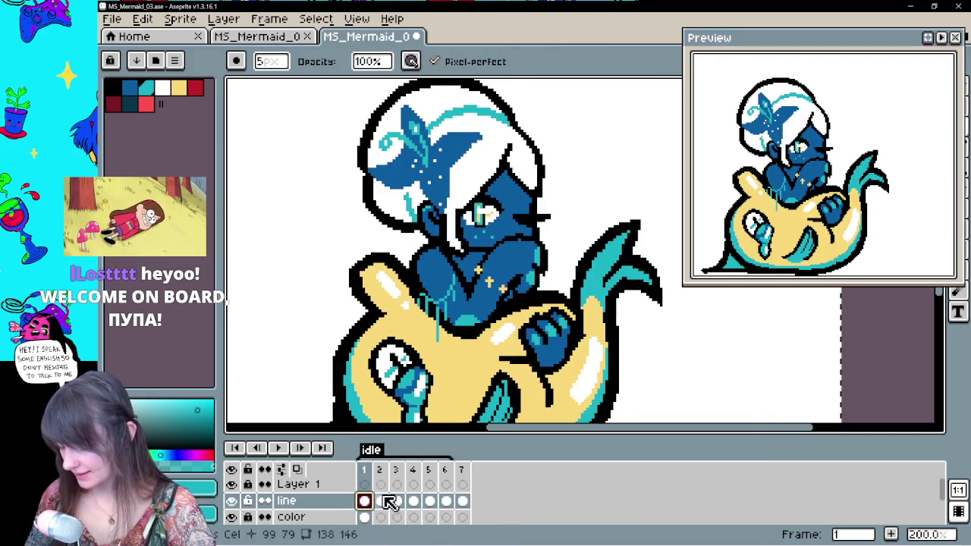
left_click(380, 501)
left_click(413, 500)
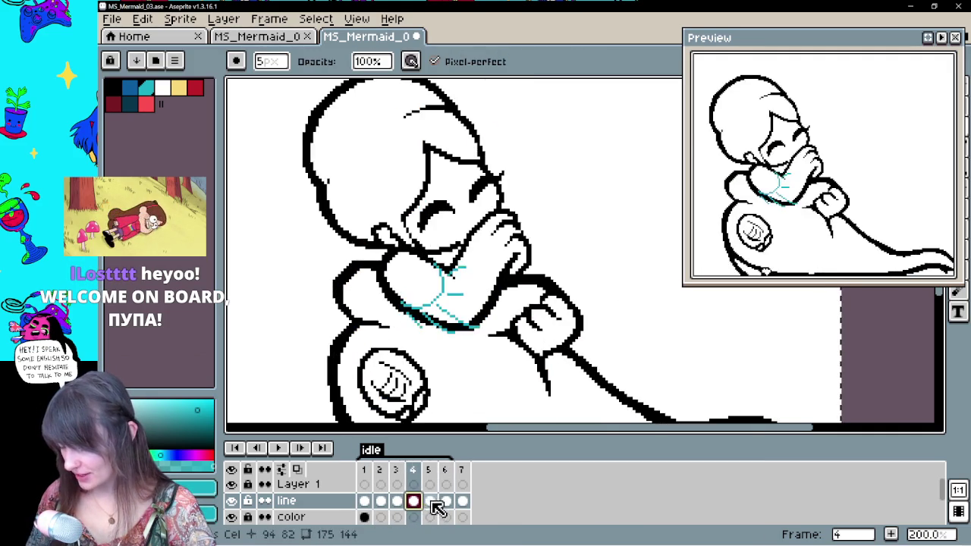
left_click(413, 501)
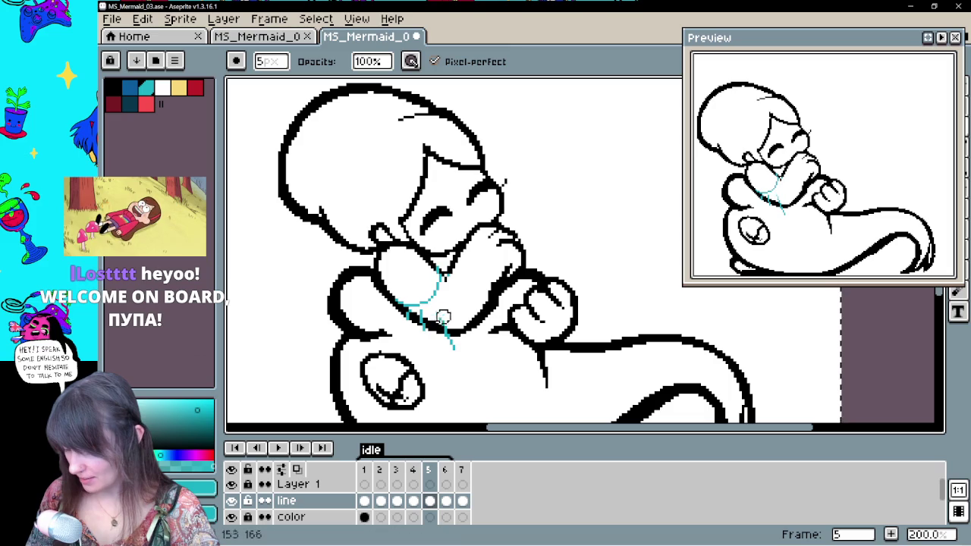
Erase the lower cyan tails and leftover pixels below the chest curve on frame 5
left_click_drag(425, 312, 454, 347)
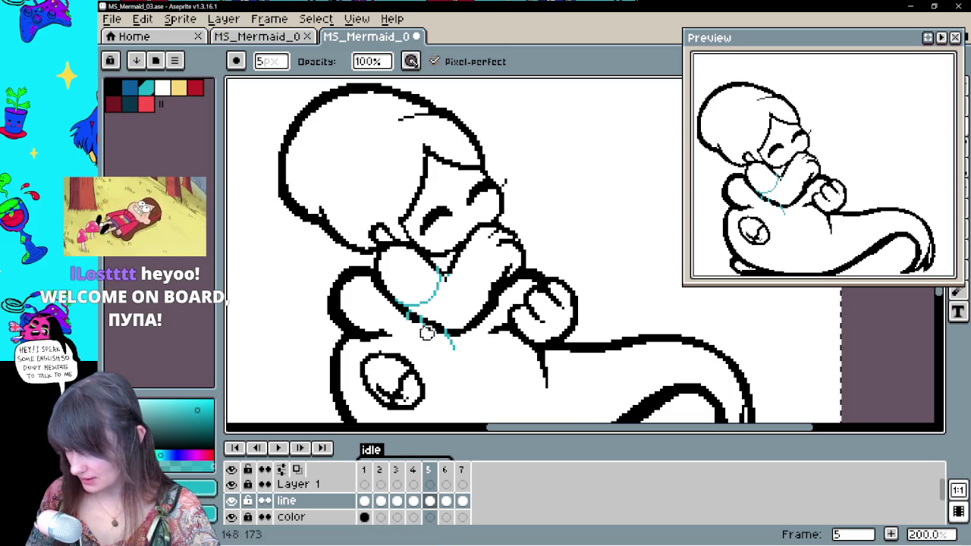
left_click(454, 346, "alt")
left_click_drag(421, 315, 432, 325)
key("e")
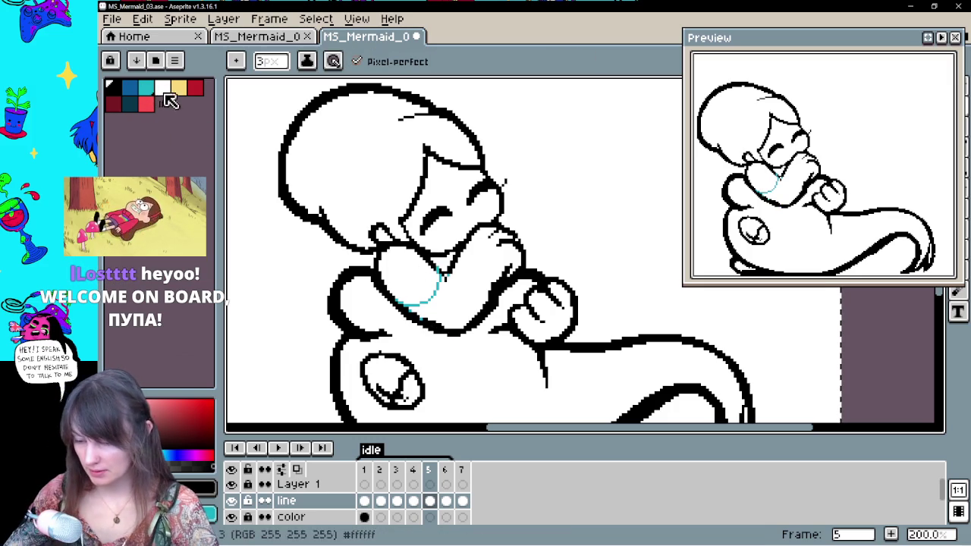
left_click(164, 91)
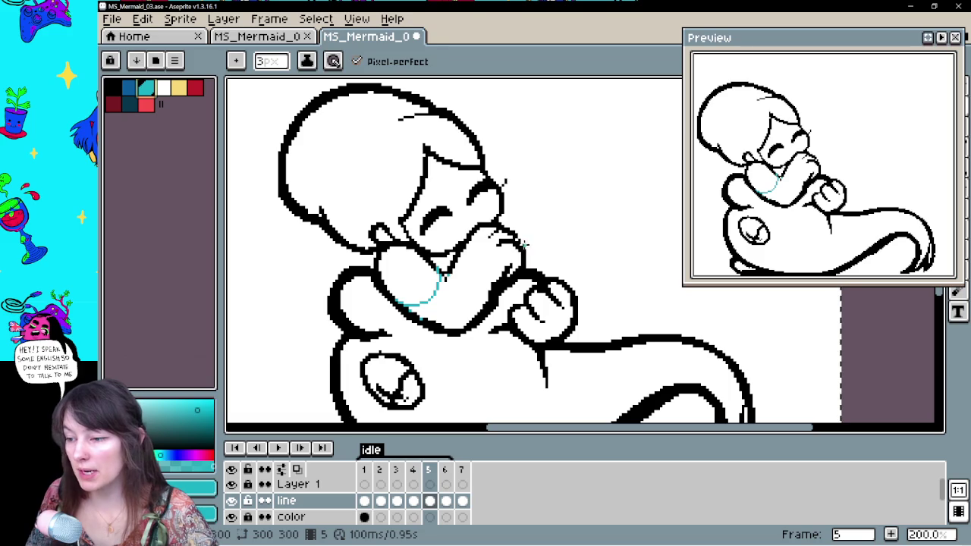
left_click_drag(582, 245, 581, 275)
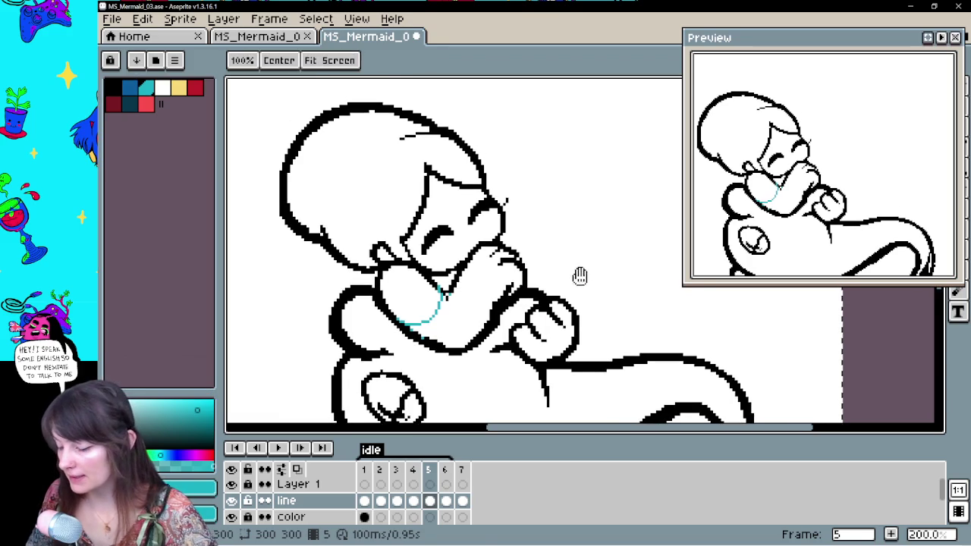
Undo the last pencil stroke and preview the animation, stopping on frame 5
key("ctrl+z")
left_click(364, 503)
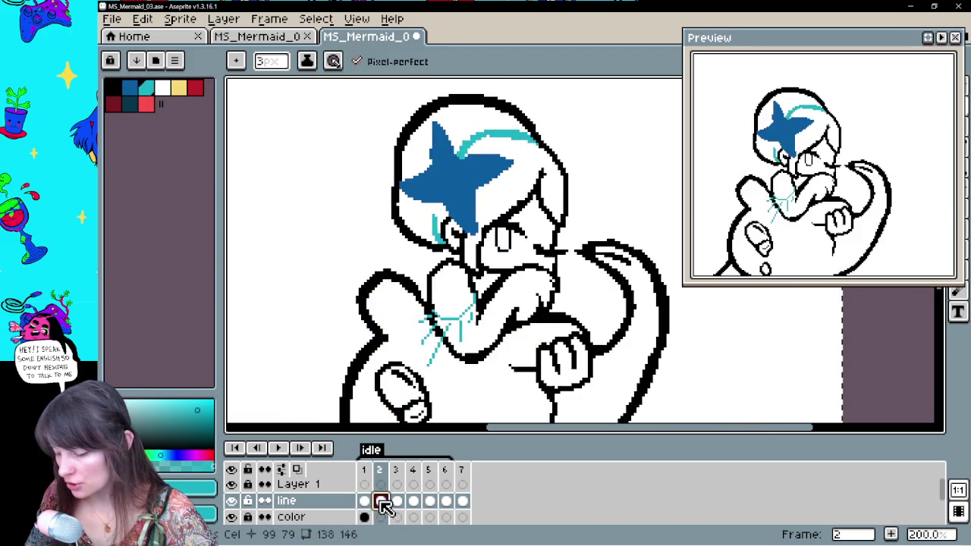
left_click(396, 502)
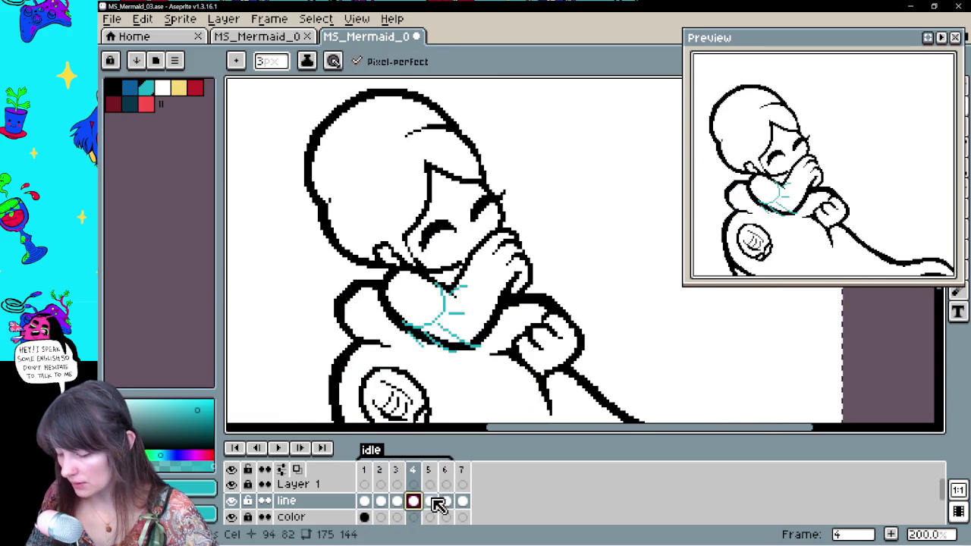
left_click(428, 502)
left_click(462, 502)
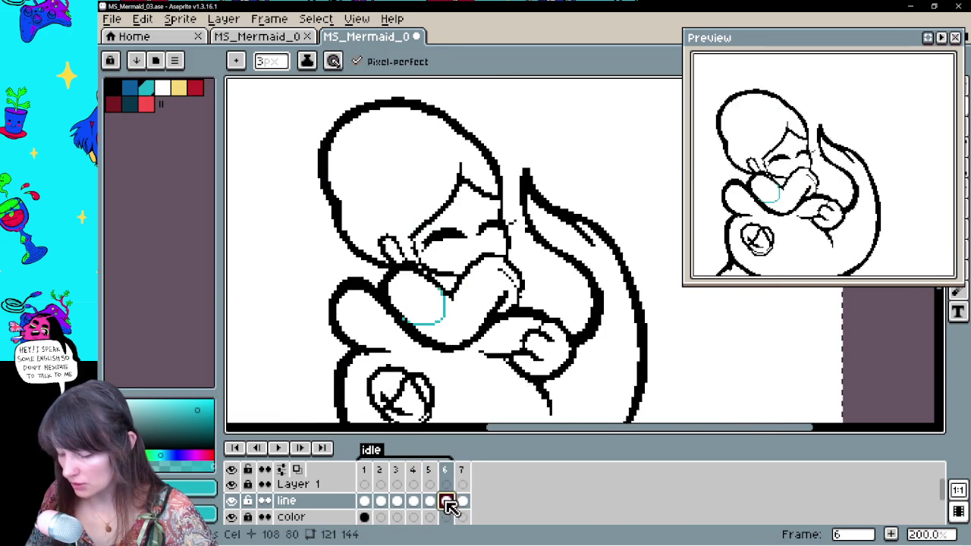
left_click(364, 502)
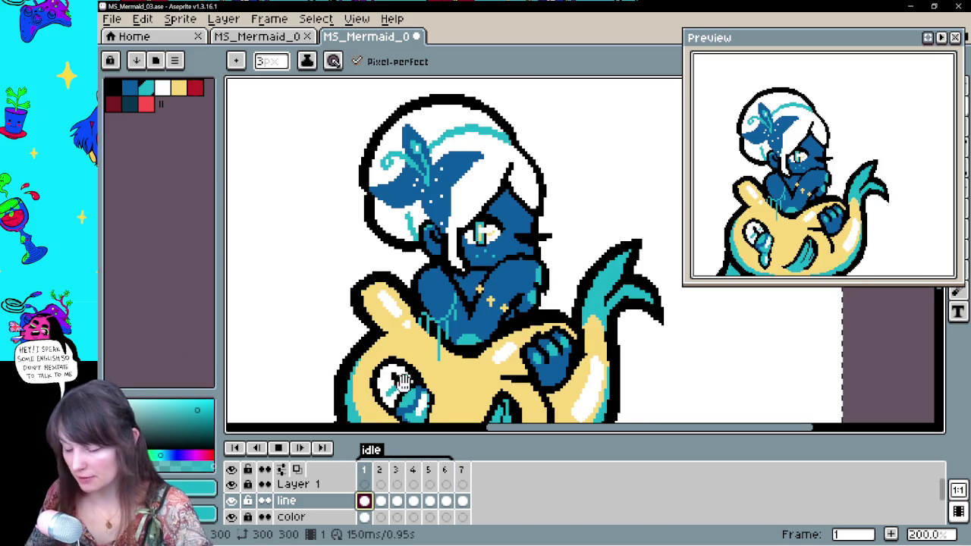
key("Return")
key("Return")
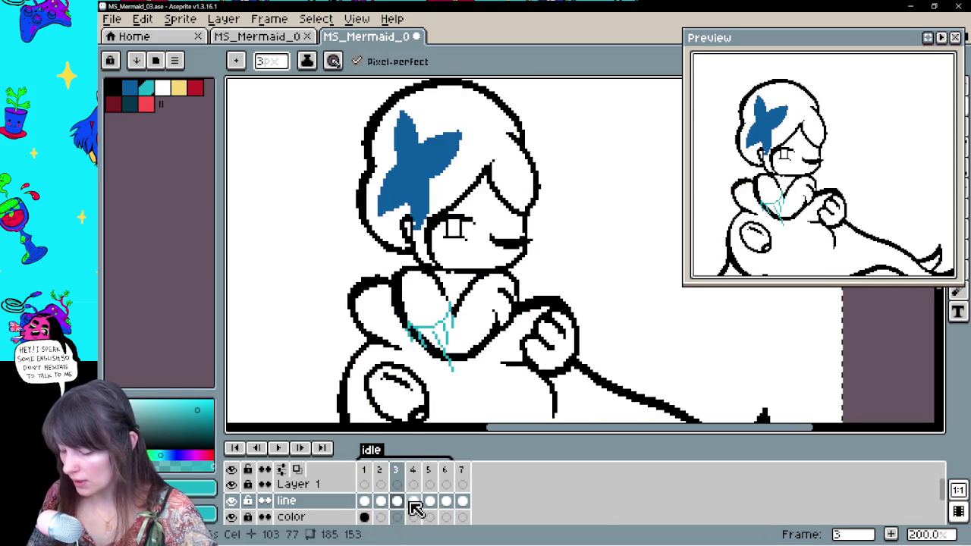
left_click(412, 502)
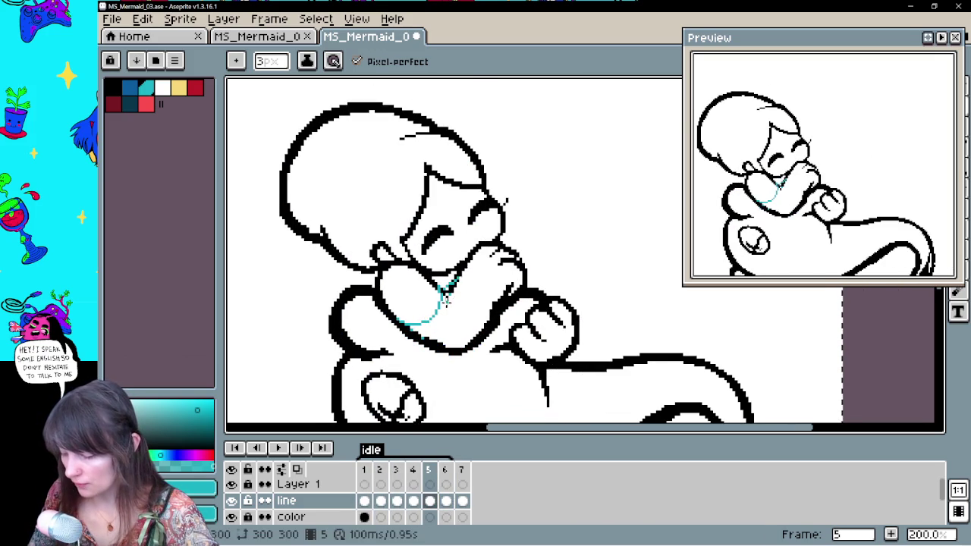
Try a cyan stroke near the chin on frame 5, compare with frame 4, and undo it
left_click_drag(475, 308, 445, 314)
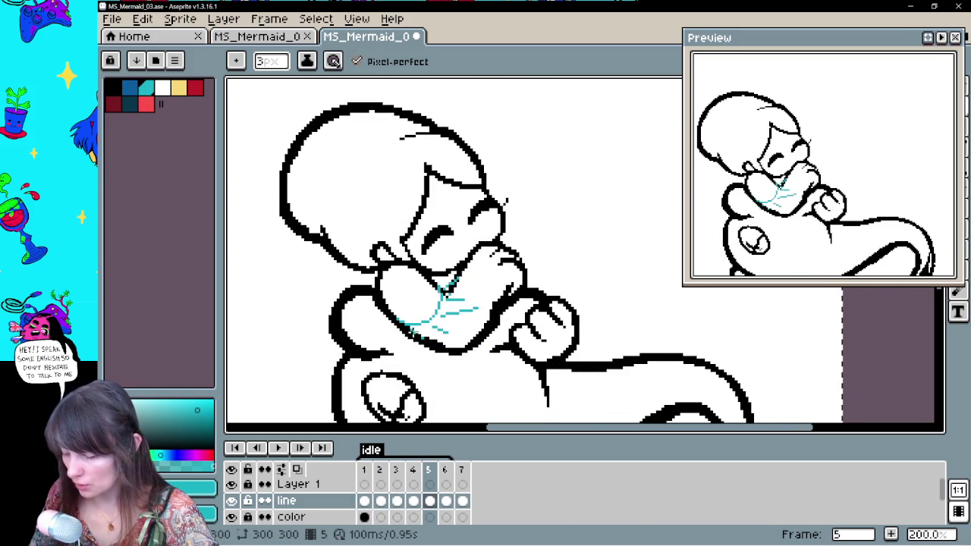
left_click(416, 501)
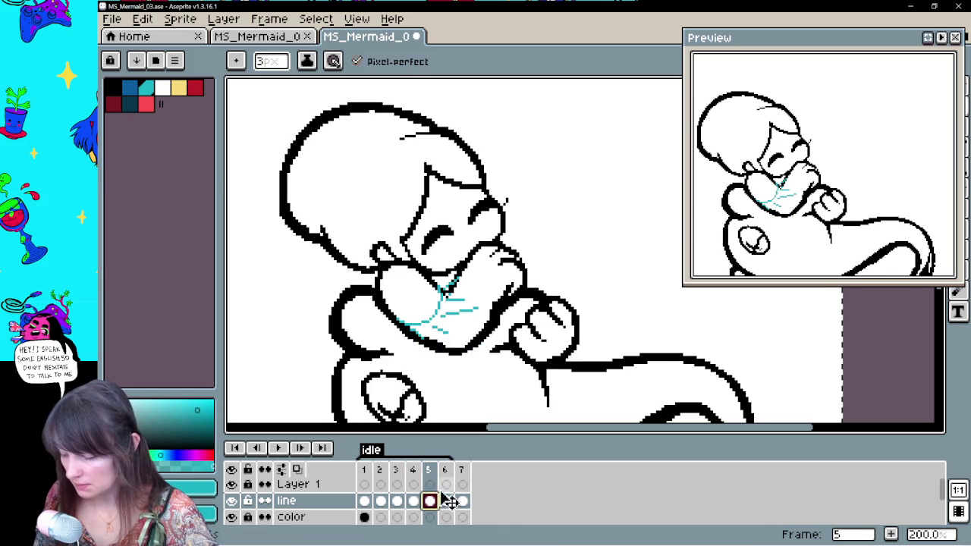
key("ctrl+z")
left_click(415, 501)
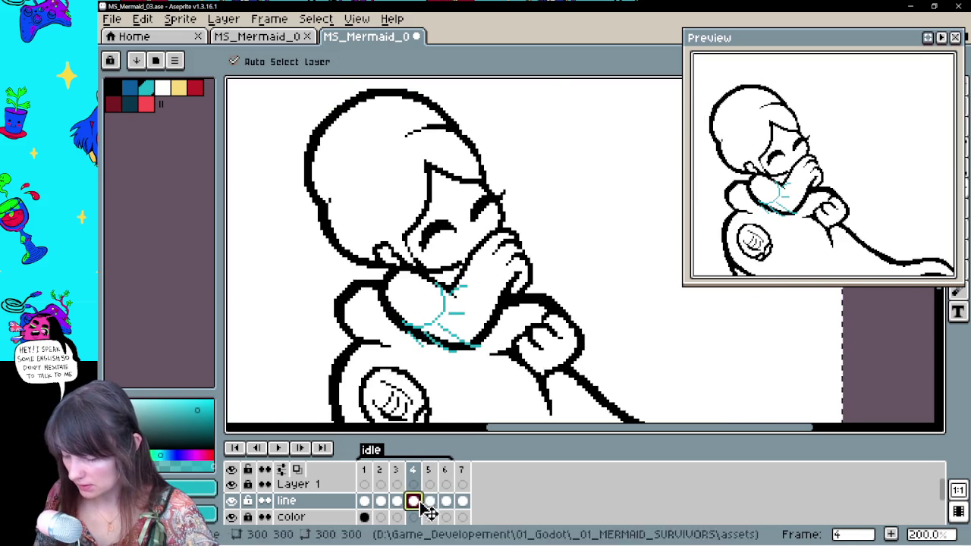
left_click(430, 501)
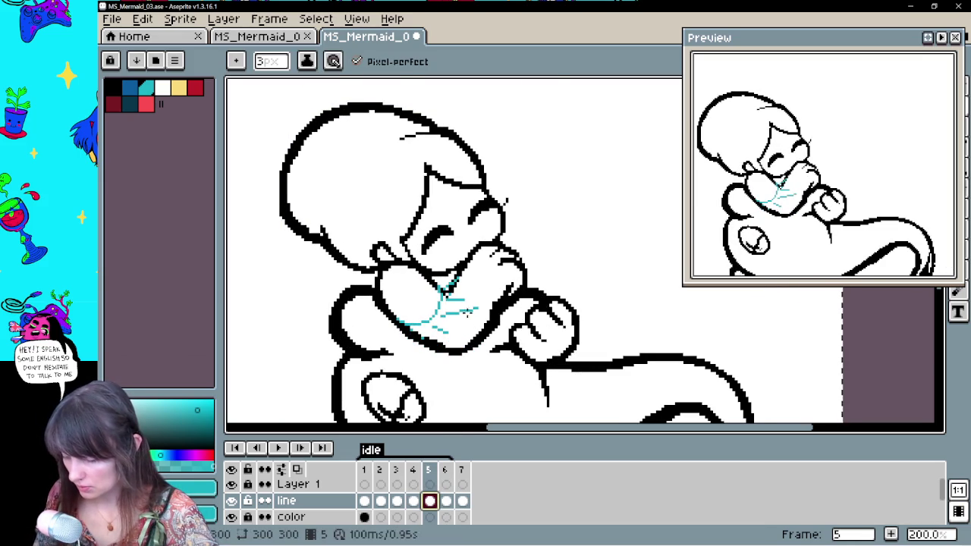
Draw cyan hatch lines across the chest and clasped hands on frame 5
left_click_drag(453, 317, 483, 318)
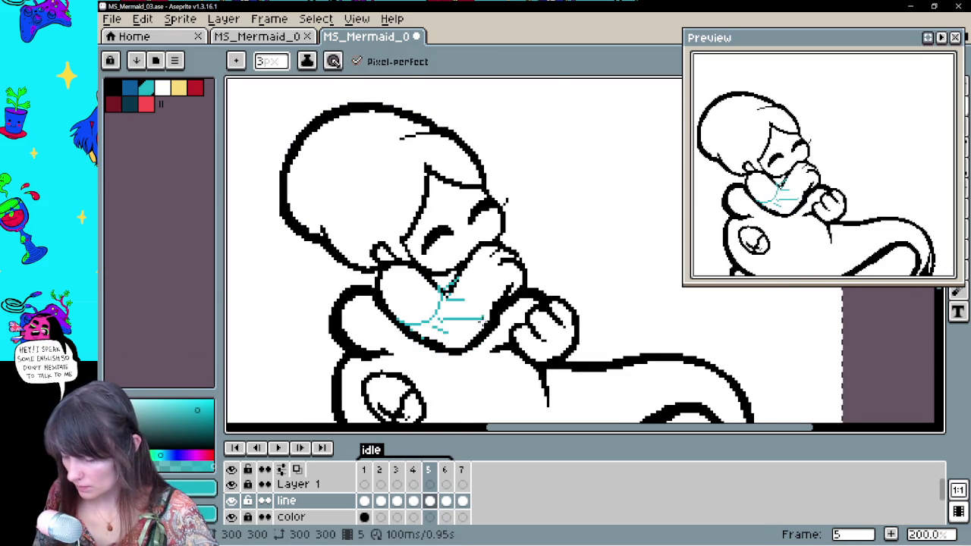
left_click(413, 500)
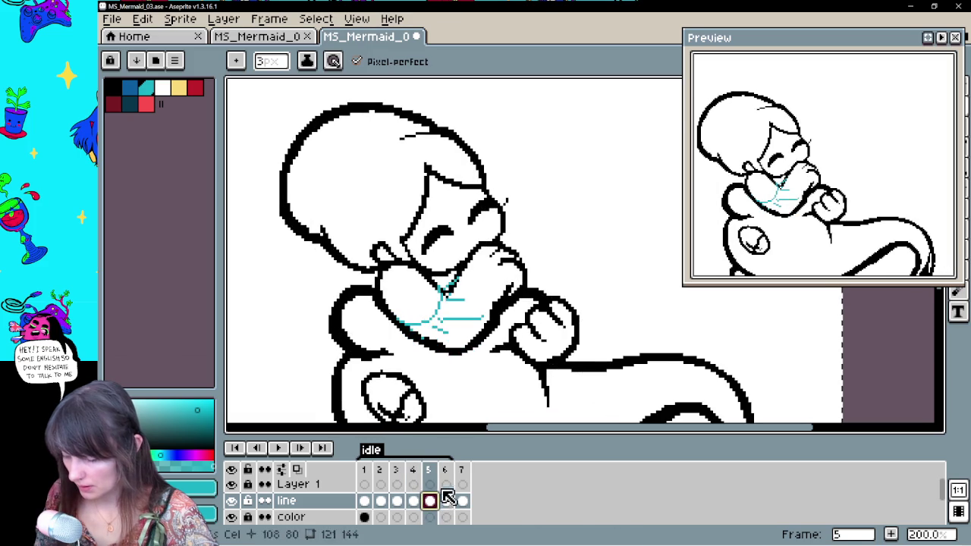
left_click(413, 501)
key("e")
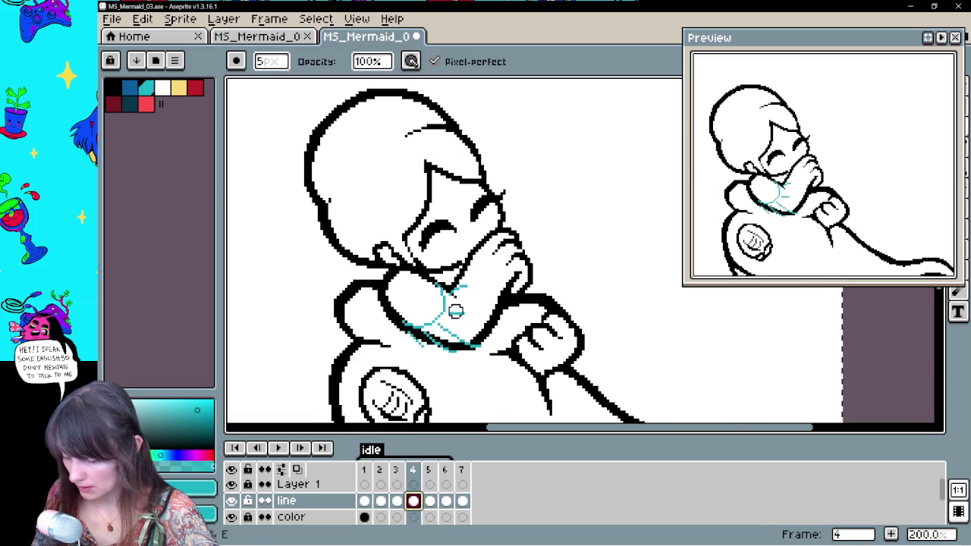
key("b")
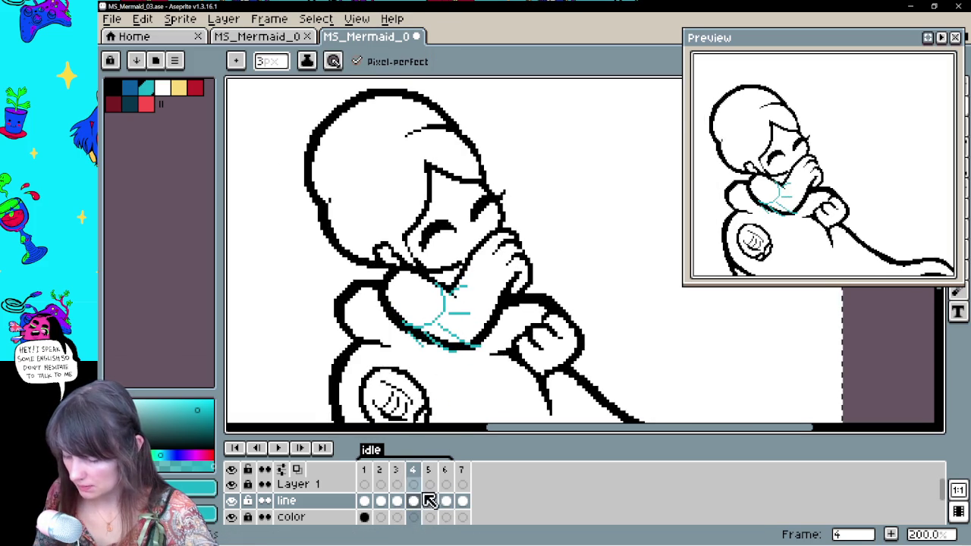
left_click(430, 501)
key("e")
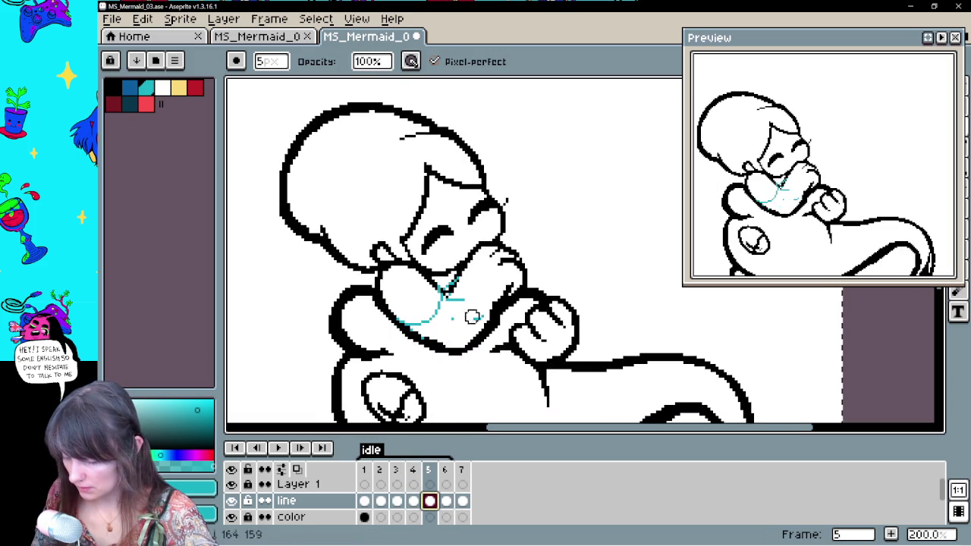
key("b")
left_click_drag(440, 318, 487, 327)
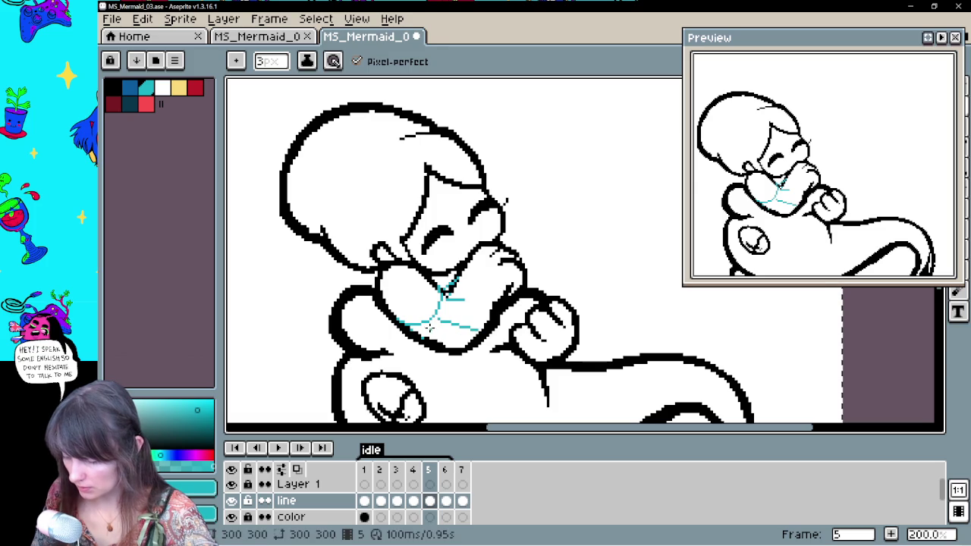
Add short teal hatch strokes on frame 6 and play the idle animation
left_click(413, 501)
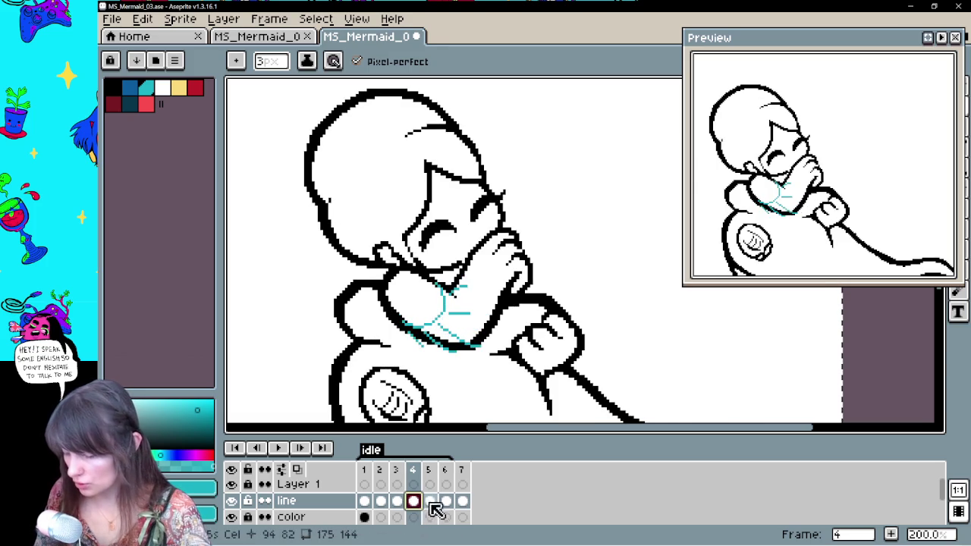
left_click(429, 501)
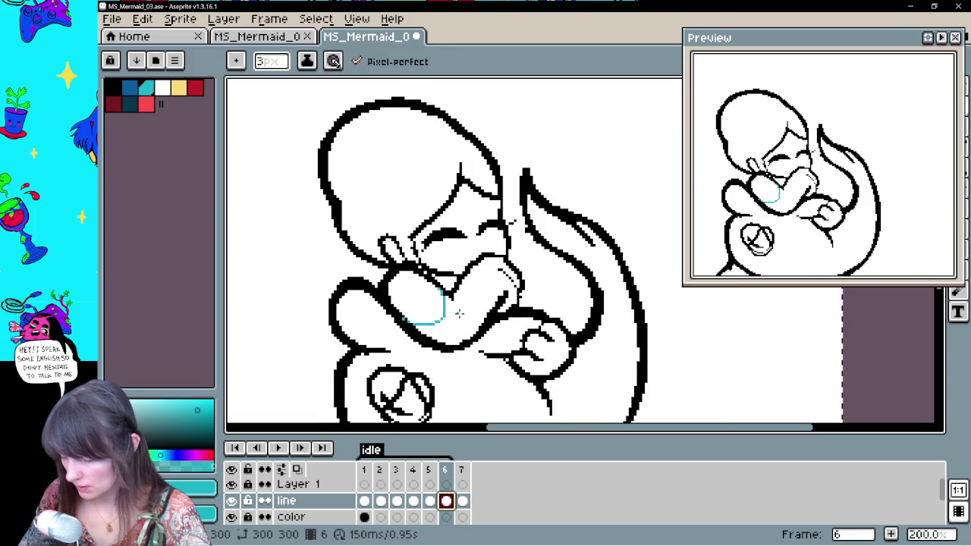
left_click(463, 501)
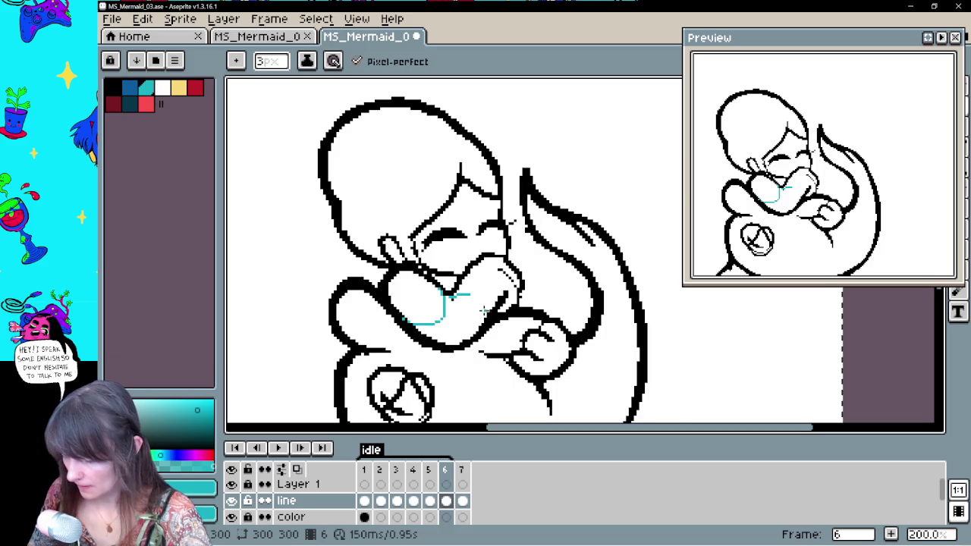
left_click_drag(453, 303, 472, 310)
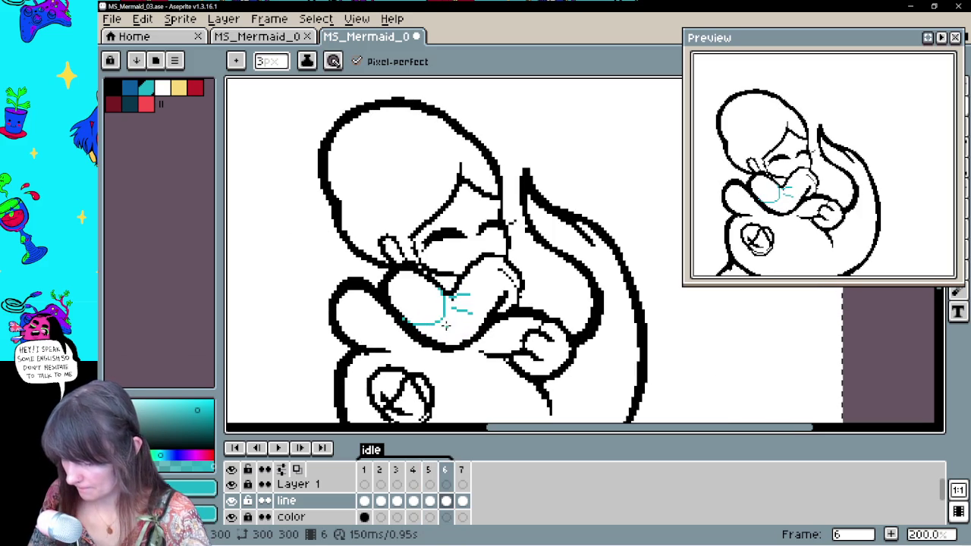
left_click(279, 449)
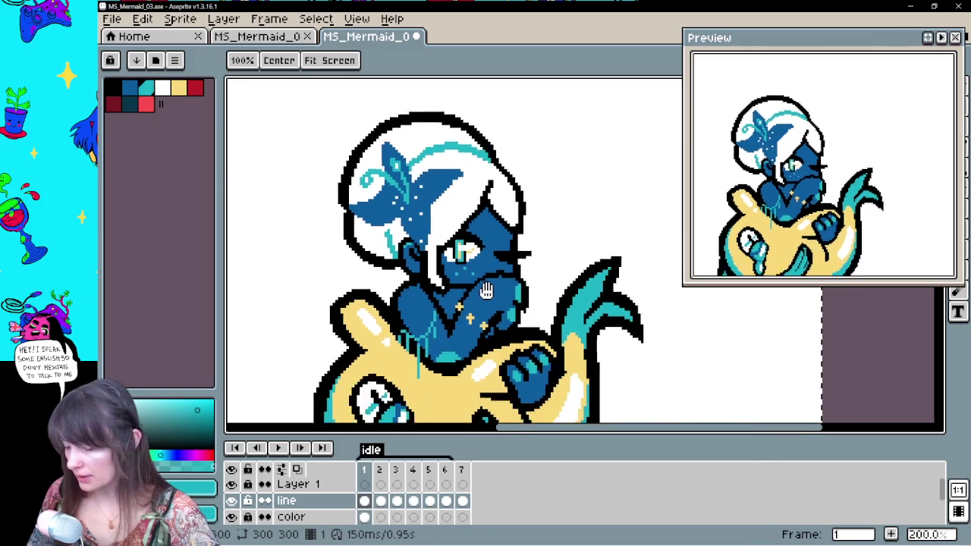
Stop playback and flip through frames 1, 2 and 7 for reference
key("Return")
left_click(381, 501)
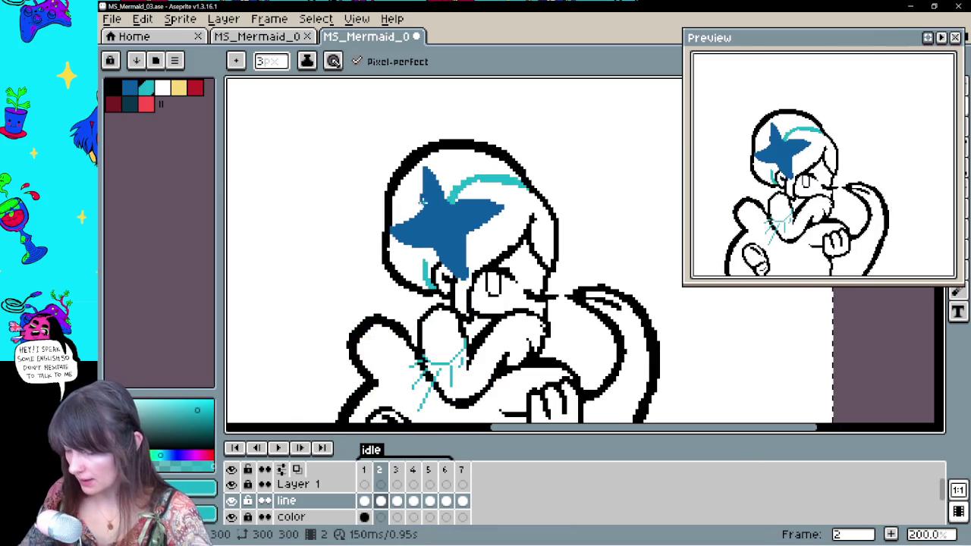
key("Left")
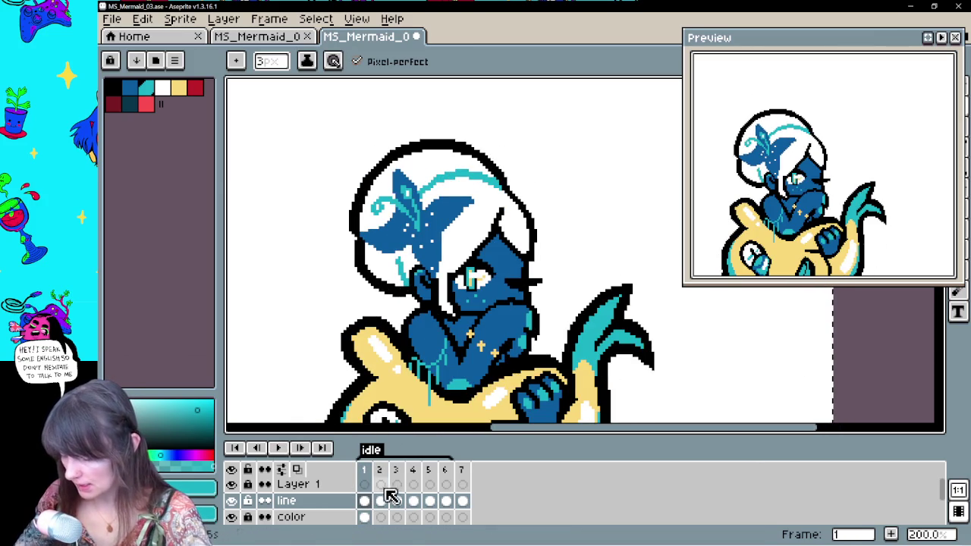
left_click(364, 486)
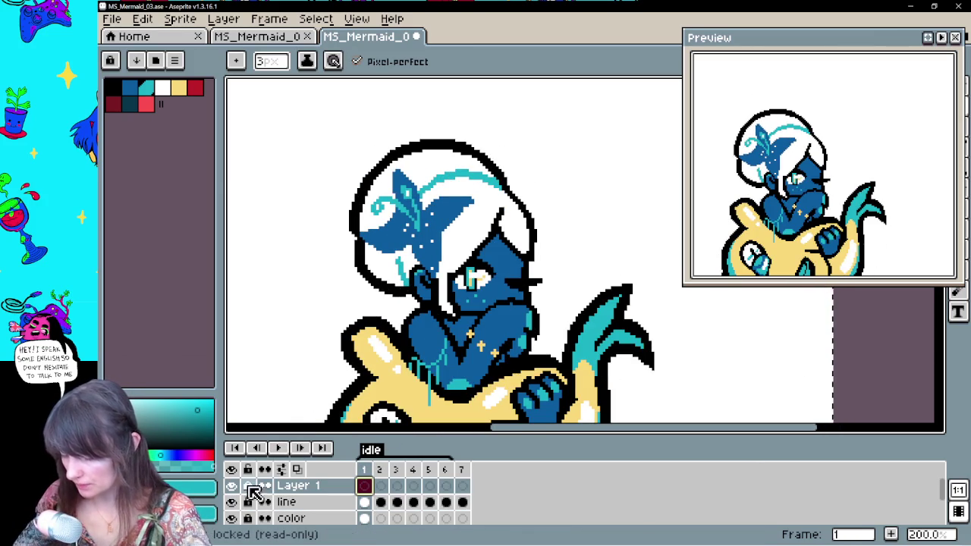
key("Left")
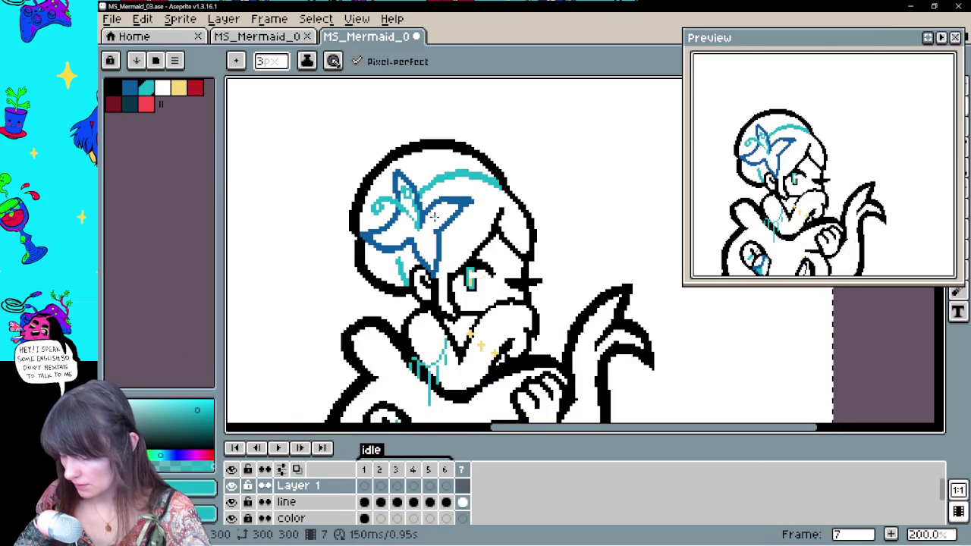
key("Right")
Draw teal vein lines across the blue flower on frame 2
key("Right")
key("Left")
key("Right")
key("Left")
key("Right")
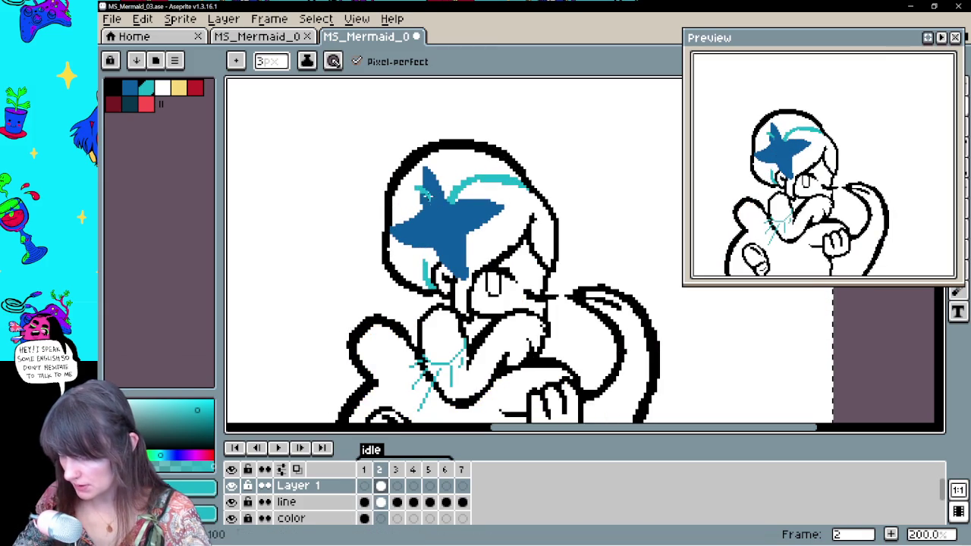
key("Left")
key("Right")
mouse_move(400, 204)
left_mouse_down()
mouse_move(436, 216)
mouse_move(416, 184)
left_mouse_up()
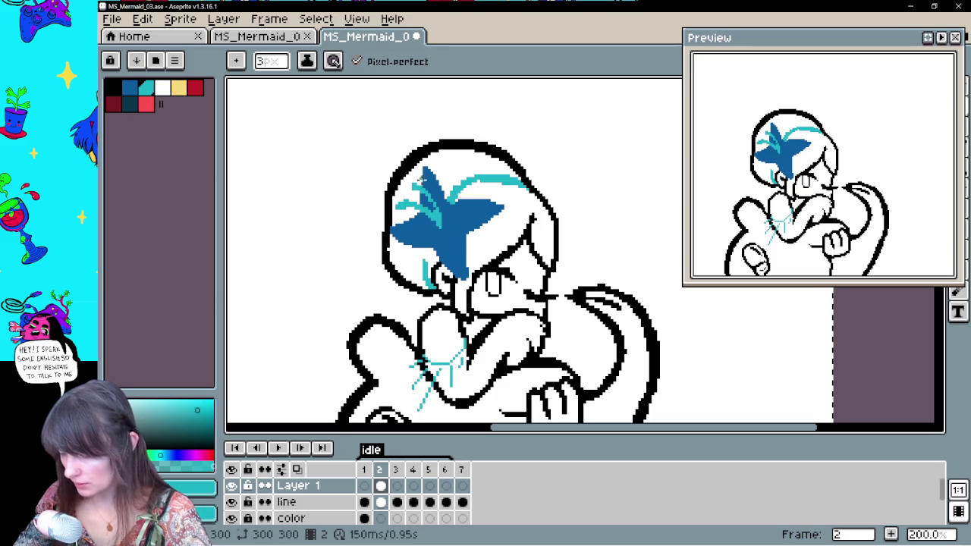
Draw a teal stroke across the blue flower on frame 3
key("Left")
key("Right")
key("Right")
key("Left")
key("Left")
key("Right")
key("Right")
mouse_move(409, 220)
left_mouse_down()
mouse_move(385, 177)
mouse_move(395, 217)
left_mouse_up()
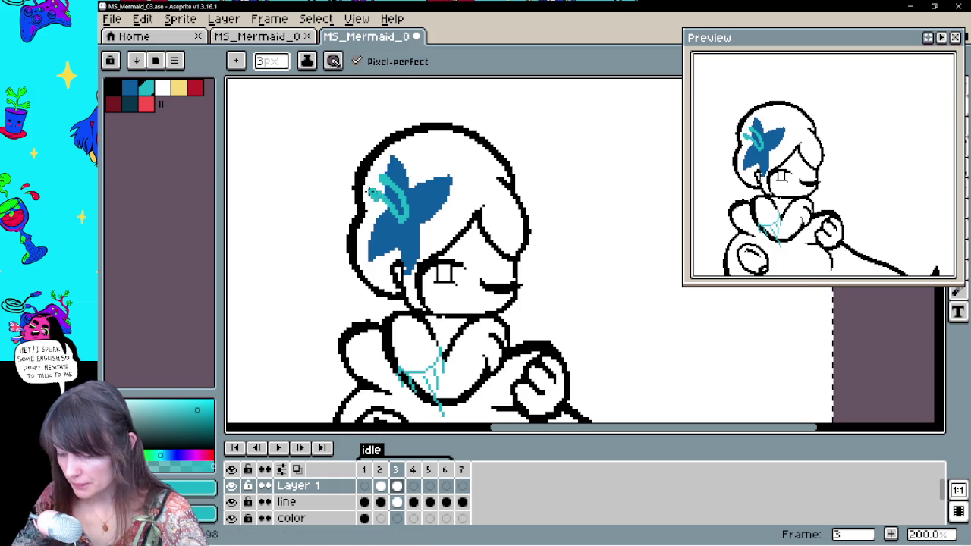
Undo frame 3's teal flower strokes and redraw a vertical teal vein
key("Left")
key("Right")
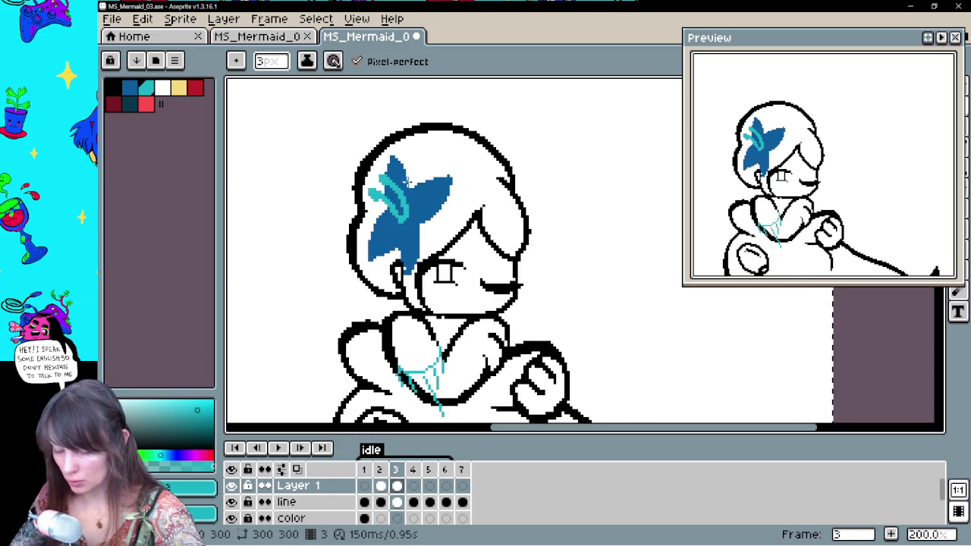
key("ctrl+z")
key("ctrl+z")
mouse_move(404, 220)
left_mouse_down()
mouse_move(404, 197)
mouse_move(381, 193)
left_mouse_up()
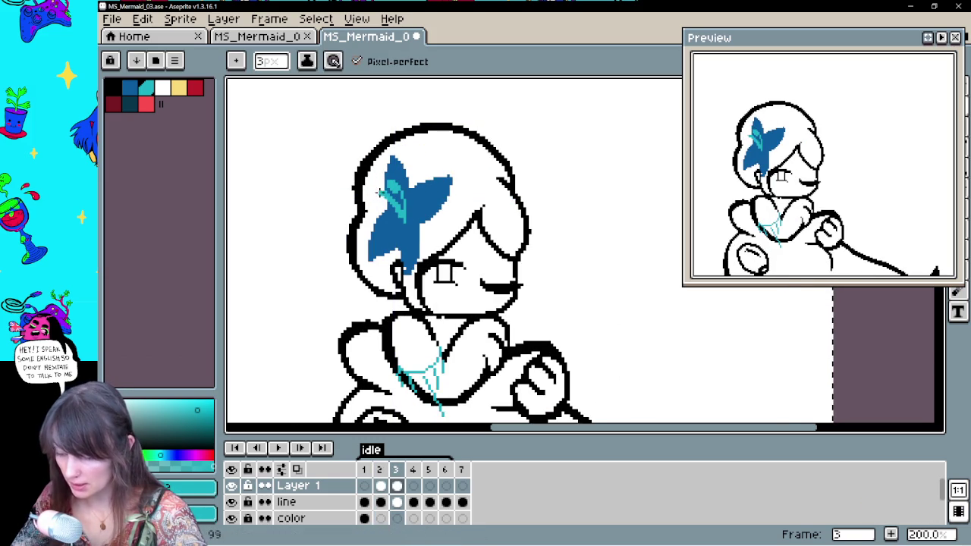
Draw a teal curve from the flower across the top of the hair
key("comma")
key("period")
key("comma")
key("period")
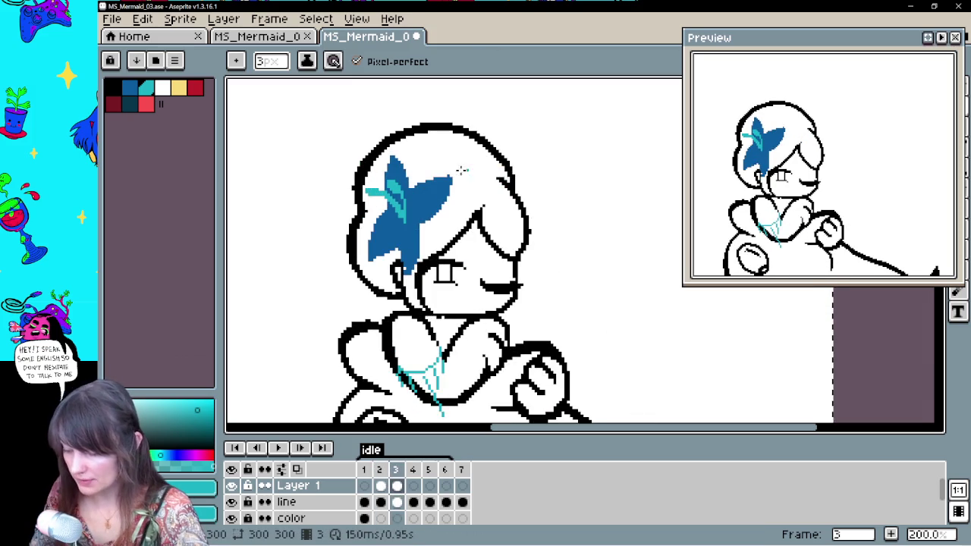
left_click_drag(417, 182, 497, 174)
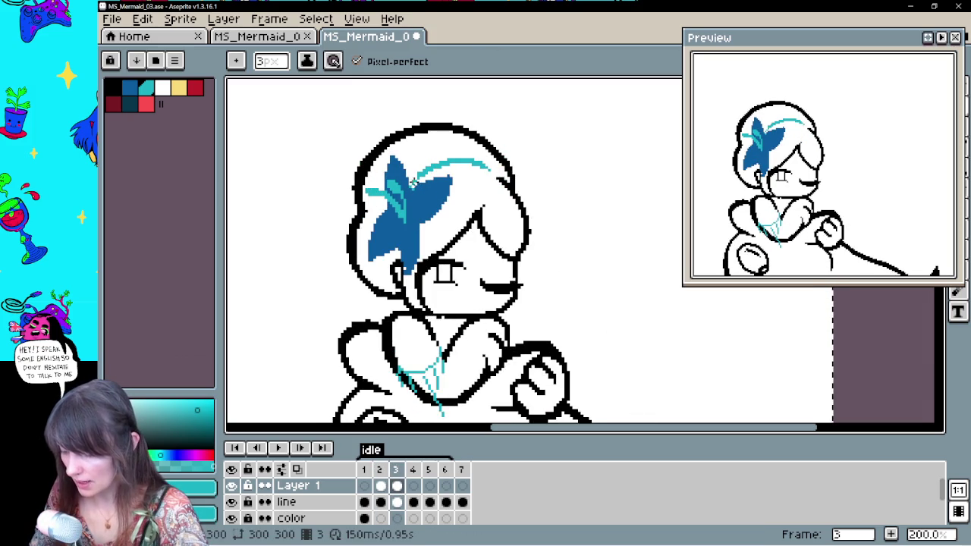
Flip between frames 2 and 3 to check the new strokes in motion
key("comma")
key("period")
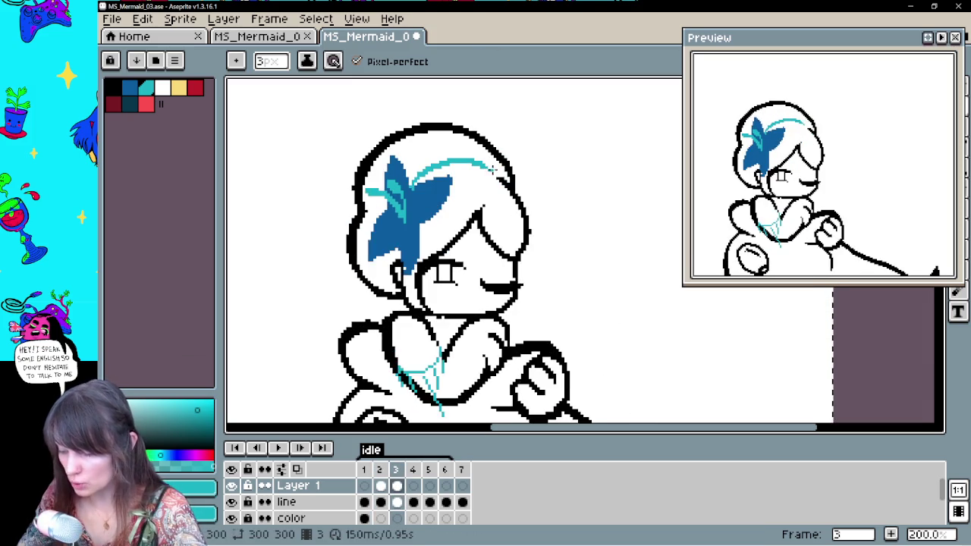
key("period")
key("period")
key("comma")
key("comma")
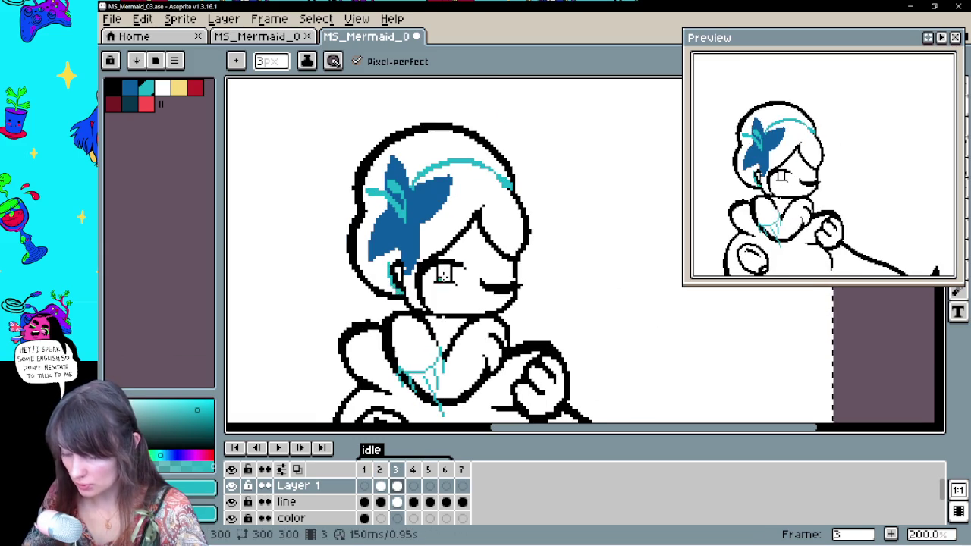
key("comma")
key("comma")
key("period")
key("period")
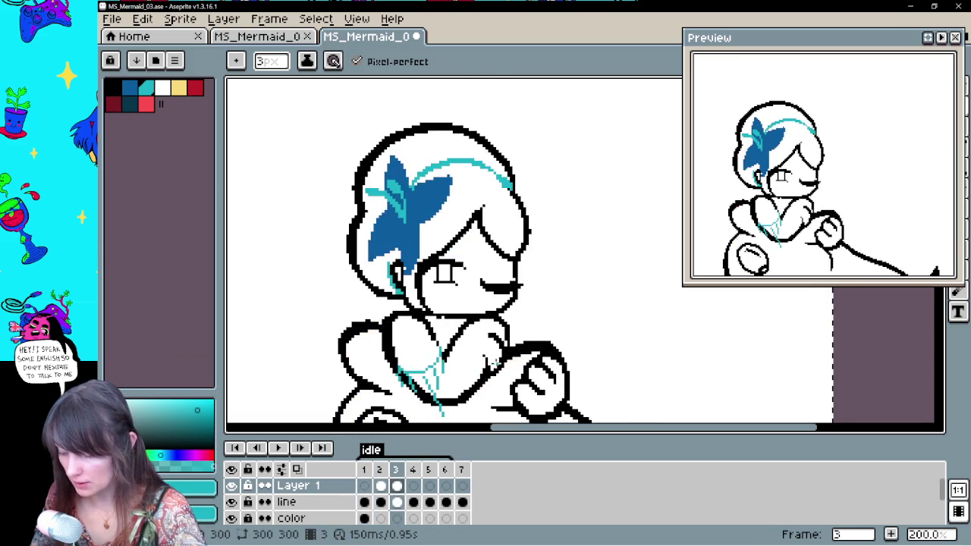
key("period")
key("comma")
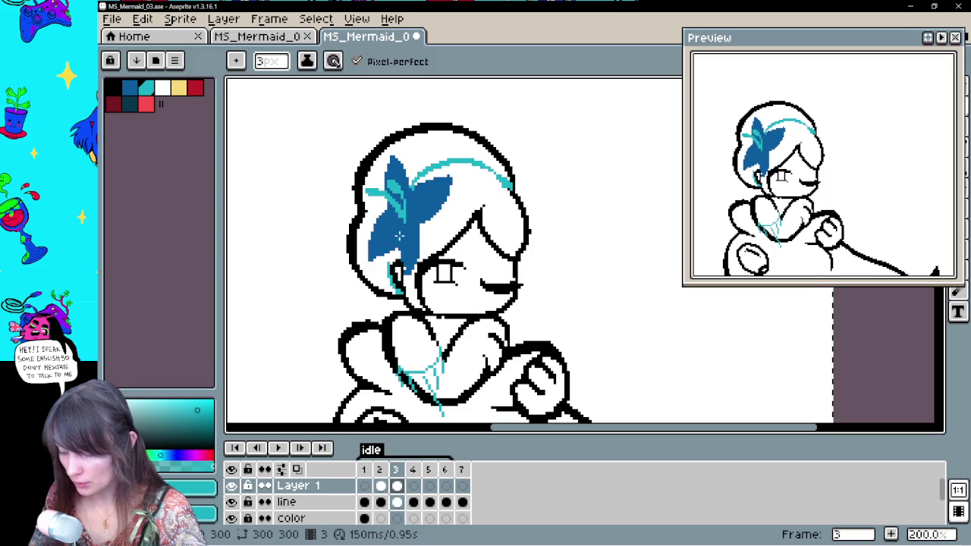
Go to frame 4 and try a blue flower stroke, undoing the misplaced one
left_click(412, 488)
key("Return")
mouse_move(371, 231)
left_mouse_down()
mouse_move(394, 280)
mouse_move(377, 233)
left_mouse_up()
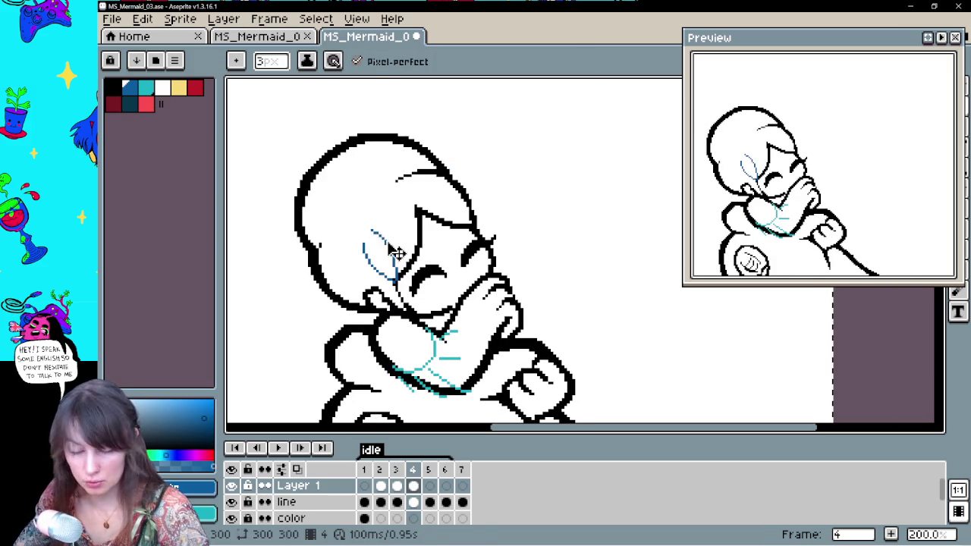
key("ctrl+z")
key("Right")
key("Left")
Outline a blue four-petal flower on the left of the head
mouse_move(363, 244)
left_mouse_down()
mouse_move(385, 278)
mouse_move(382, 221)
left_mouse_up()
key("Right")
key("Left")
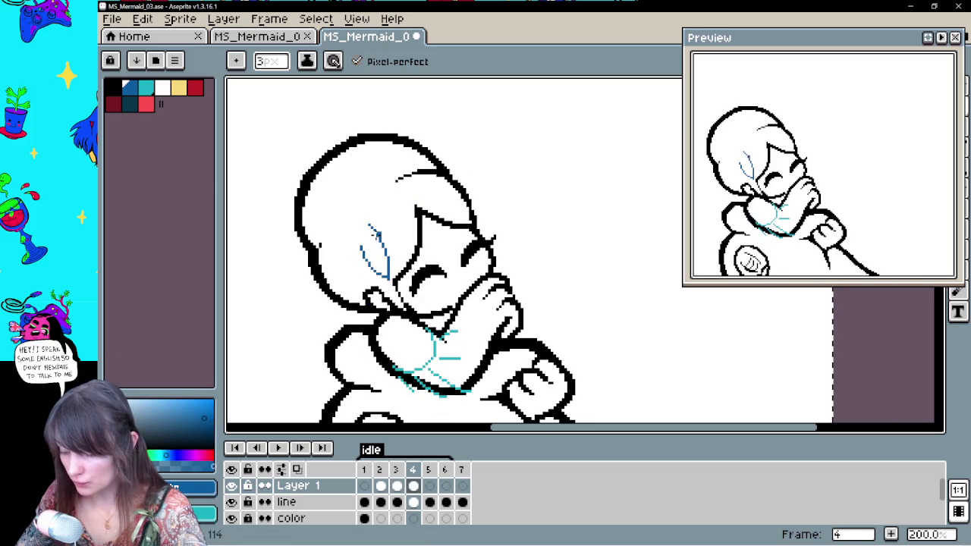
left_click_drag(390, 179, 358, 226)
mouse_move(316, 198)
left_mouse_down()
mouse_move(347, 213)
mouse_move(358, 239)
left_mouse_up()
Fill the flower solid blue with the Paint Bucket and extend its upper petal tip
key("g")
left_click(369, 227)
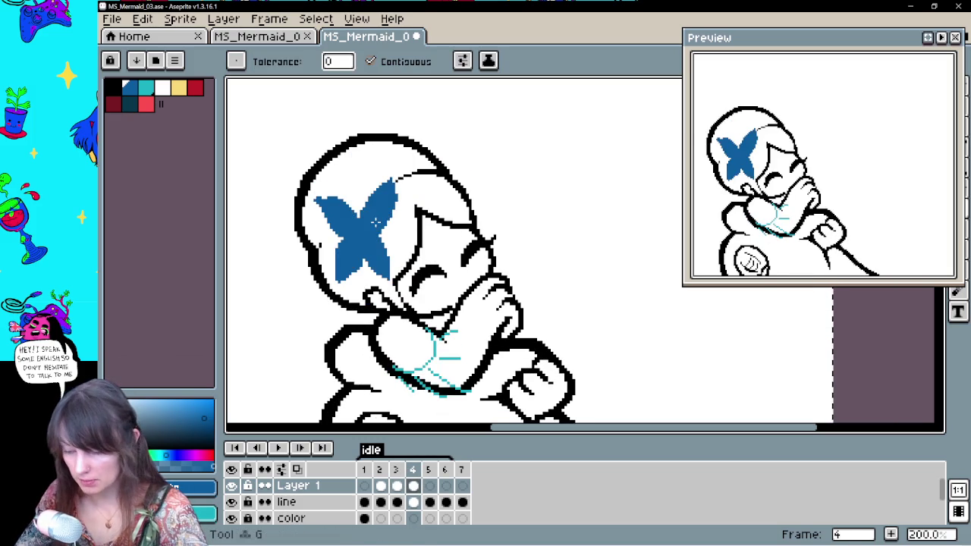
key("Right")
key("Left")
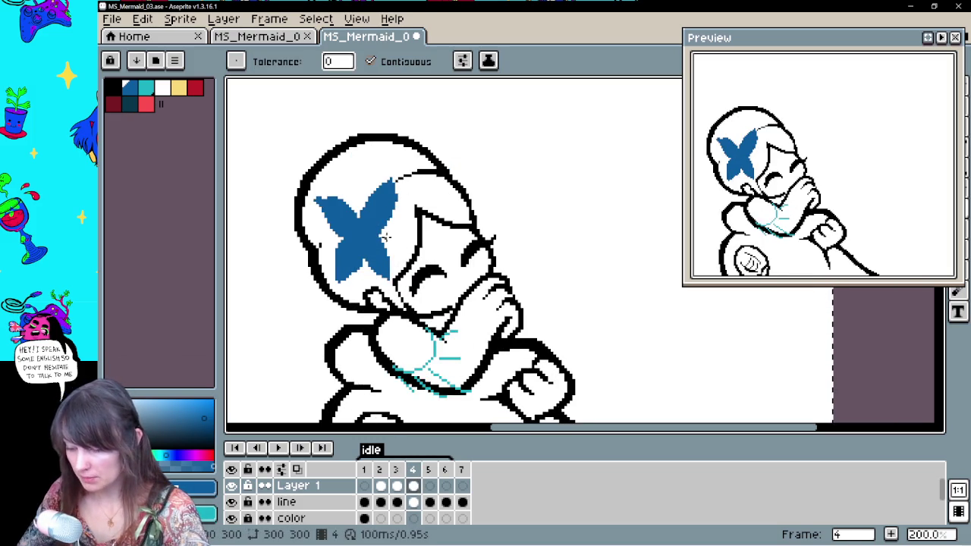
key("b")
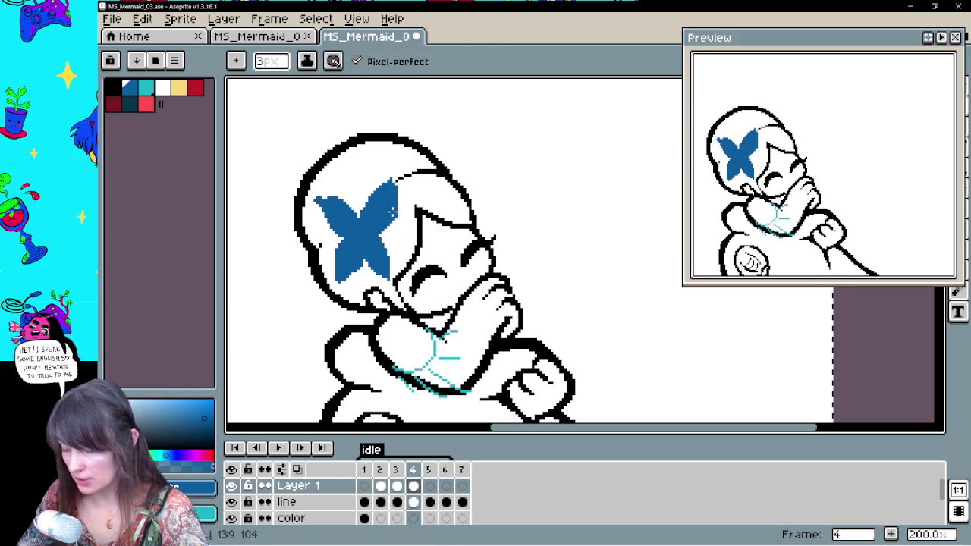
left_click_drag(393, 184, 399, 173)
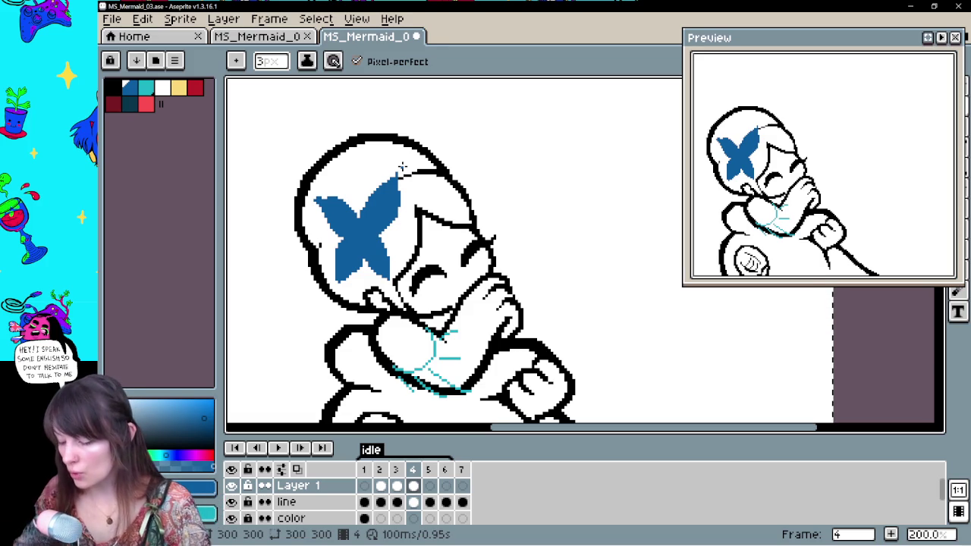
Pick the teal colour and move to frame 5 of Layer 1
left_click(415, 503)
key("e")
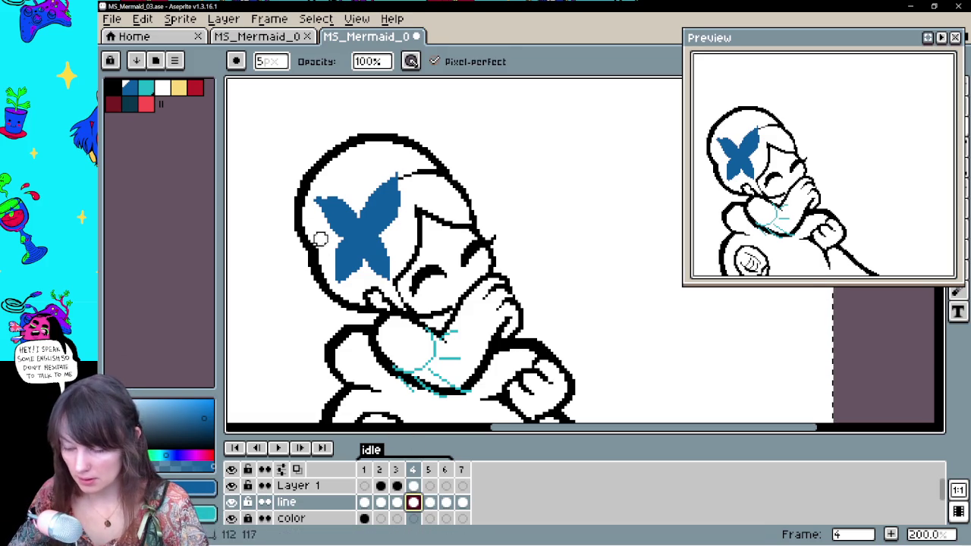
left_click(414, 486)
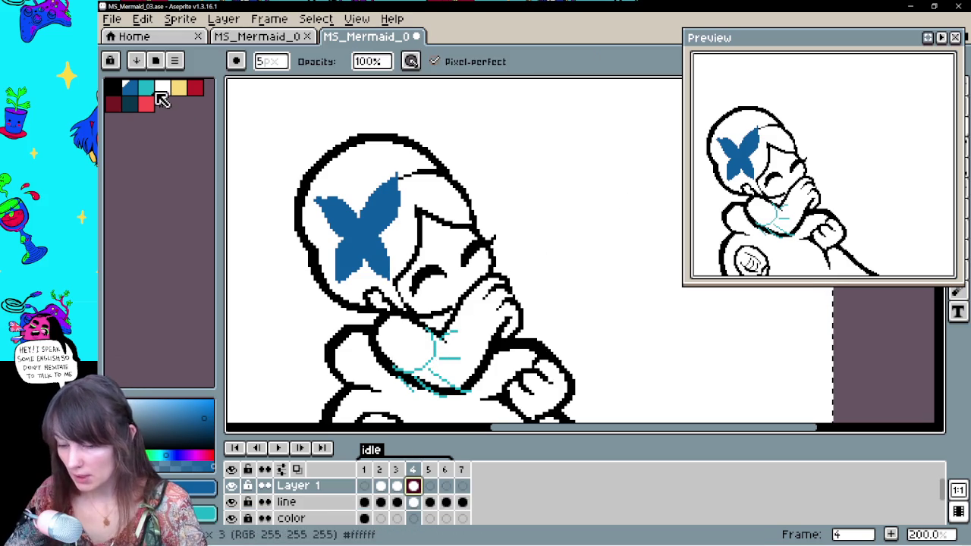
left_click(148, 89)
key("comma")
key("period")
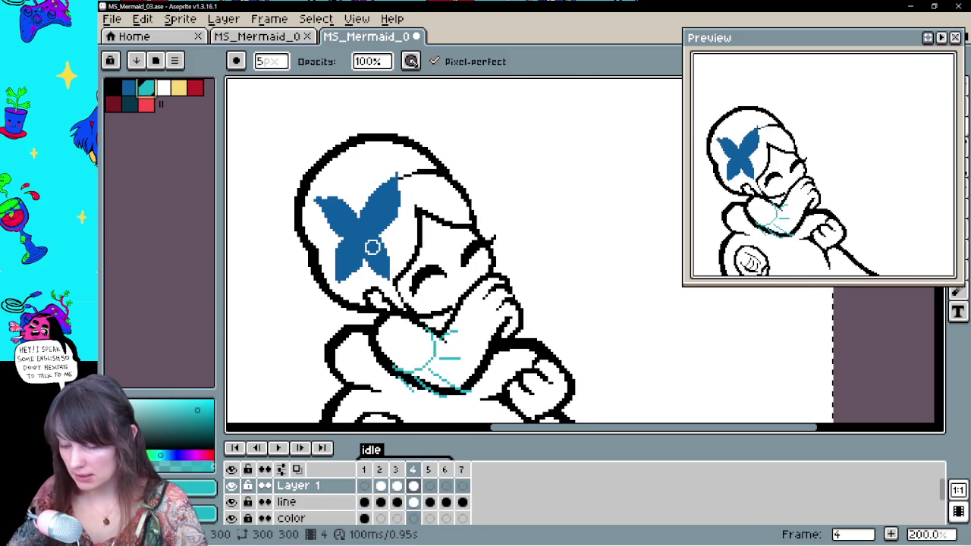
left_click(430, 486)
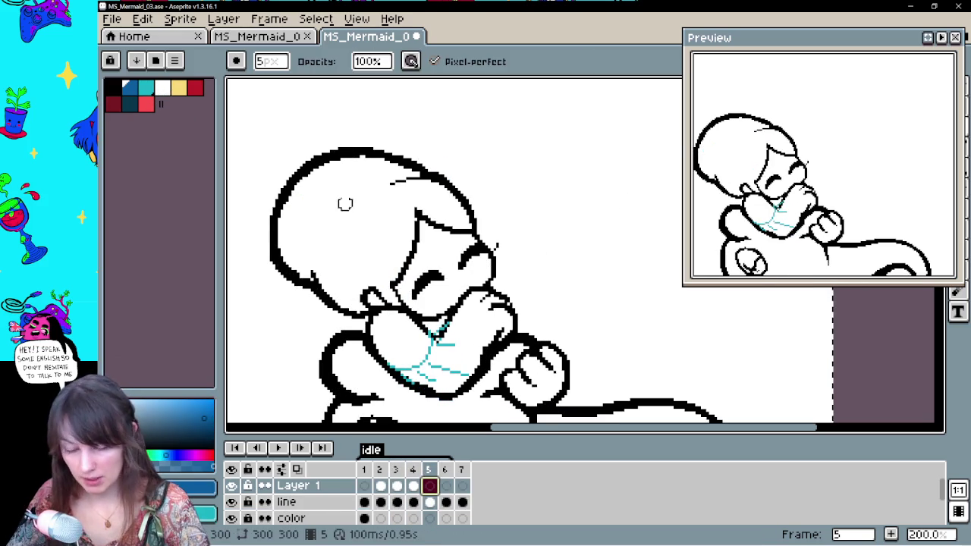
Outline the four-petal flower on the mermaid's head and fill it solid blue
key("b")
key("ctrl+z")
key("ctrl+y")
mouse_move(337, 236)
left_mouse_down()
mouse_move(334, 254)
mouse_move(385, 286)
mouse_move(336, 194)
mouse_move(367, 231)
left_mouse_up()
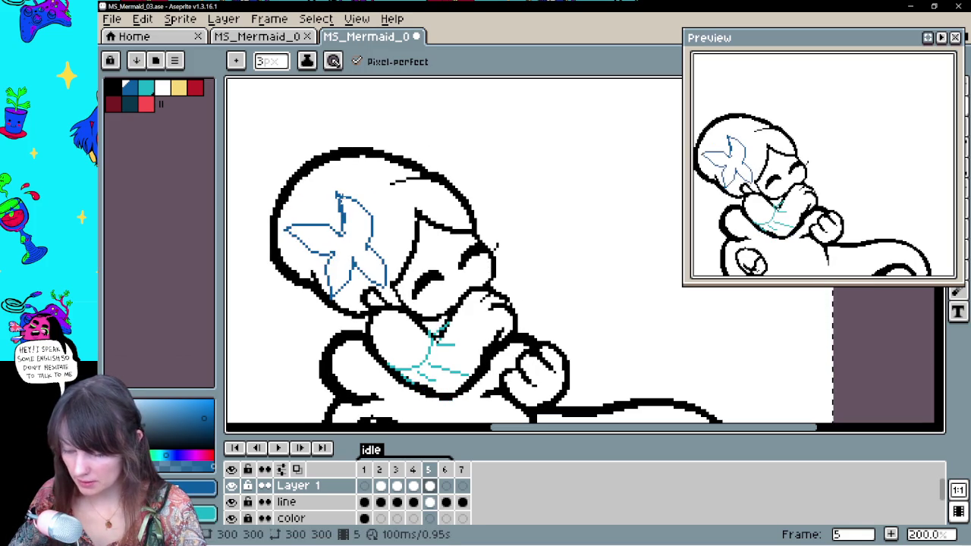
key("g")
left_click(360, 236)
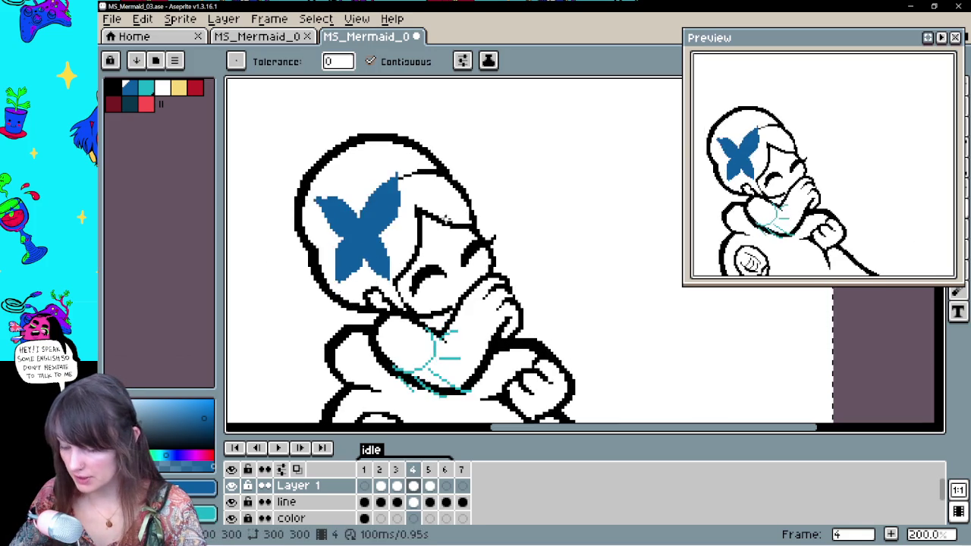
Compare with the neighbouring frame and fill the white gap at the flower's top
key("Left")
key("Right")
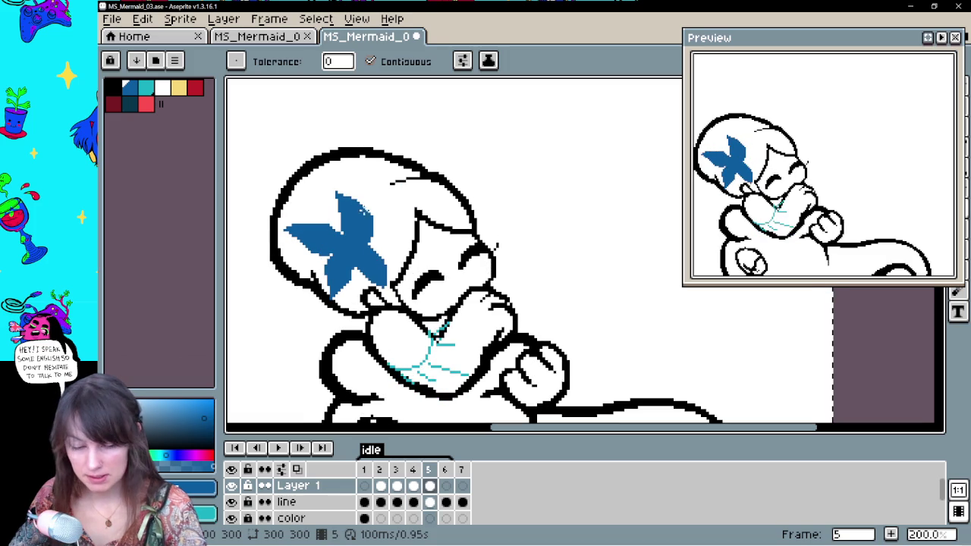
key("b")
key("e")
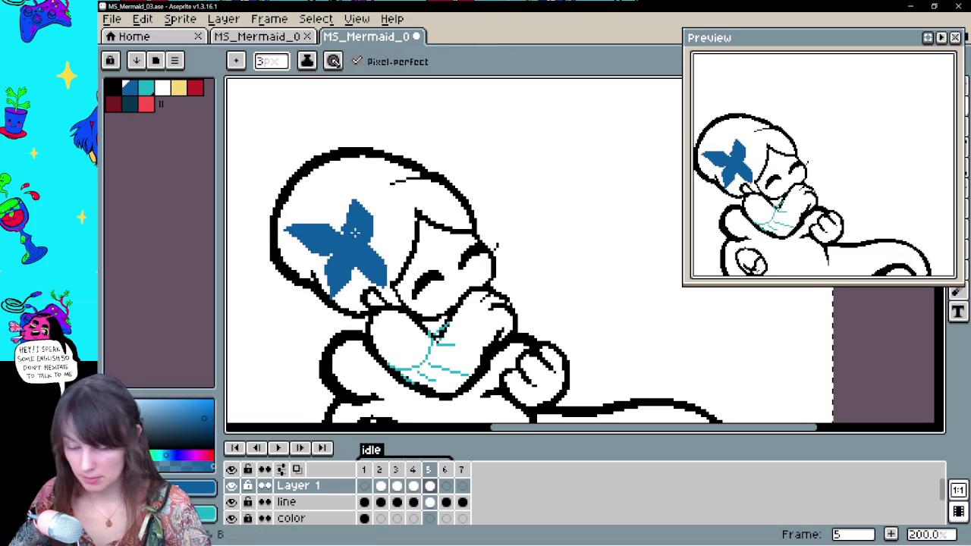
key("g")
left_click(355, 192)
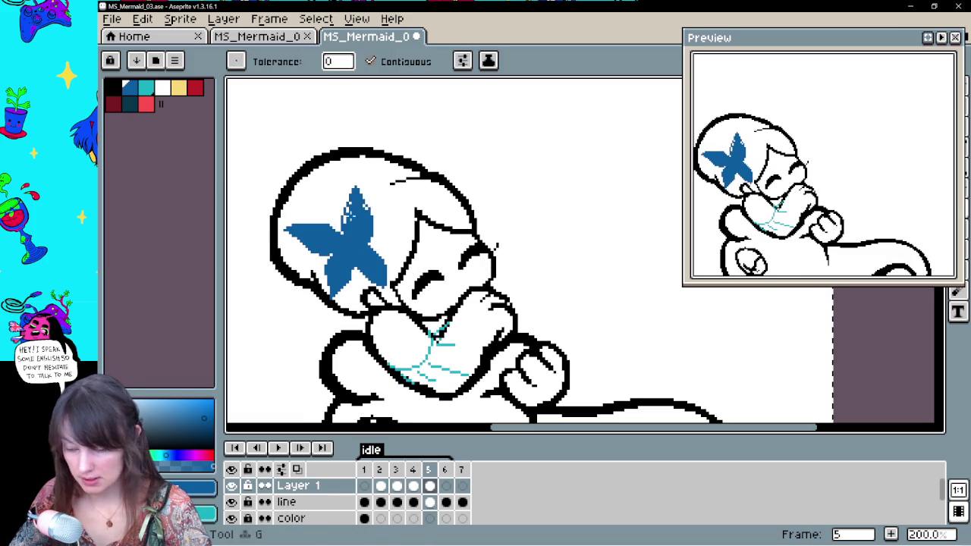
Erase the stray stroke at the head's top and light-blue pixels at the flower tip
key("e")
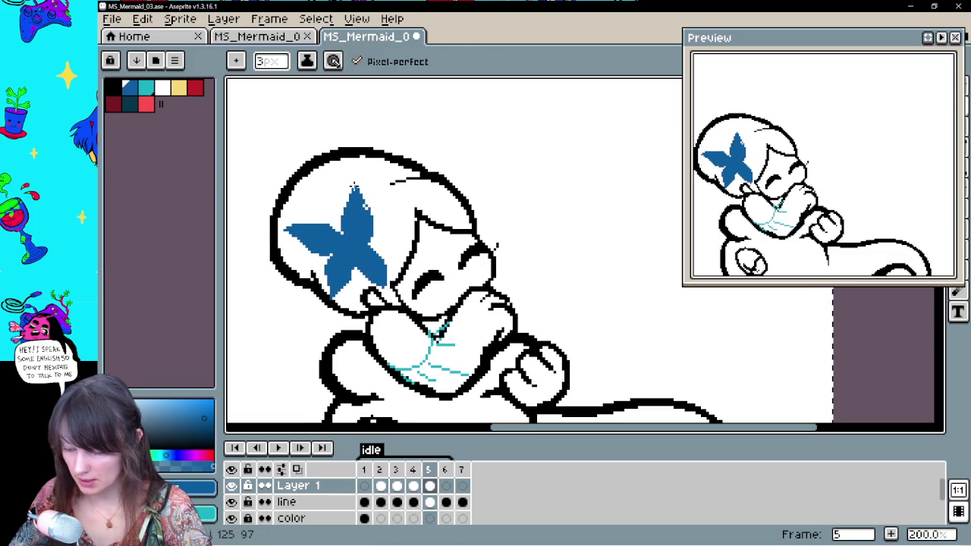
key("Left")
key("Right")
left_click_drag(410, 180, 393, 180)
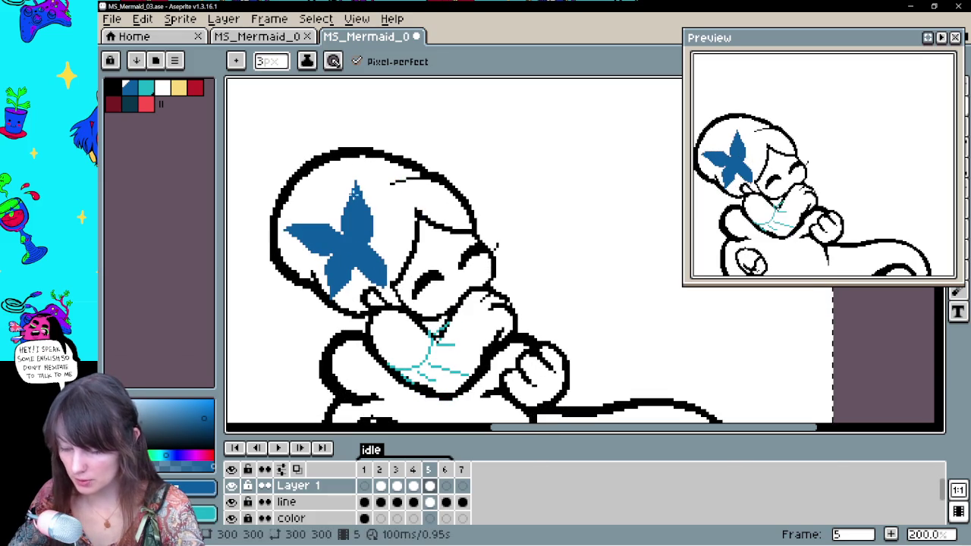
key("b")
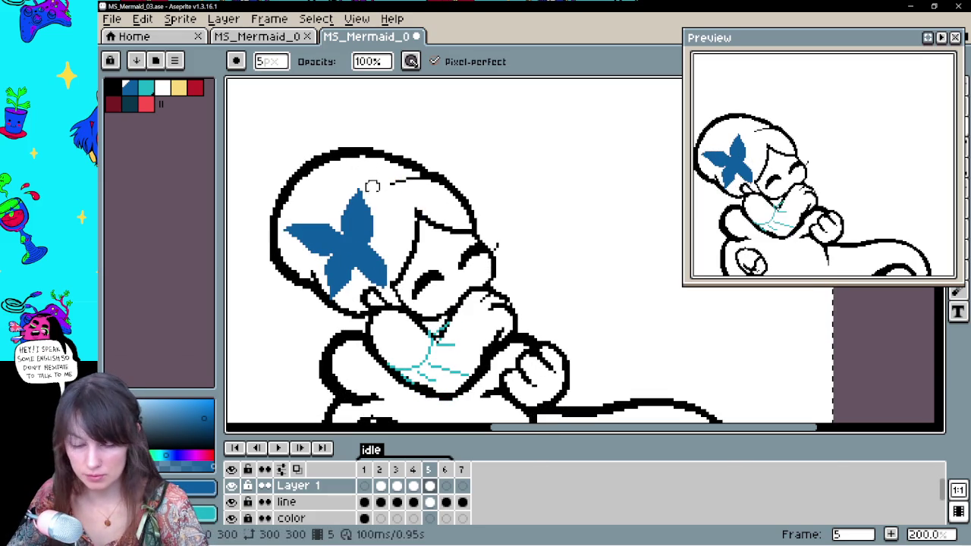
key("e")
left_click(367, 187)
scroll(478, 280, "down", 1)
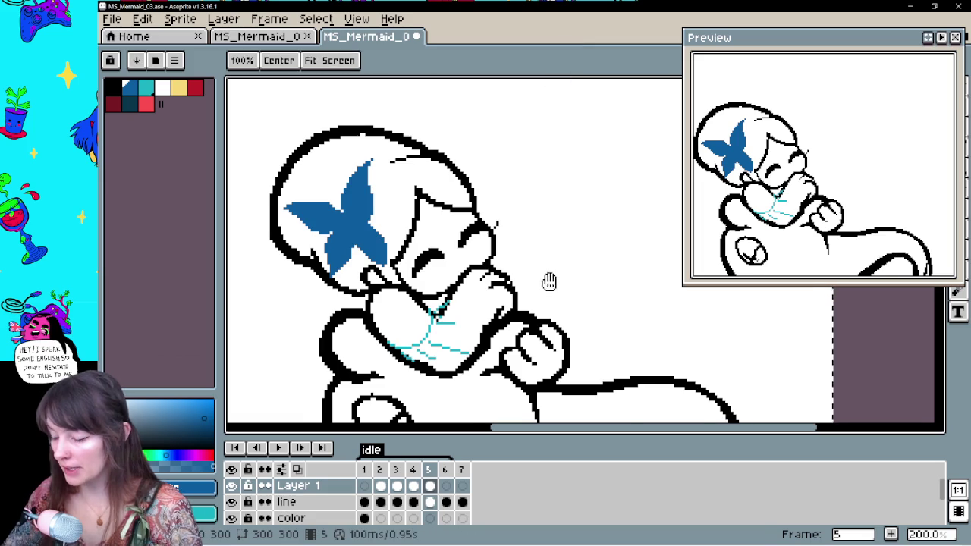
On frame 6, undo the last stroke and draw a leaf-cluster flower outline on the head
left_click_drag(550, 284, 569, 264)
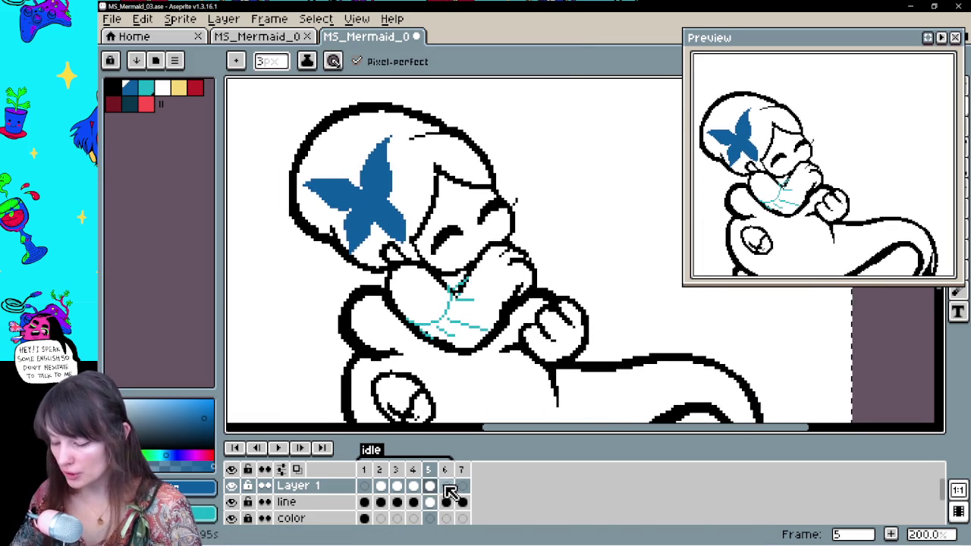
left_click(445, 485)
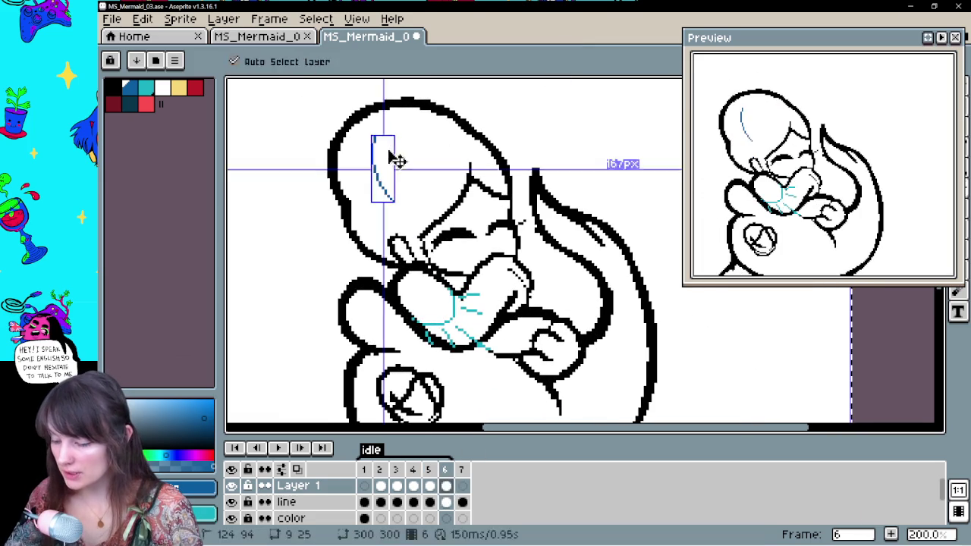
key("ctrl+z")
key("Return")
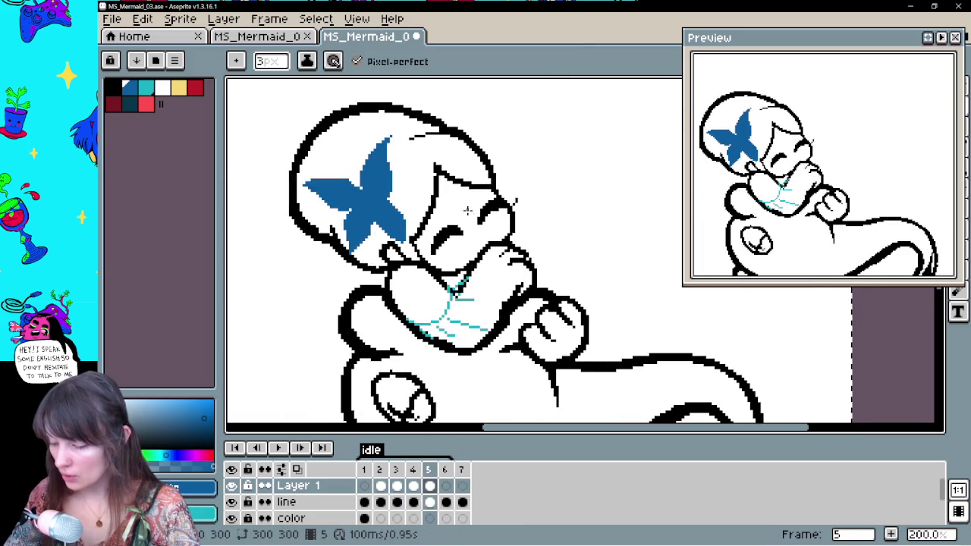
key("Return")
mouse_move(372, 141)
left_mouse_down()
mouse_move(384, 187)
mouse_move(373, 143)
mouse_move(332, 176)
mouse_move(375, 202)
mouse_move(362, 244)
left_mouse_up()
key("Return")
key("Return")
mouse_move(404, 199)
left_mouse_down()
mouse_move(372, 229)
mouse_move(416, 192)
left_mouse_up()
key("Return")
key("Return")
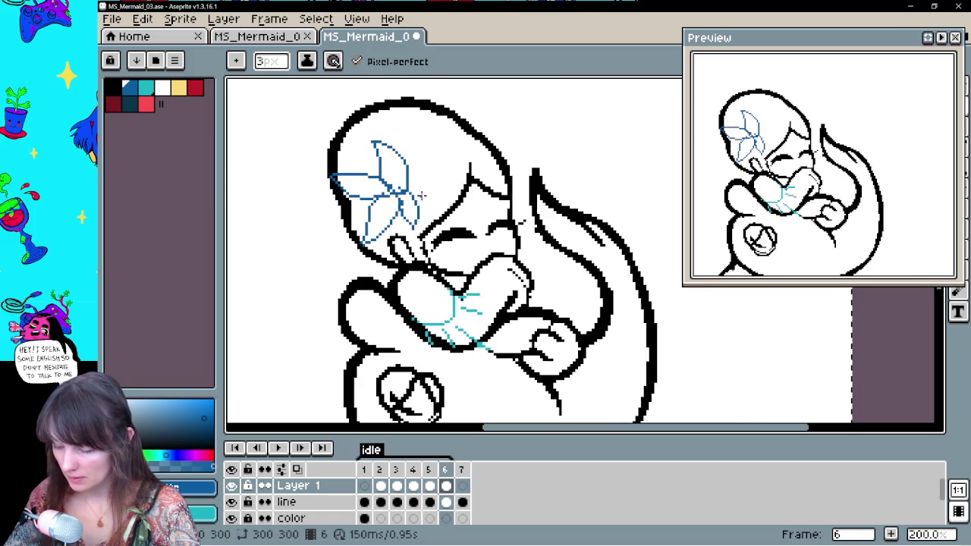
Fill the four flower petals solid blue and play the idle animation
key("g")
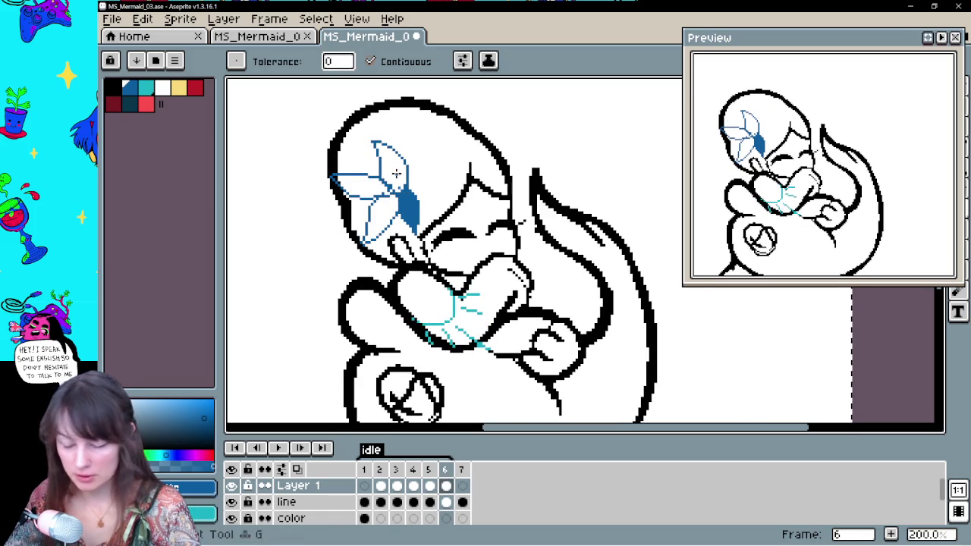
left_click(388, 156)
left_click(349, 185)
left_click(375, 220)
left_click(409, 206)
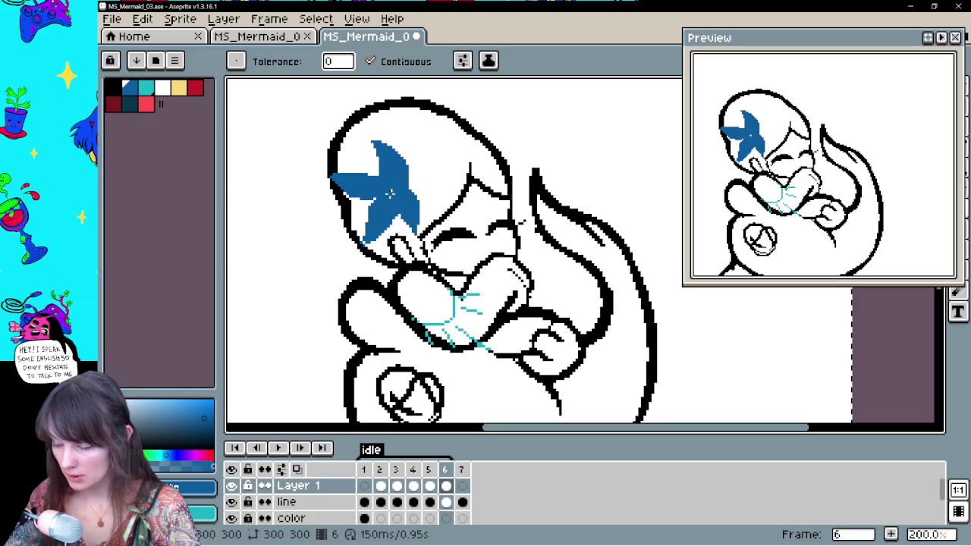
key("Return")
key("Return")
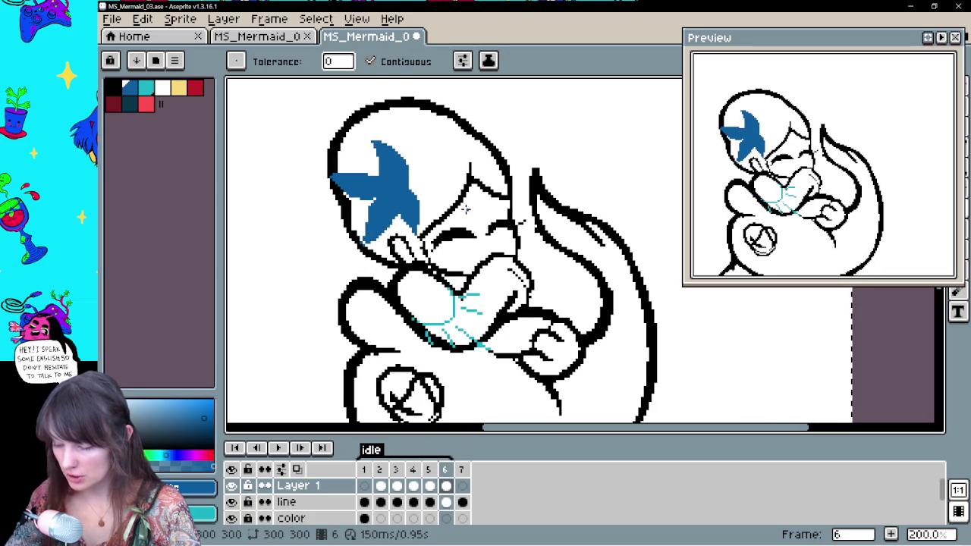
key("b")
key("Return")
key("Return")
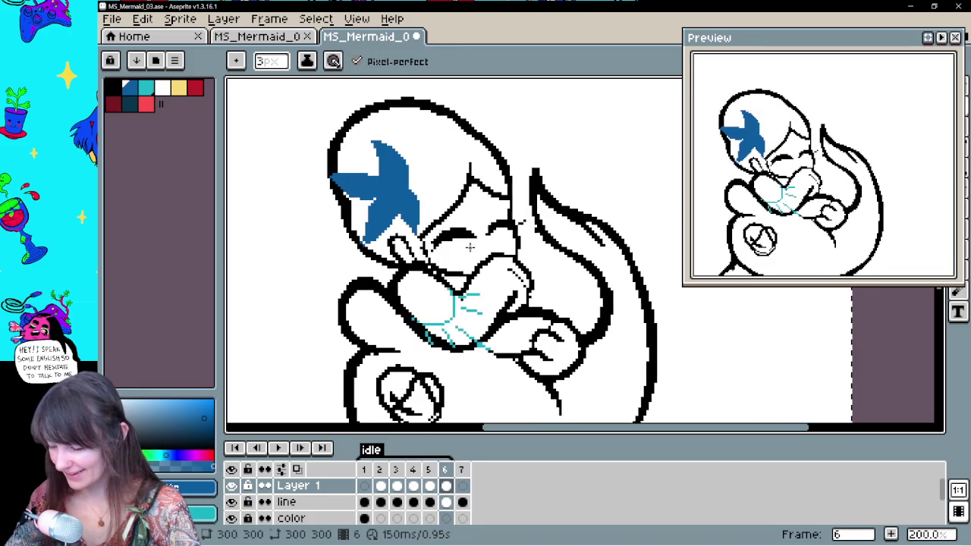
left_click(279, 448)
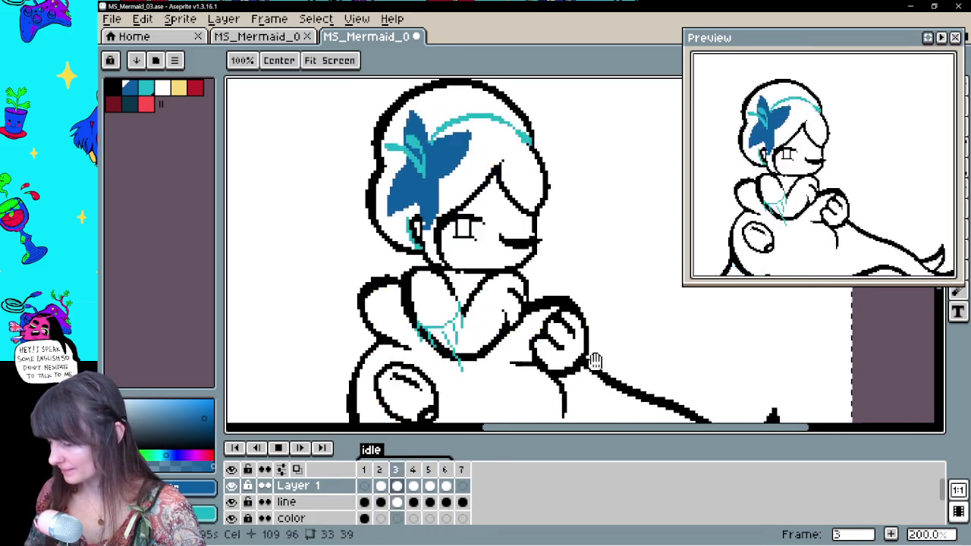
Stop the animation playback and step to the frame being edited
left_click_drag(596, 364, 568, 355)
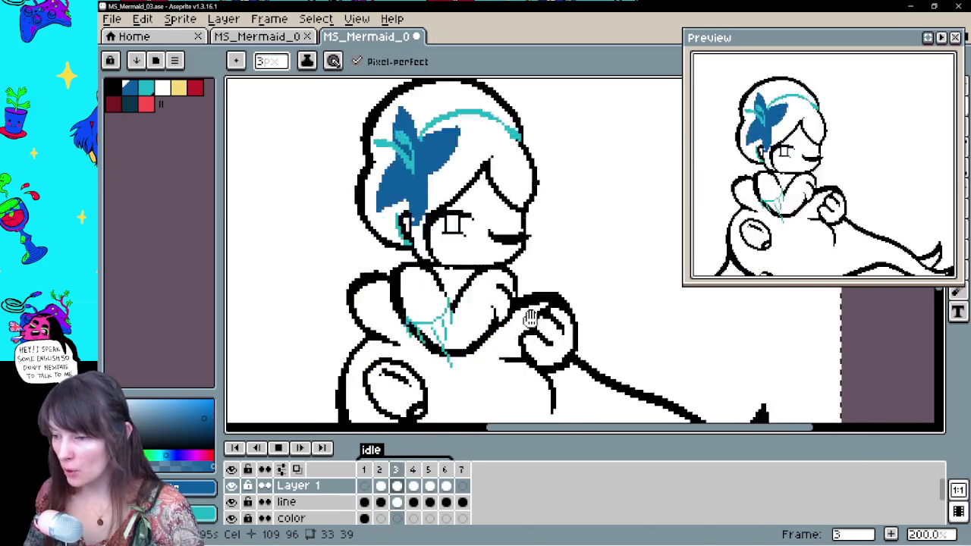
left_click(288, 450)
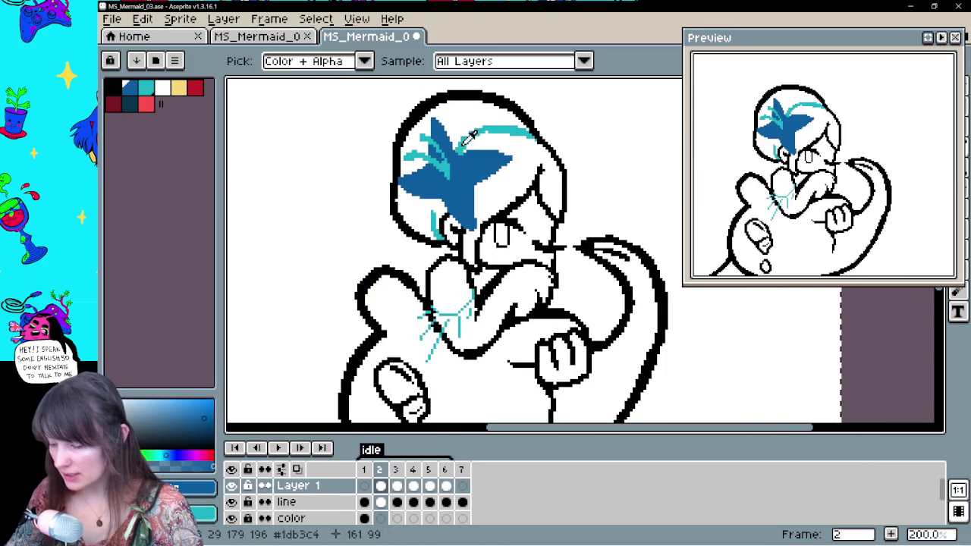
key("Left")
key("Right")
key("Right")
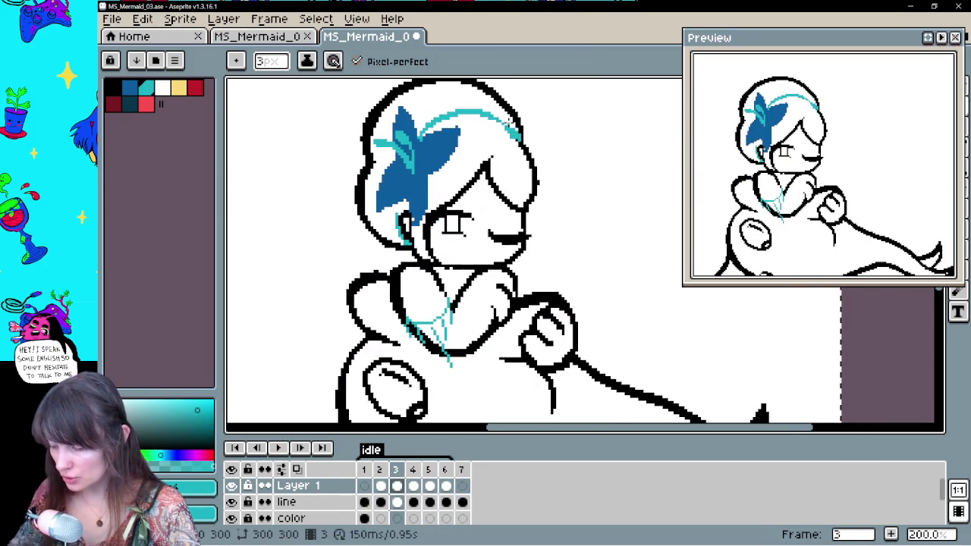
key("Right")
left_click_drag(507, 174, 543, 217)
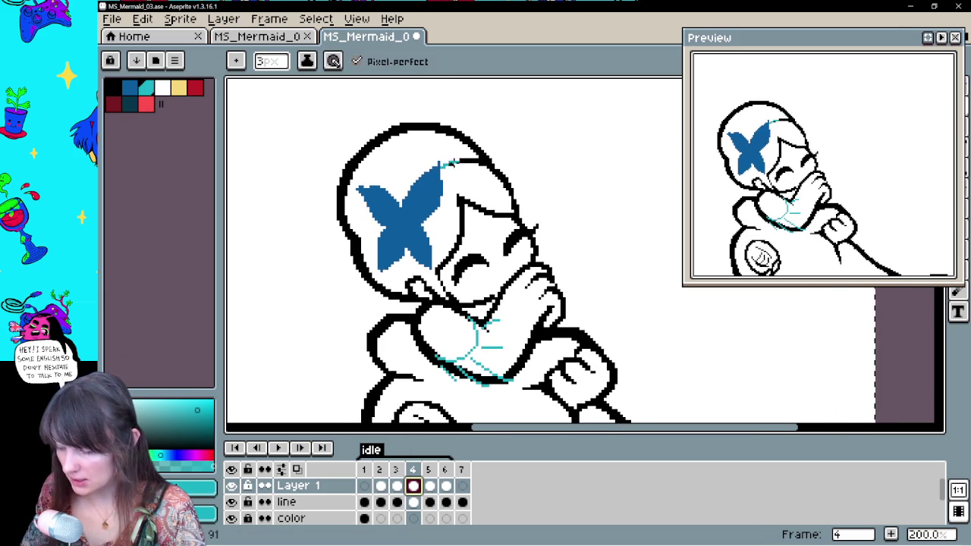
Try a cyan hairband stroke across the head, compare frames, then undo it
left_click_drag(478, 162, 489, 164)
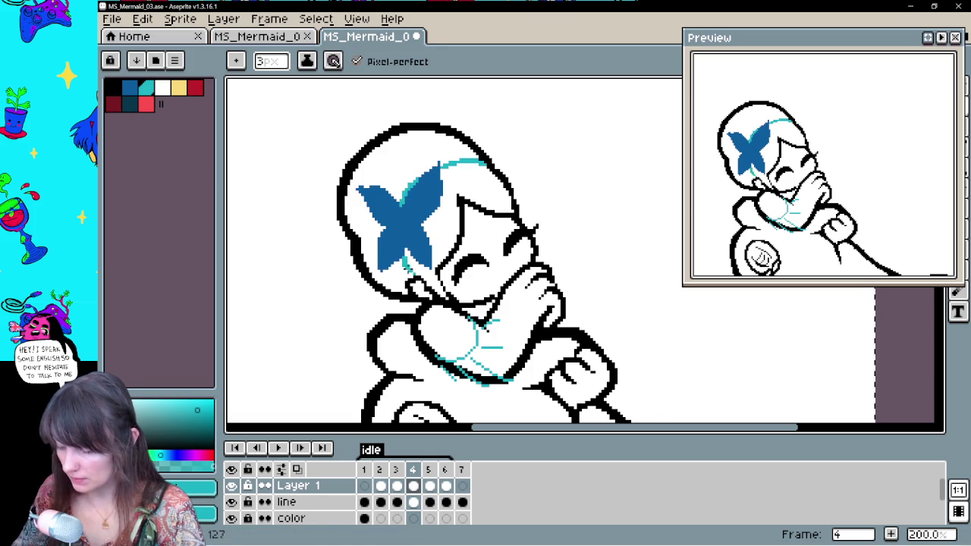
key("Return")
key("Right")
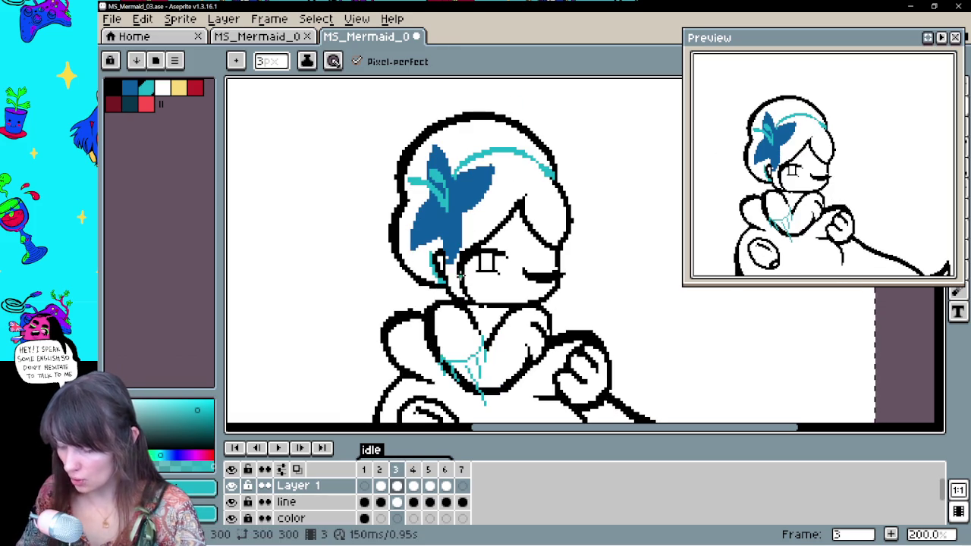
key("Left")
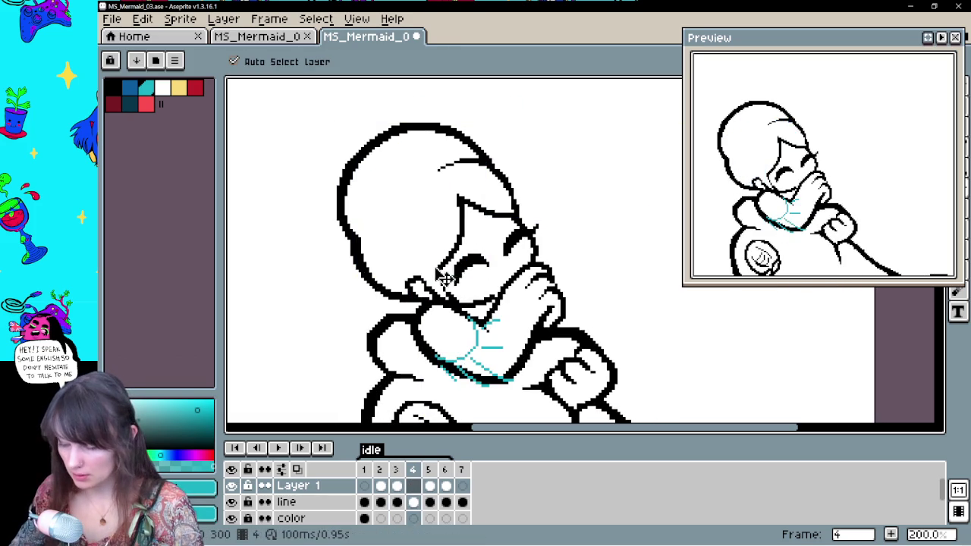
key("ctrl+z")
key("b")
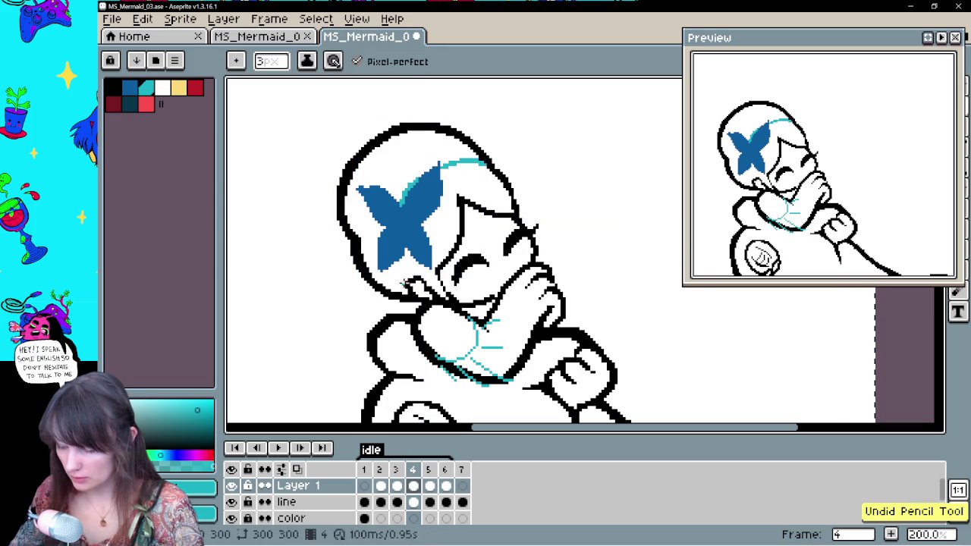
key("Right")
key("Left")
key("Right")
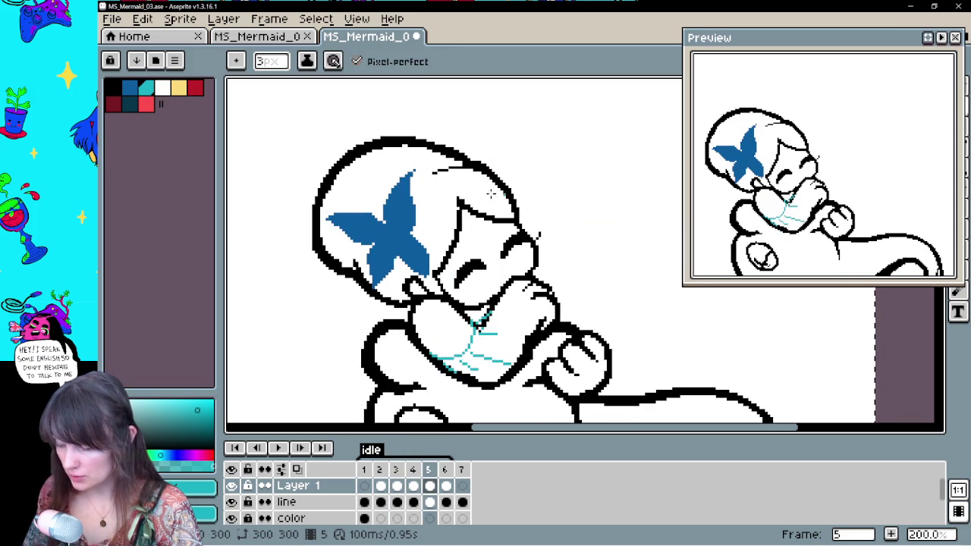
Draw a teal hairband curve across the hair plus a small touch-up mark
left_click_drag(416, 188, 469, 165)
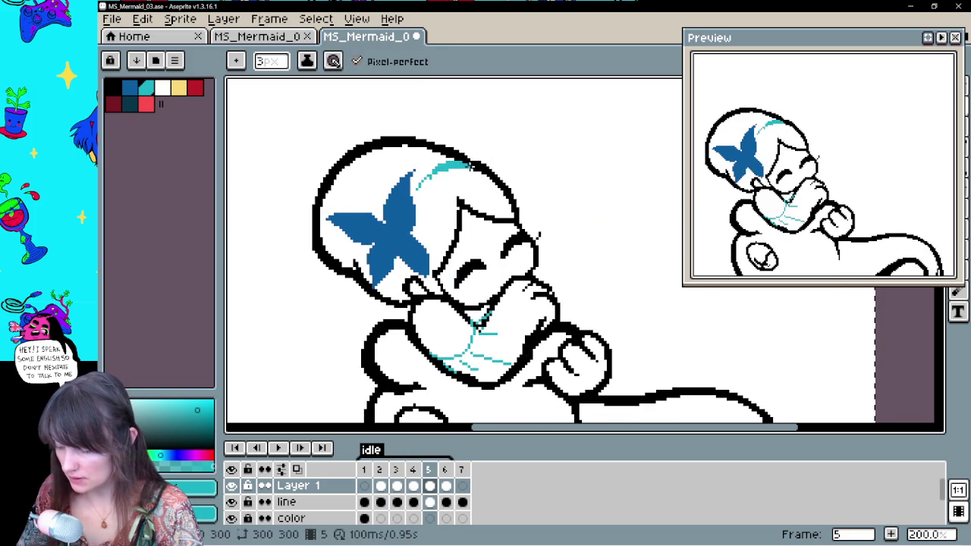
left_click(402, 287)
key("Left")
key("Right")
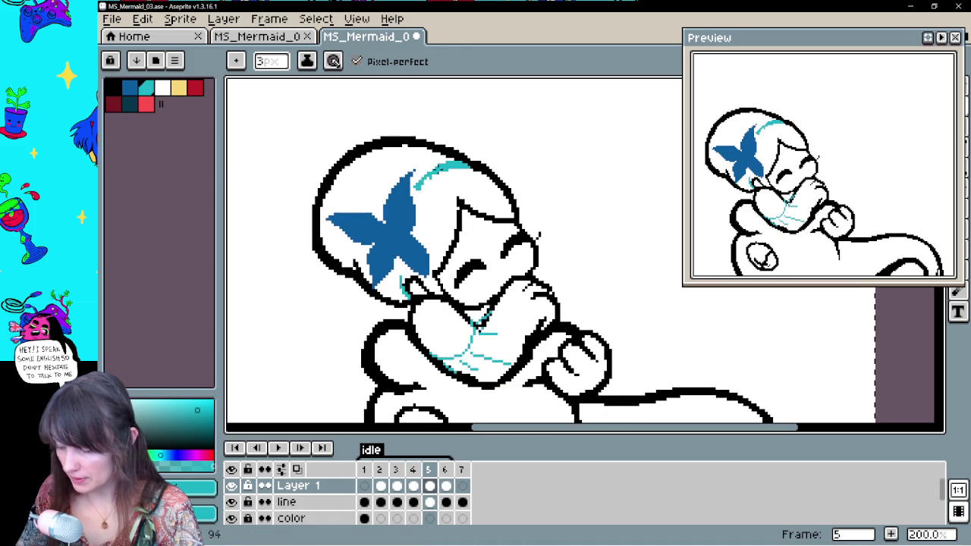
key("e")
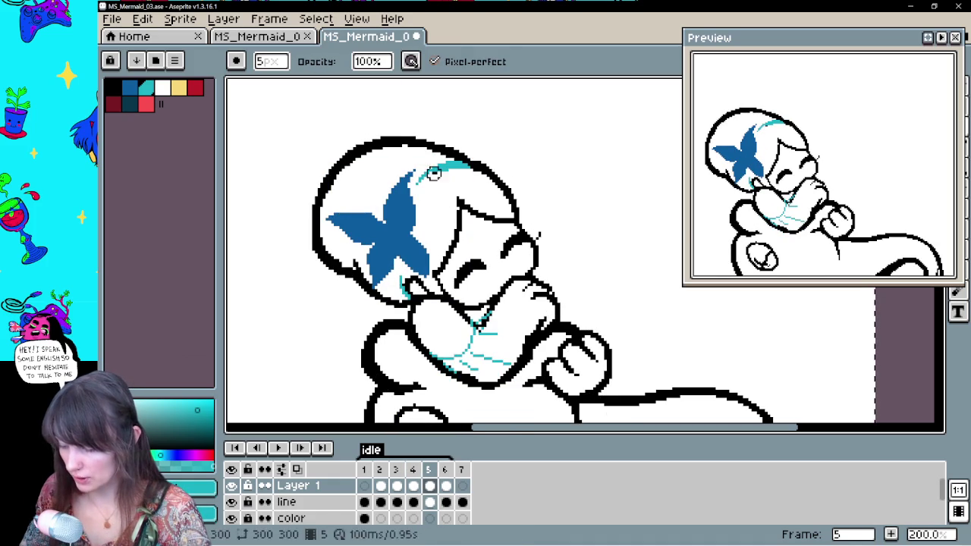
key("b")
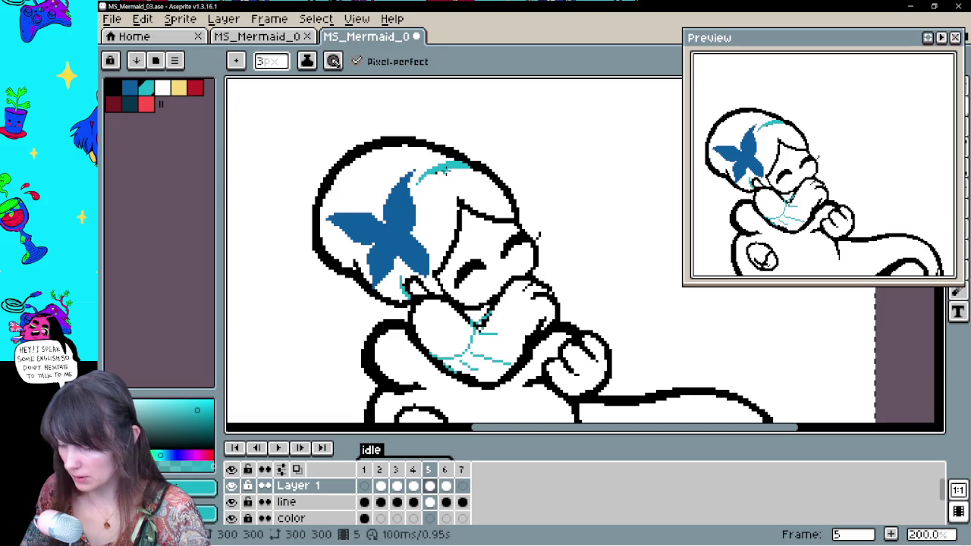
key("Left")
key("Left")
key("Left")
key("Right")
key("Right")
key("Right")
key("Right")
Draw a cyan strand arcing over the head and a small one by the cheek
left_click_drag(443, 180, 498, 168)
left_click_drag(435, 182, 431, 189)
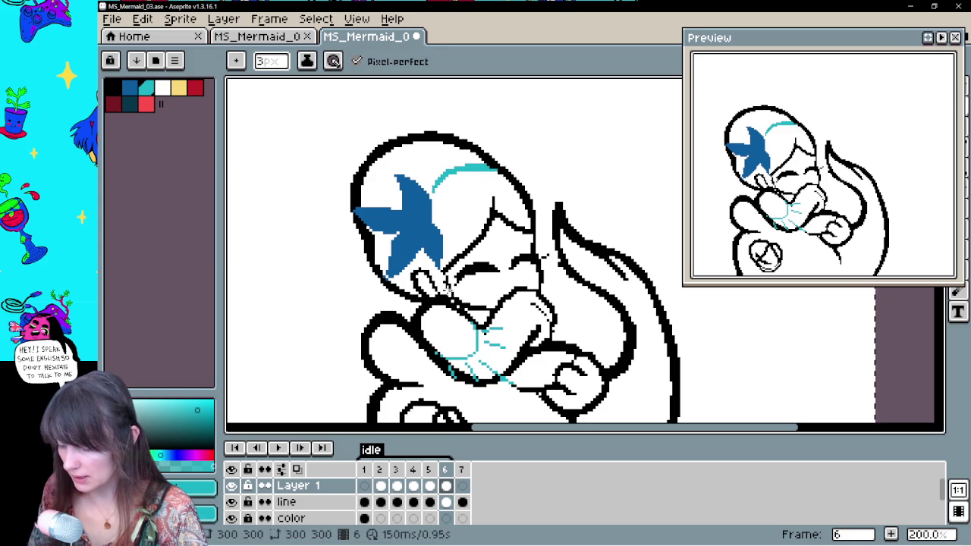
left_click_drag(416, 278, 410, 290)
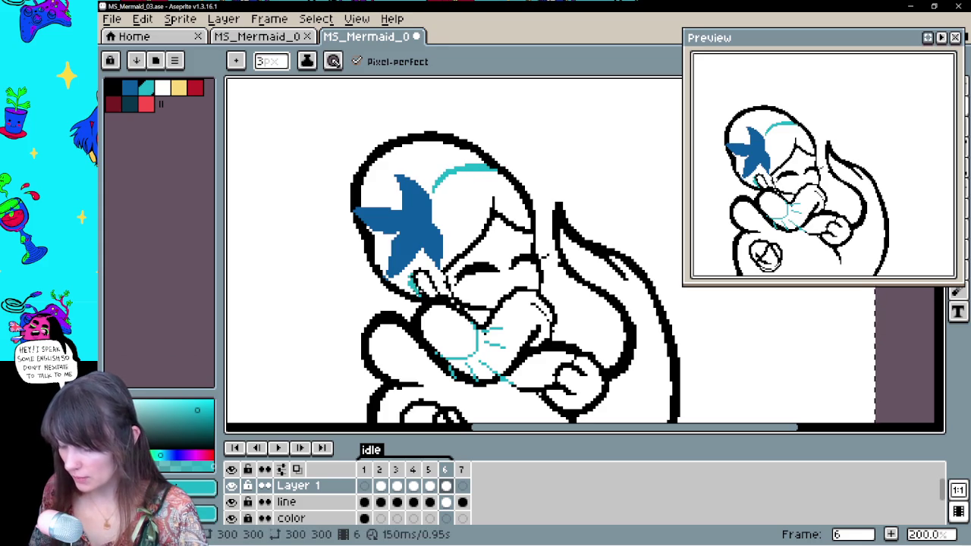
key("comma")
key("period")
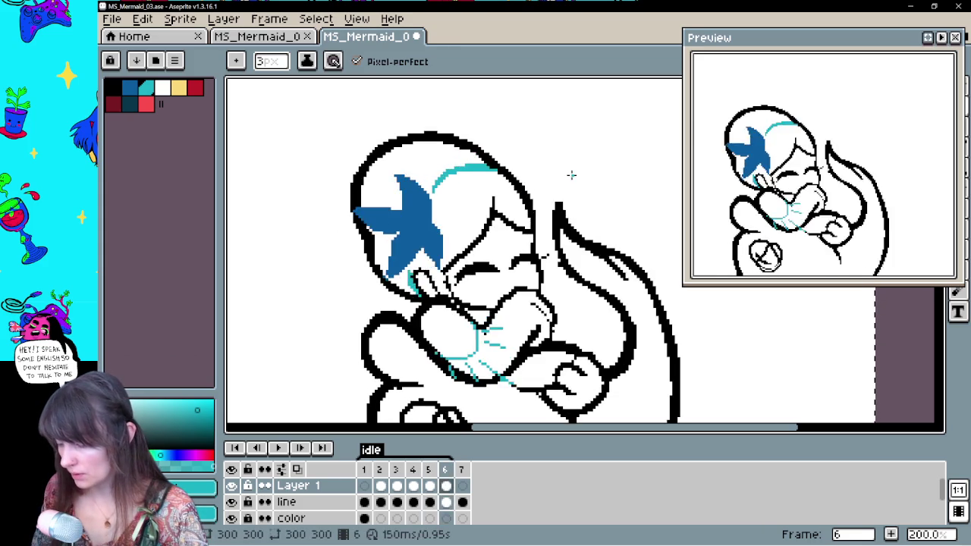
key("period")
key("Return")
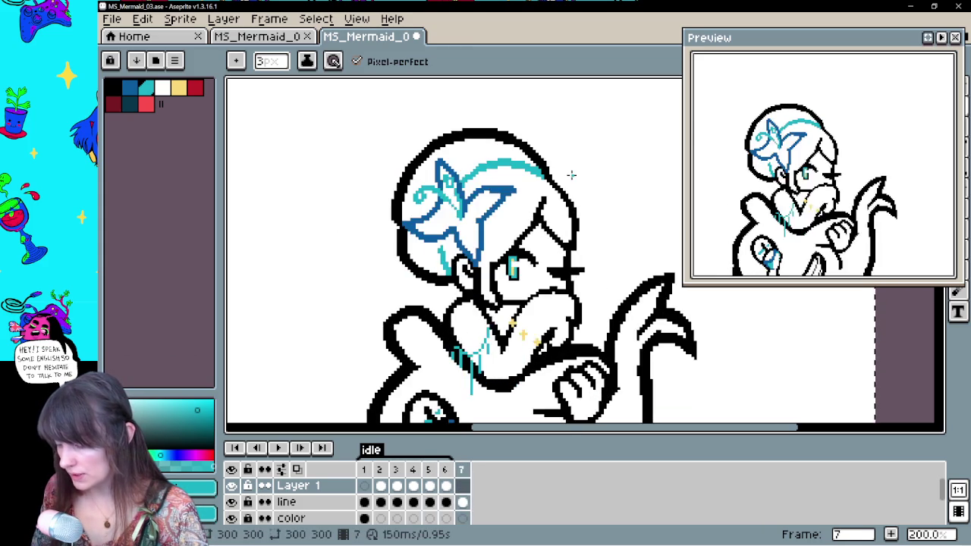
key("Return")
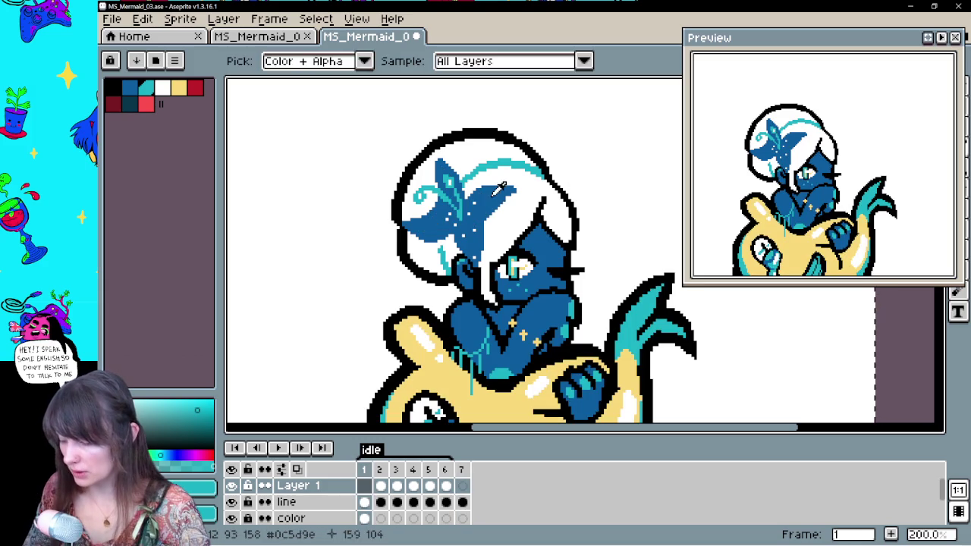
left_click(381, 486)
left_click(397, 486)
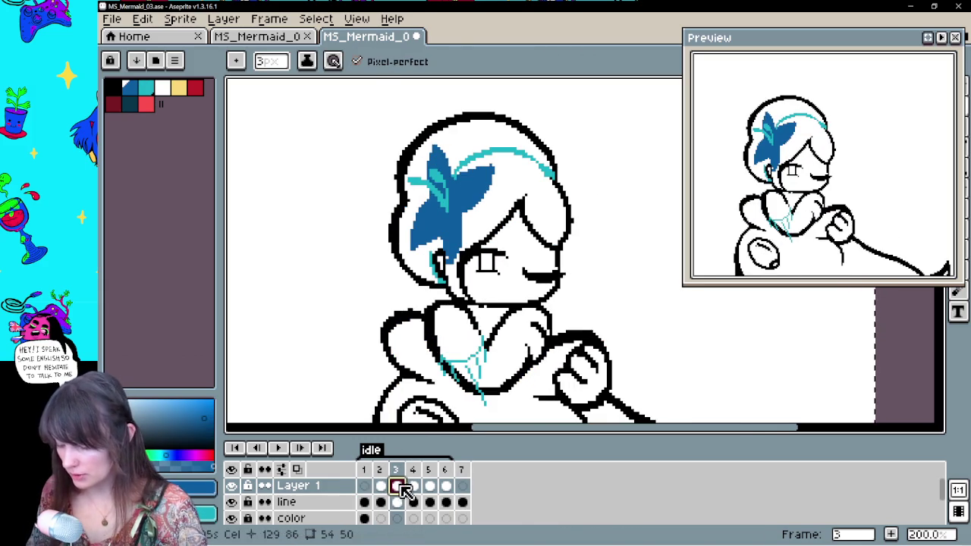
On frame 3, draw a teal stem line through the blue flower, dotted at the top
key("i")
key("b")
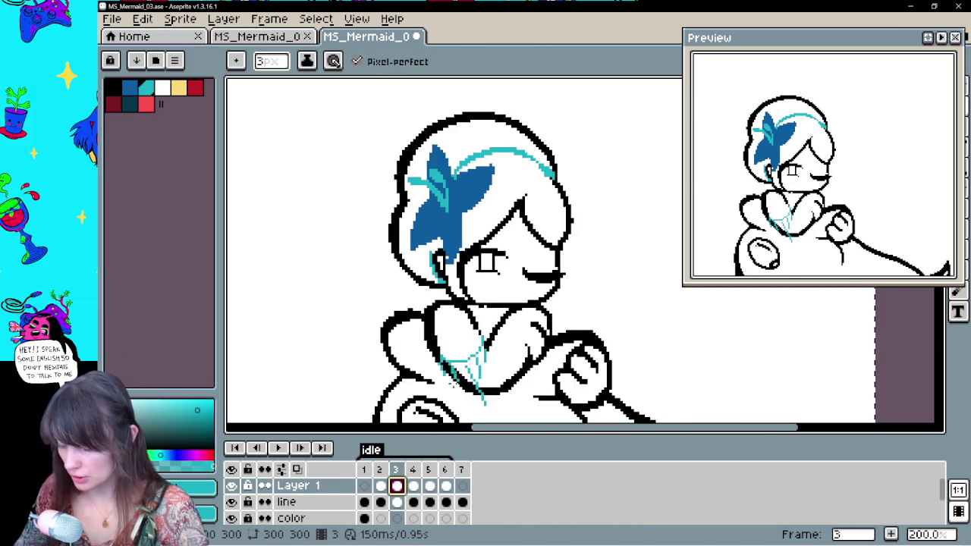
key("Return")
key("Return")
key("Return")
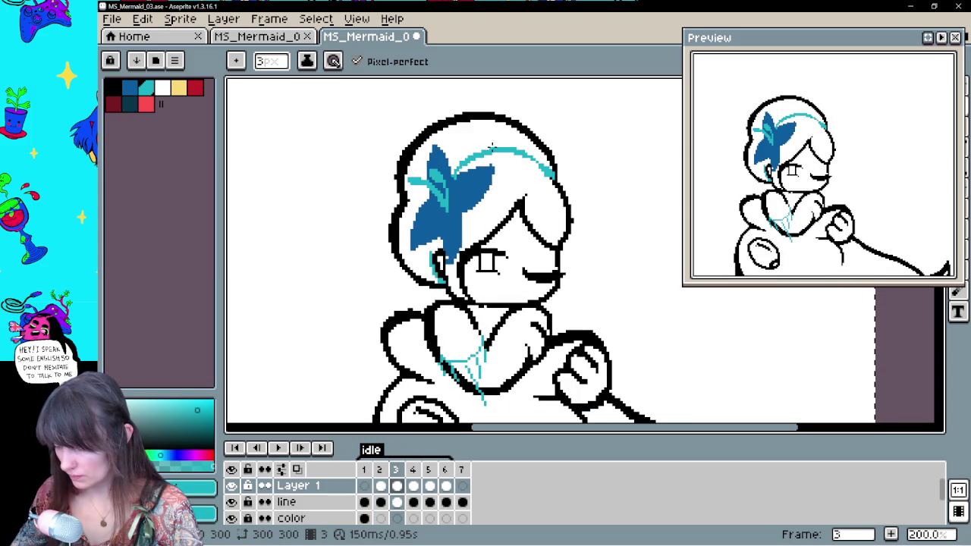
left_click_drag(402, 215, 395, 174)
left_click(396, 176)
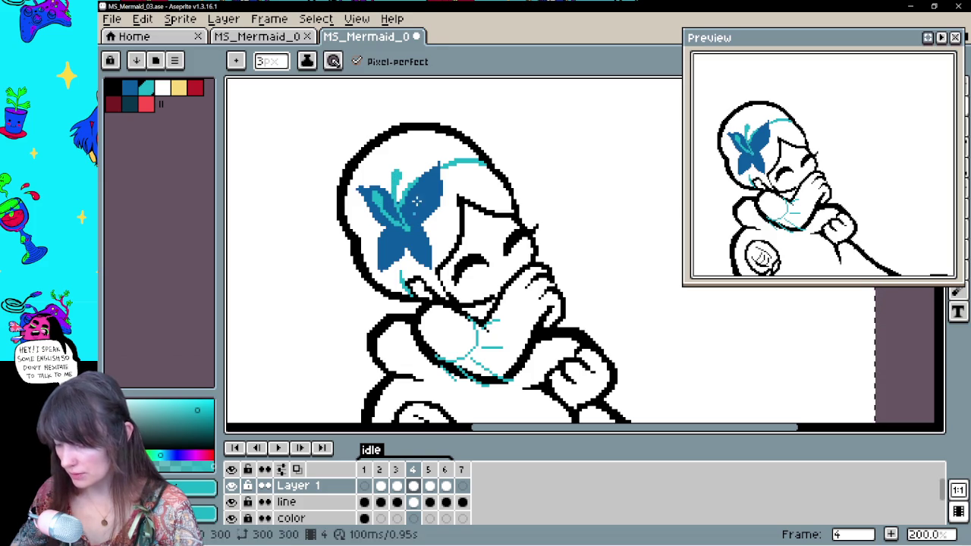
On frame 5, paint light-teal highlights into the flower's left petal
key("Left")
key("Right")
key("Right")
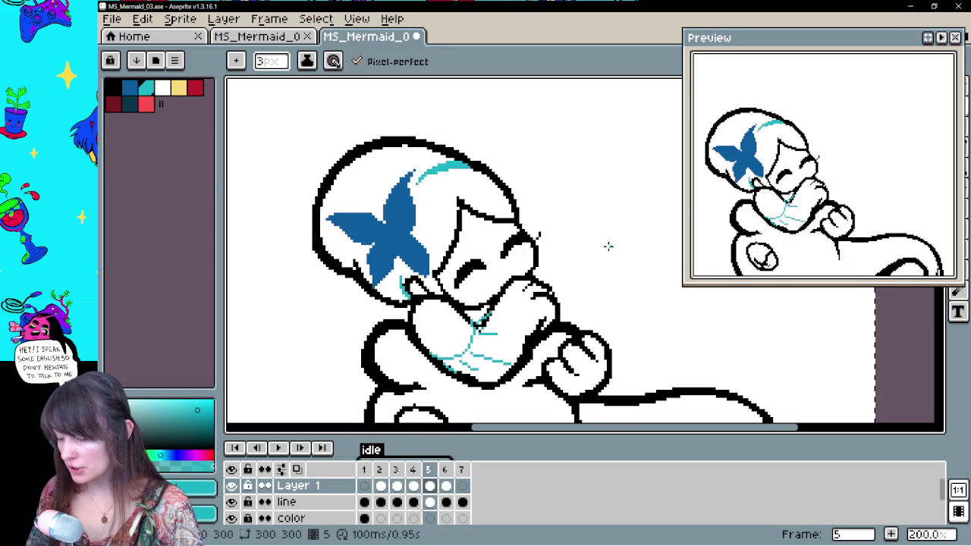
key("Right")
key("Left")
key("Left")
key("Left")
key("Right")
key("Right")
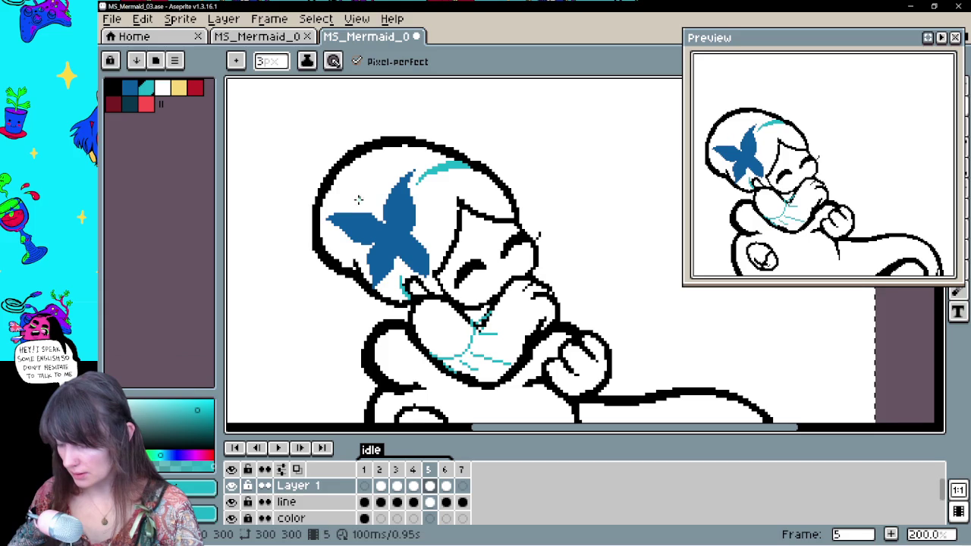
left_click(358, 194)
mouse_move(387, 224)
left_mouse_down()
mouse_move(363, 234)
mouse_move(337, 228)
left_mouse_up()
left_click_drag(355, 194, 359, 209)
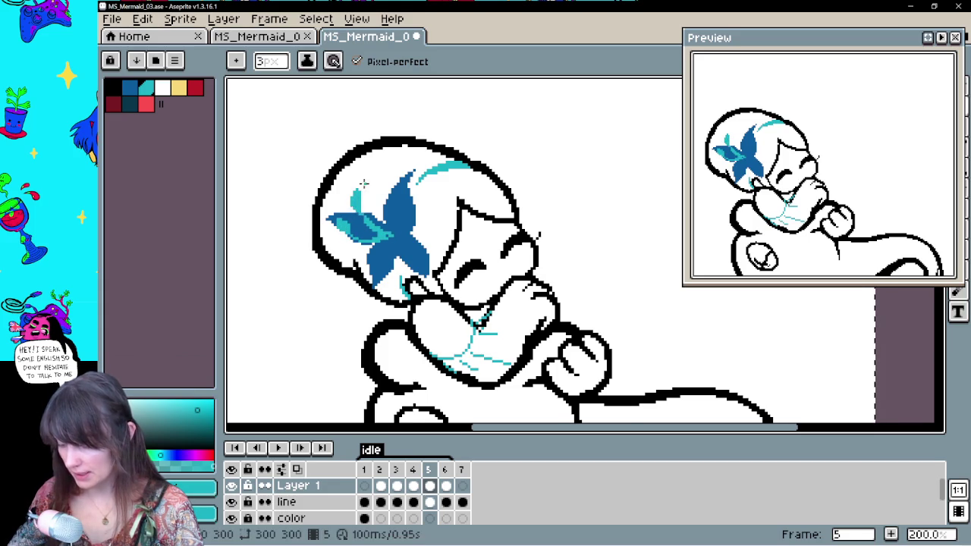
key("Right")
key("Left")
On frame 6, paint a light-teal line across the flower and flip frames to check
key("Right")
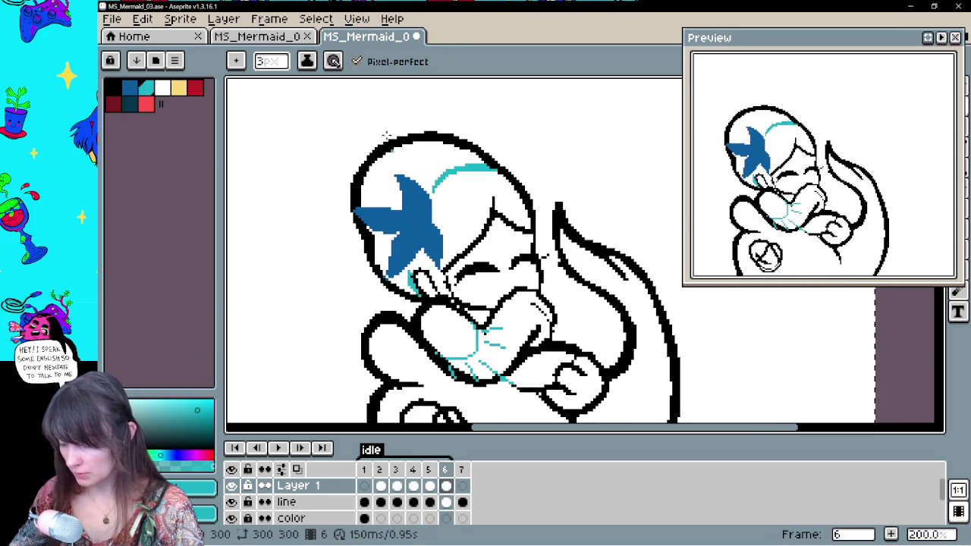
mouse_move(412, 229)
left_mouse_down()
mouse_move(377, 198)
mouse_move(401, 224)
left_mouse_up()
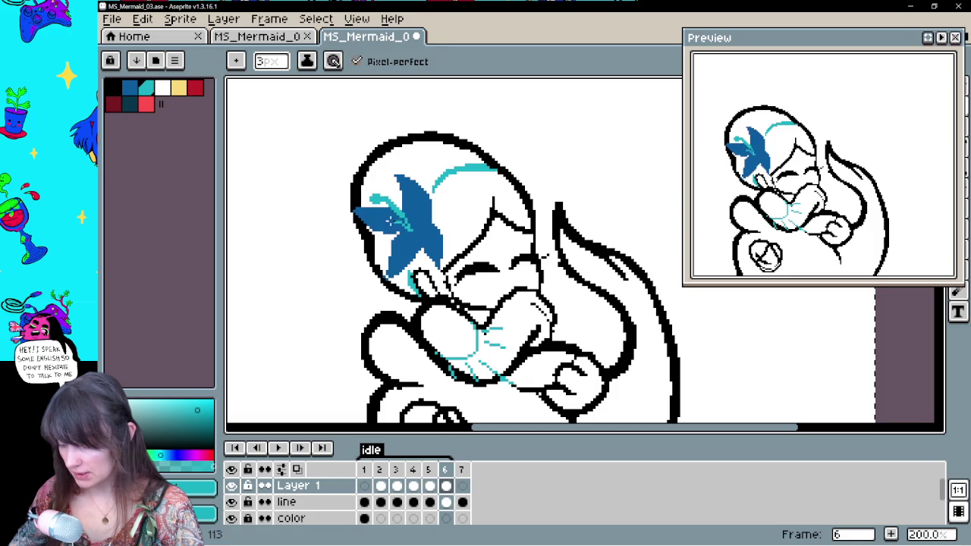
key("Left")
key("Right")
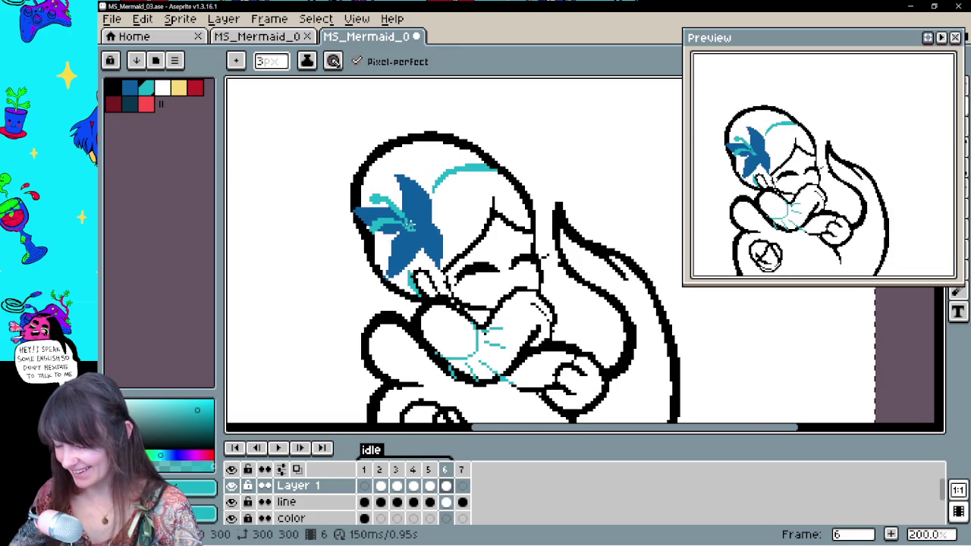
key("Right")
key("Left")
key("Right")
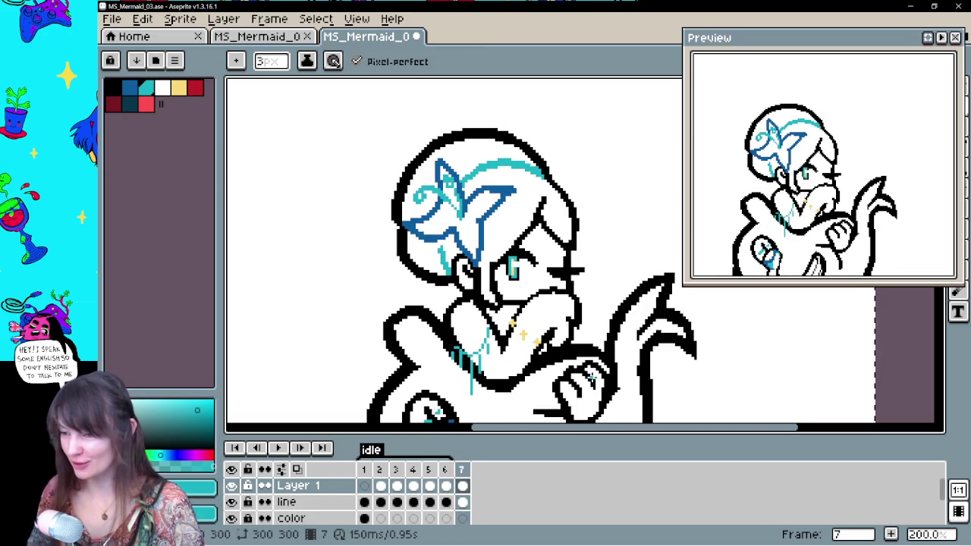
left_click(364, 518)
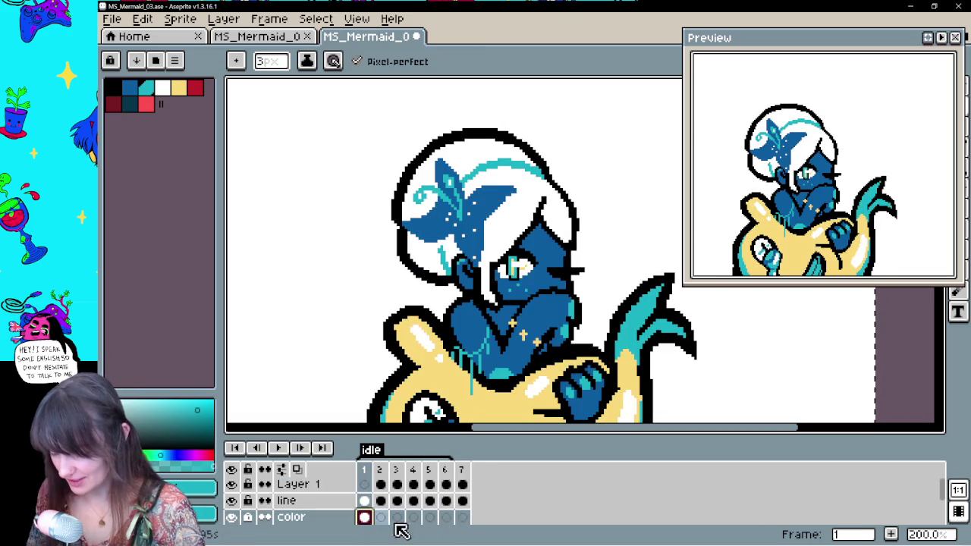
Select Layer 1 cels for frames 2–7, pan onto the mermaid, and snap the browser right
left_click(462, 518)
key("ctrl+v")
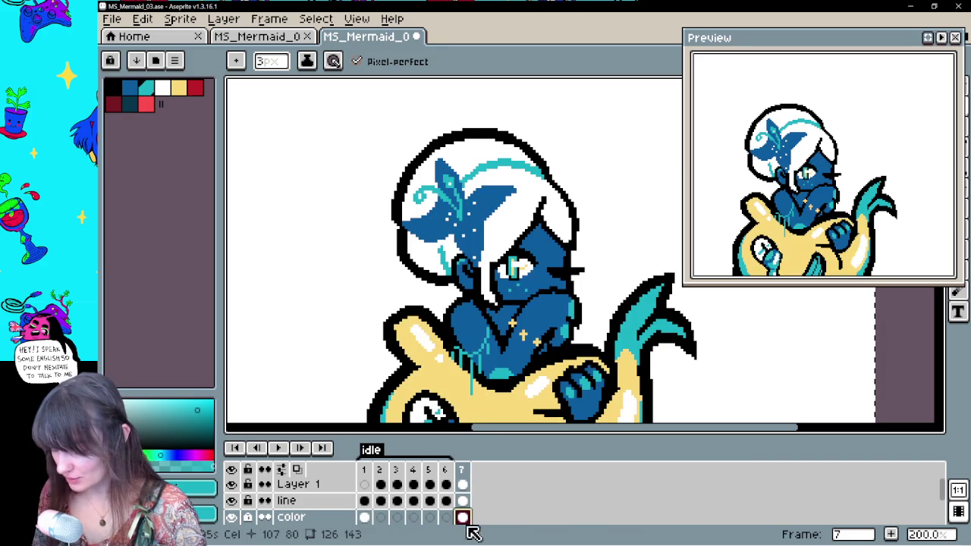
left_click_drag(380, 486, 462, 486)
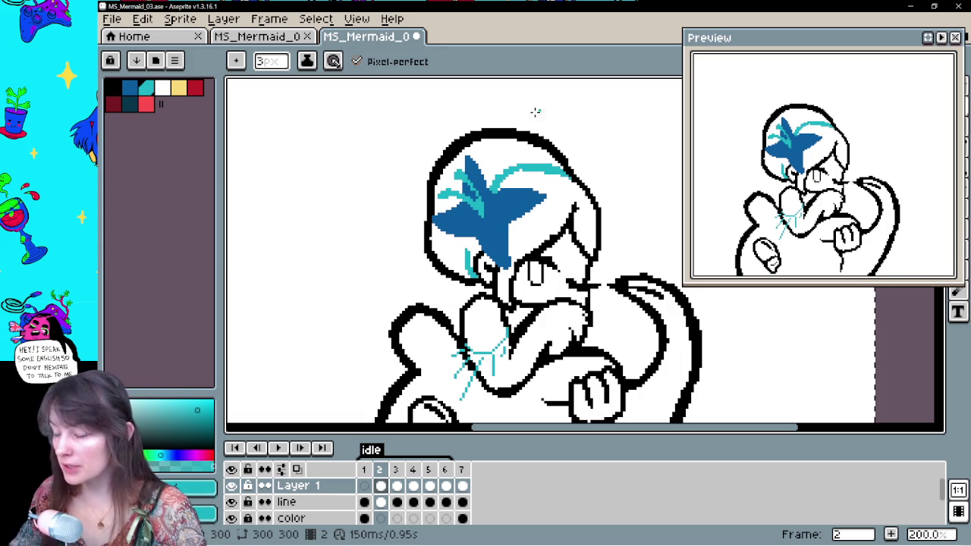
left_click_drag(540, 216, 515, 190)
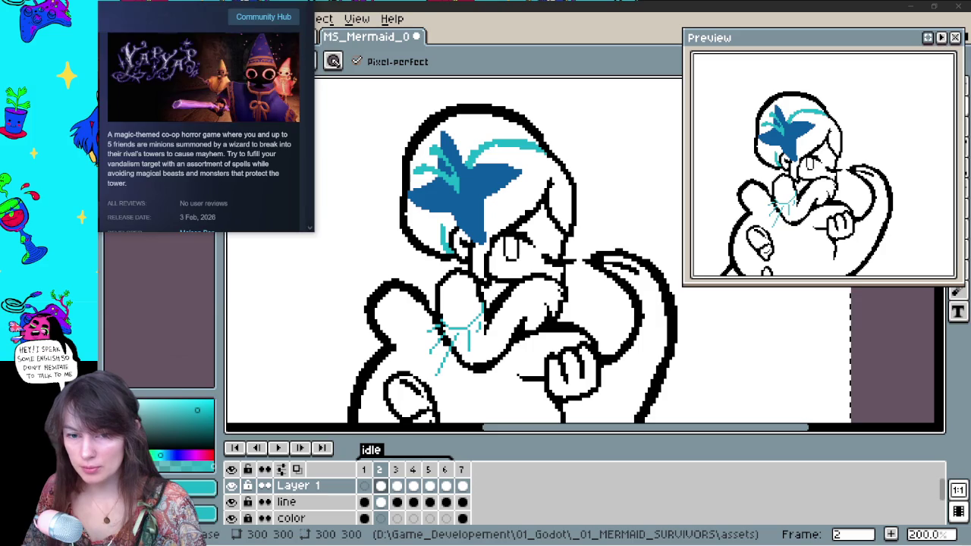
key("super+Right")
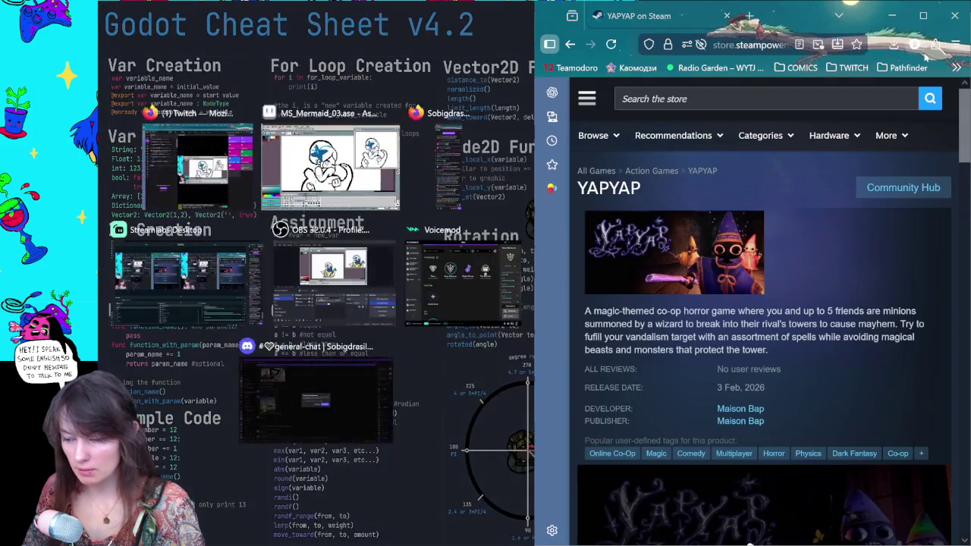
Maximize the browser and pause the YAPYAP trailer at 0:40
left_click(924, 15)
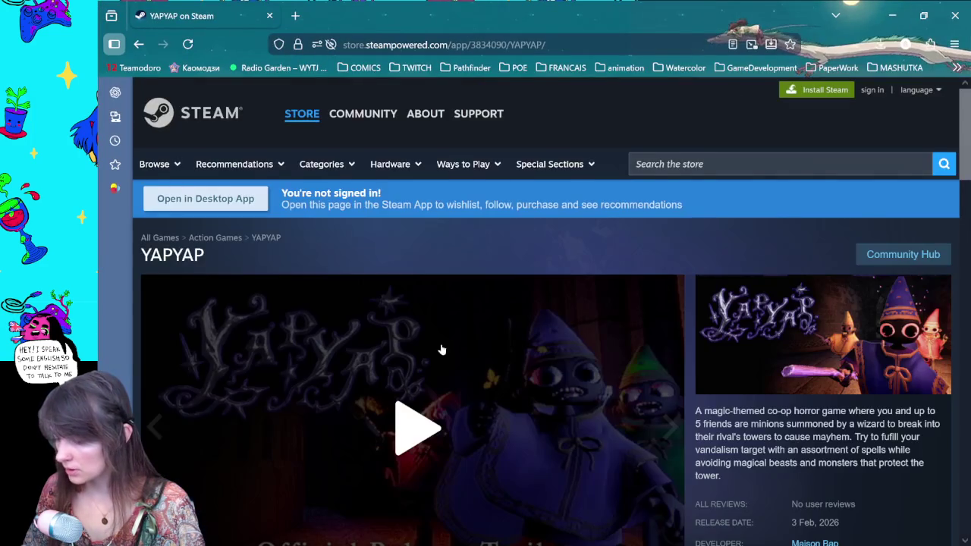
scroll(440, 347, "down", 2)
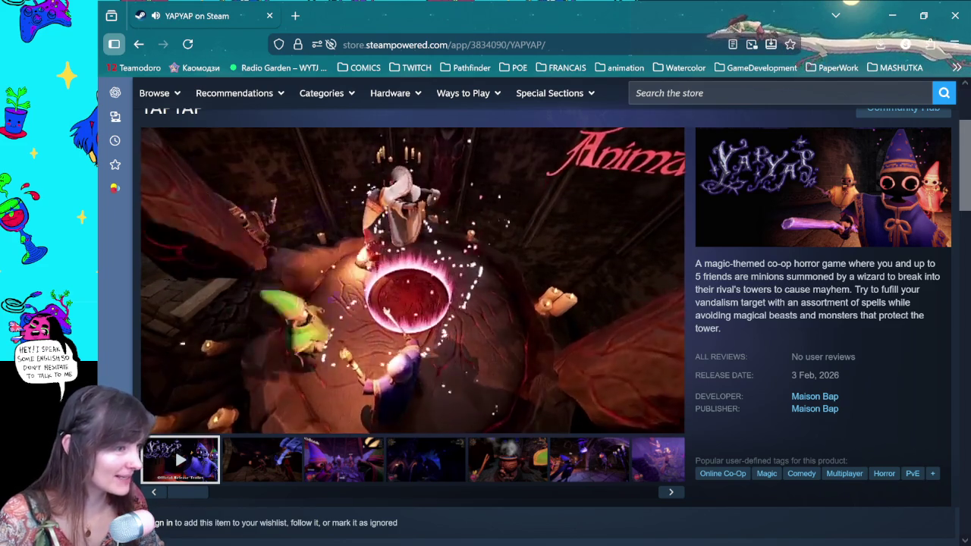
left_click(650, 325)
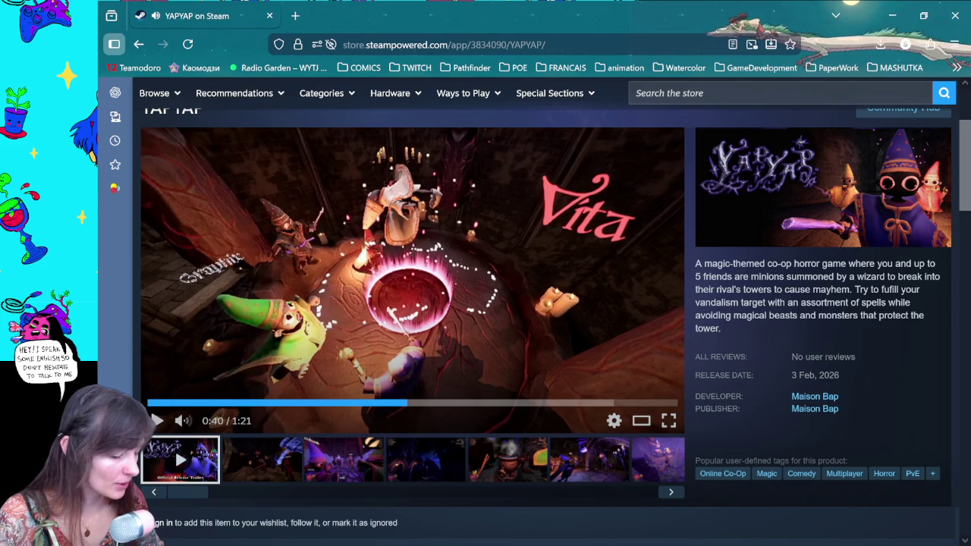
Scroll through the YAPYAP store page showing developer Maison Bap and the 3 Feb, 2026 release
scroll(557, 255, "down", 5)
scroll(542, 237, "up", 1)
scroll(541, 236, "down", 4)
scroll(541, 243, "down", 8)
scroll(541, 259, "up", 2)
scroll(563, 314, "up", 10)
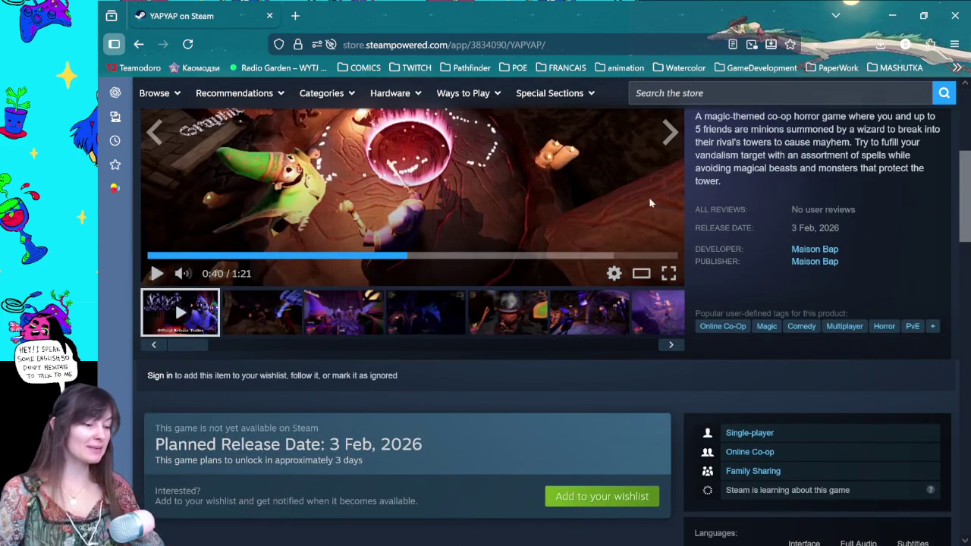
scroll(617, 221, "up", 4)
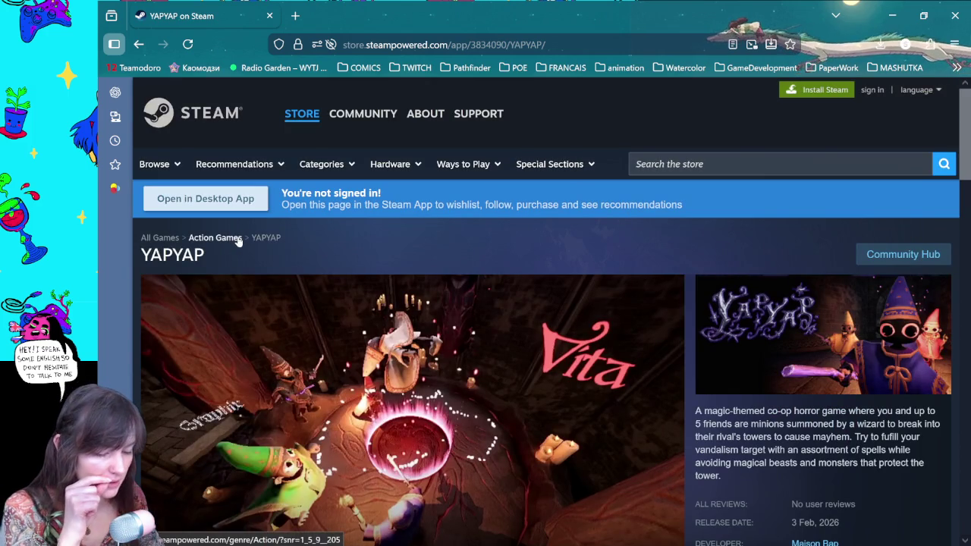
scroll(453, 281, "down", 4)
scroll(453, 280, "up", 2)
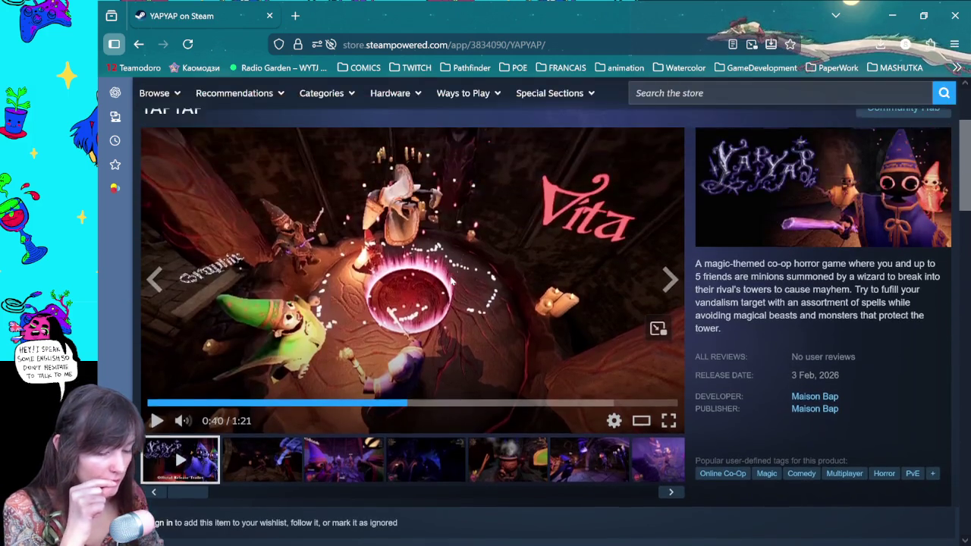
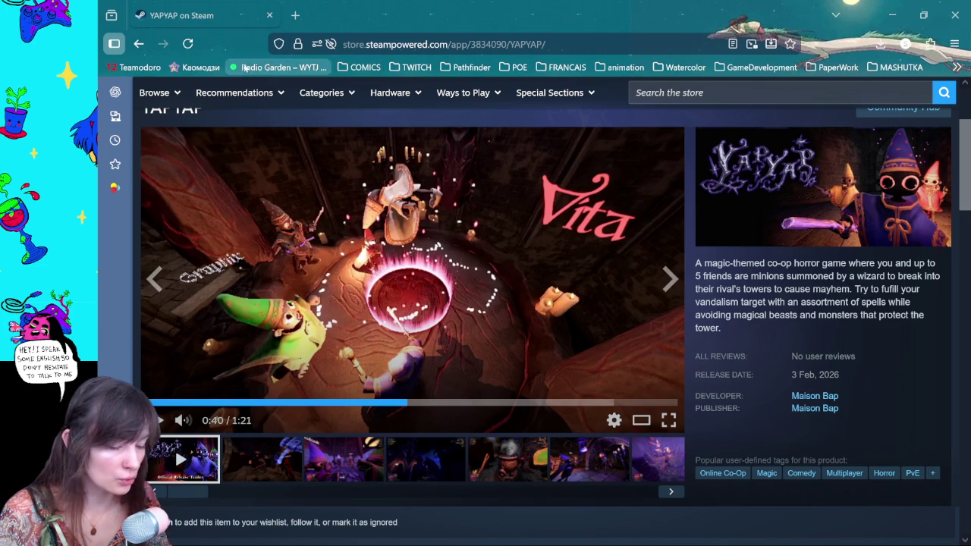
Switch from the YAPYAP Steam page back to the Aseprite mermaid sprite
key("alt+Tab")
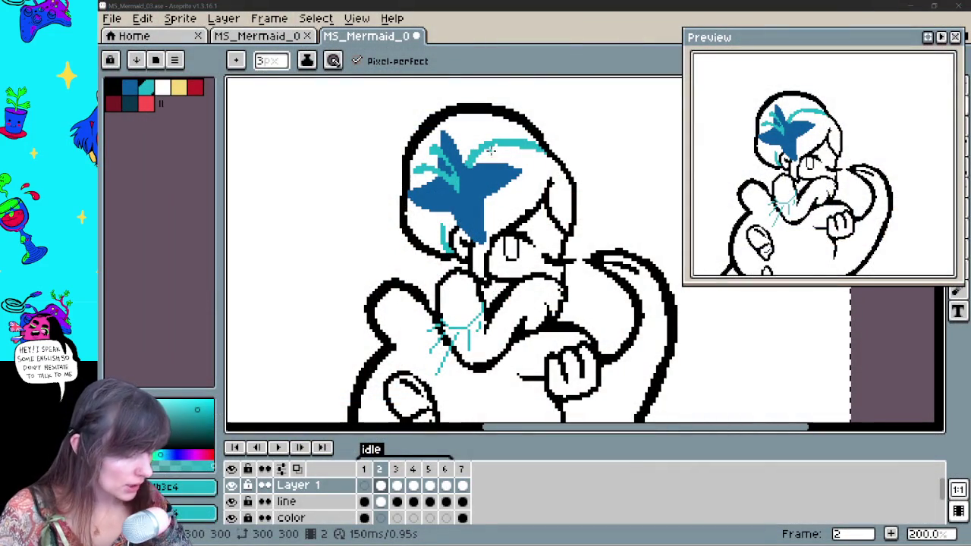
Reframe the mermaid and play the idle animation, stopping on frame 3
left_click_drag(563, 181, 485, 218)
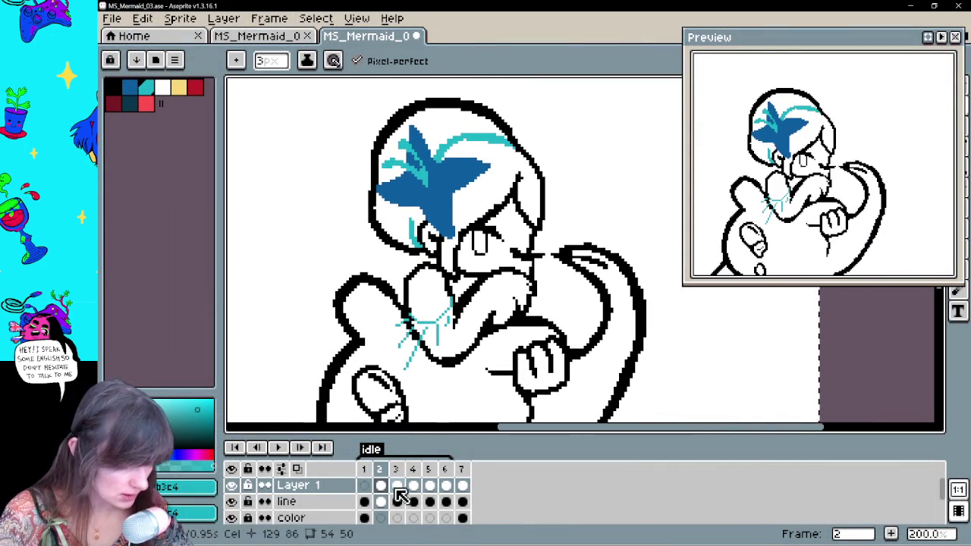
left_click(398, 486)
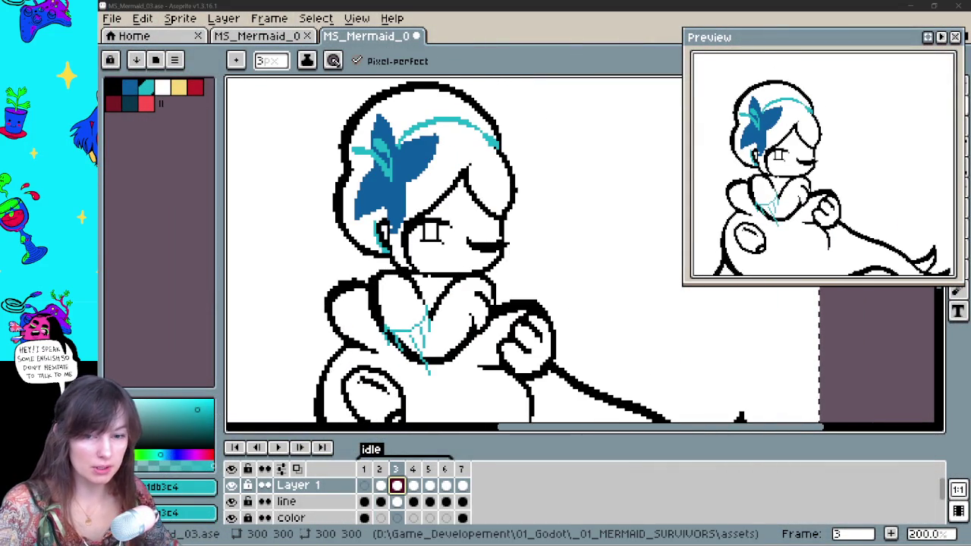
key("space")
key("Return")
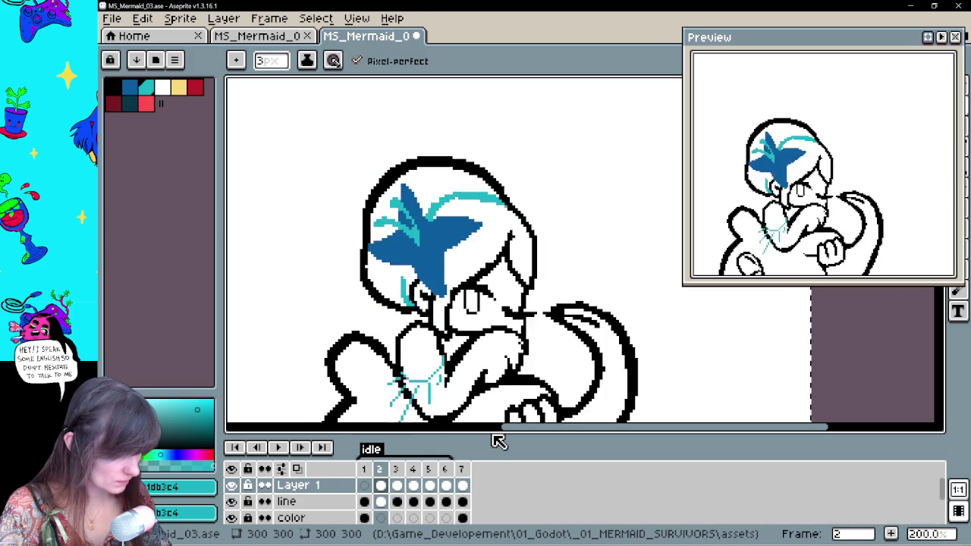
key("Return")
Erase frame 3's cyan hair line and redraw it as an arc over the head
key("e")
left_click_drag(399, 190, 466, 183)
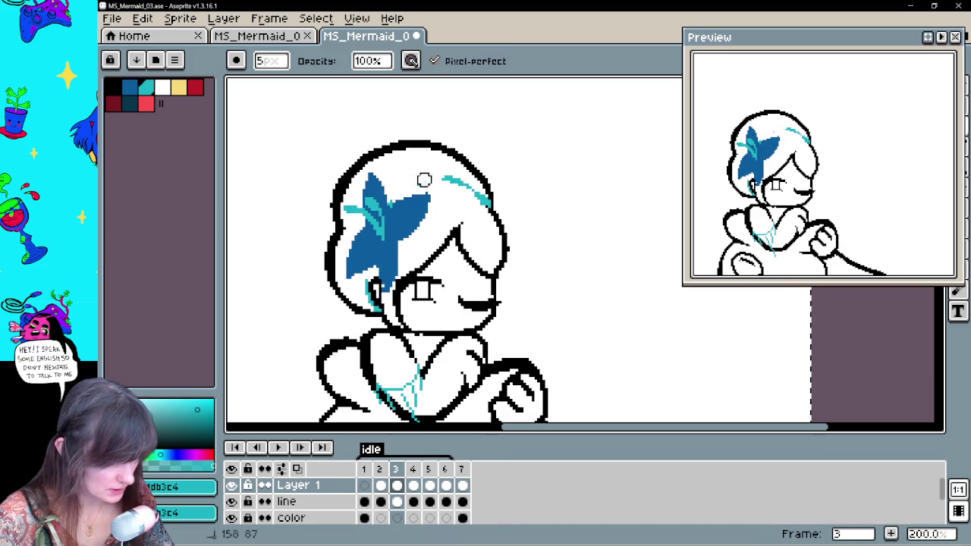
key("b")
left_click_drag(395, 199, 471, 190)
key("ctrl+z")
left_click_drag(402, 190, 490, 200)
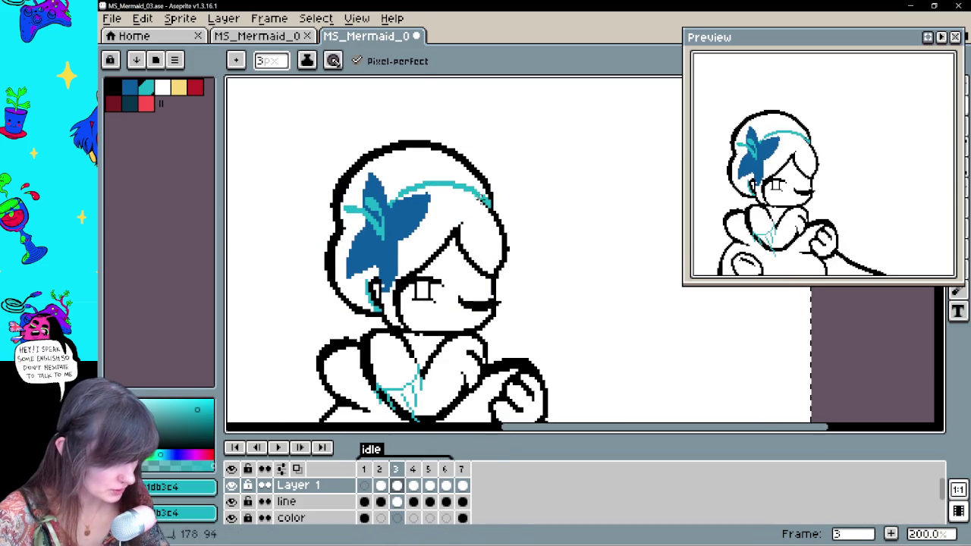
Draw a teal hair line along the top of the head on frame 4
key("comma")
key("comma")
key("period")
key("period")
key("period")
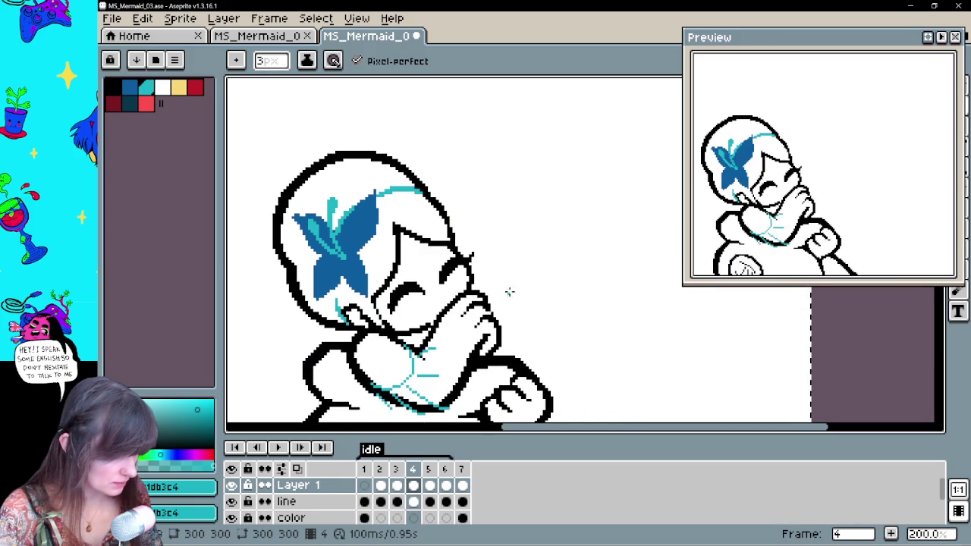
key("e")
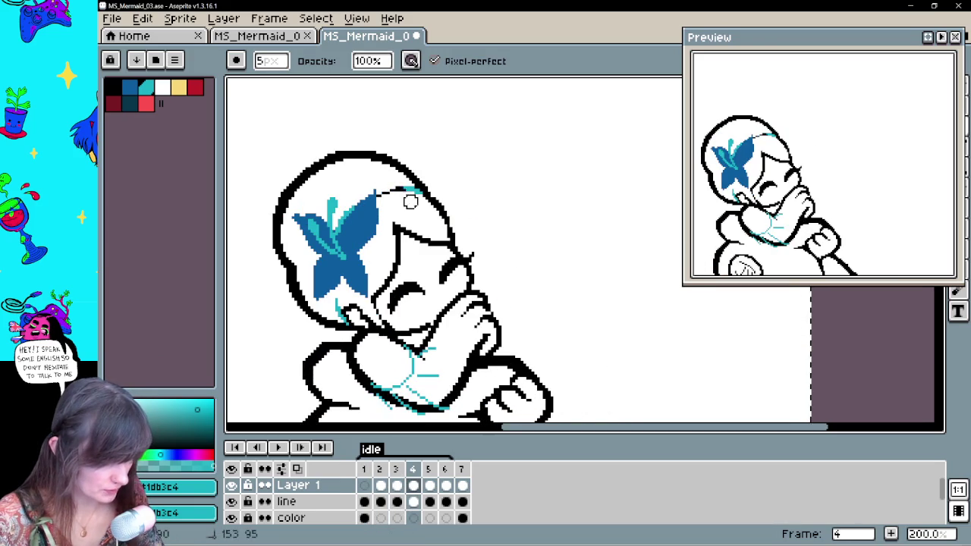
left_click(413, 502)
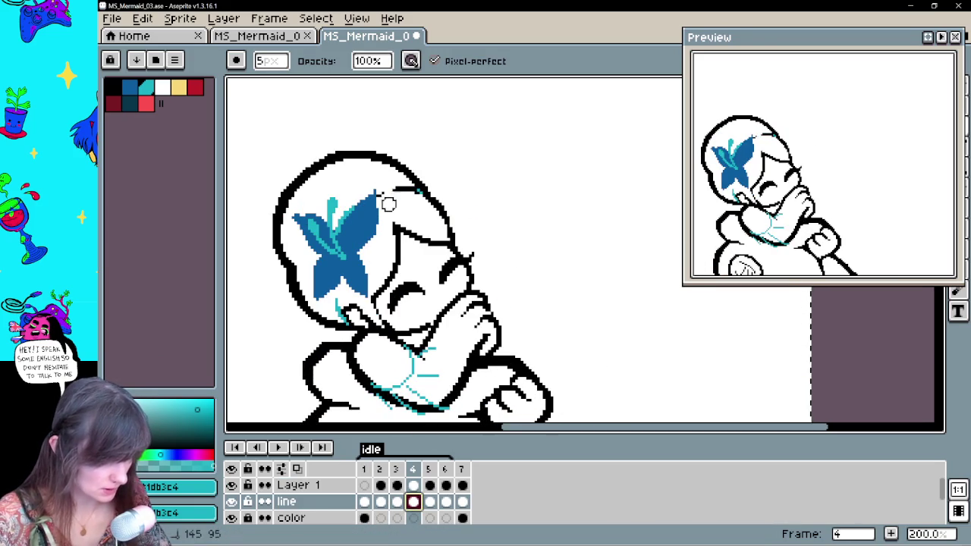
left_click(412, 486)
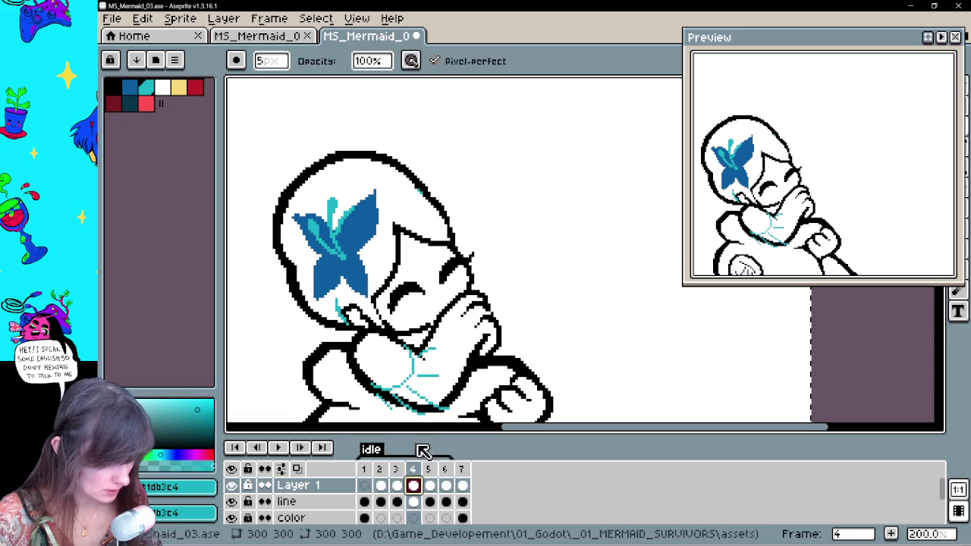
key("b")
left_click_drag(382, 191, 423, 188)
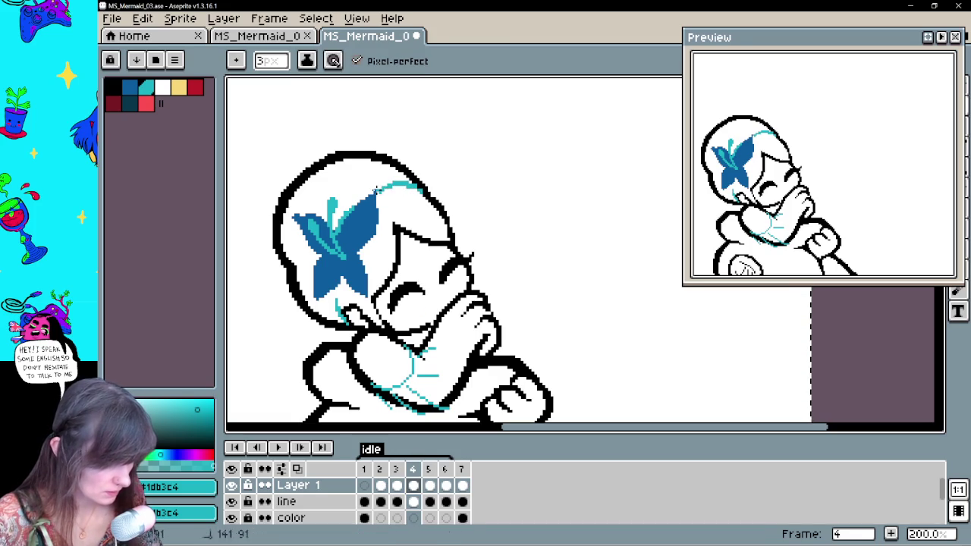
Switch between frame 4's line and Layer 1 cels, then save the mermaid file
key("e")
key("b")
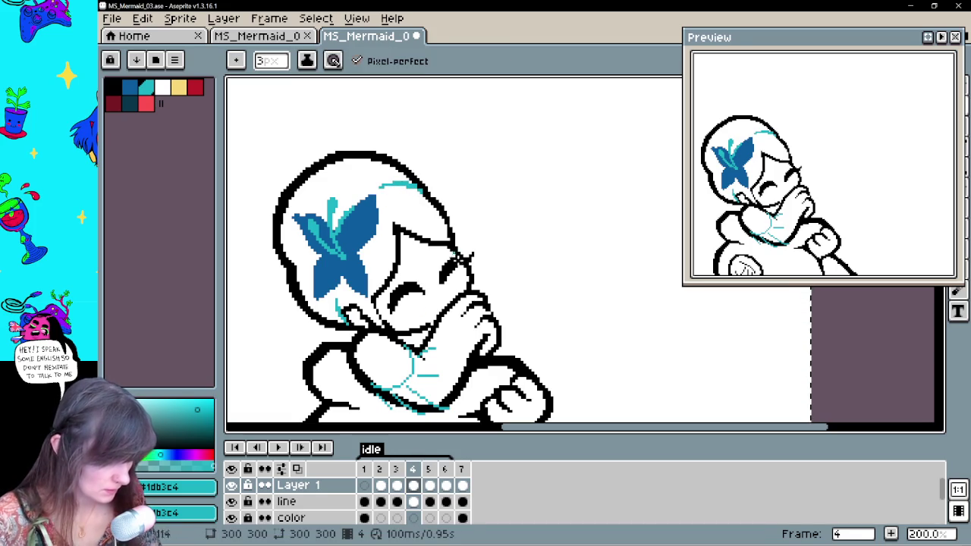
left_click(396, 502)
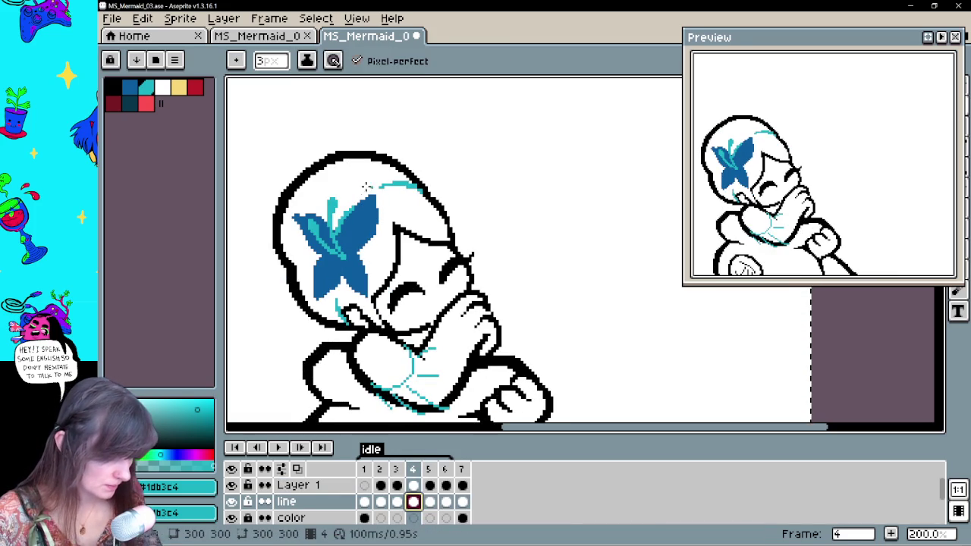
key("e")
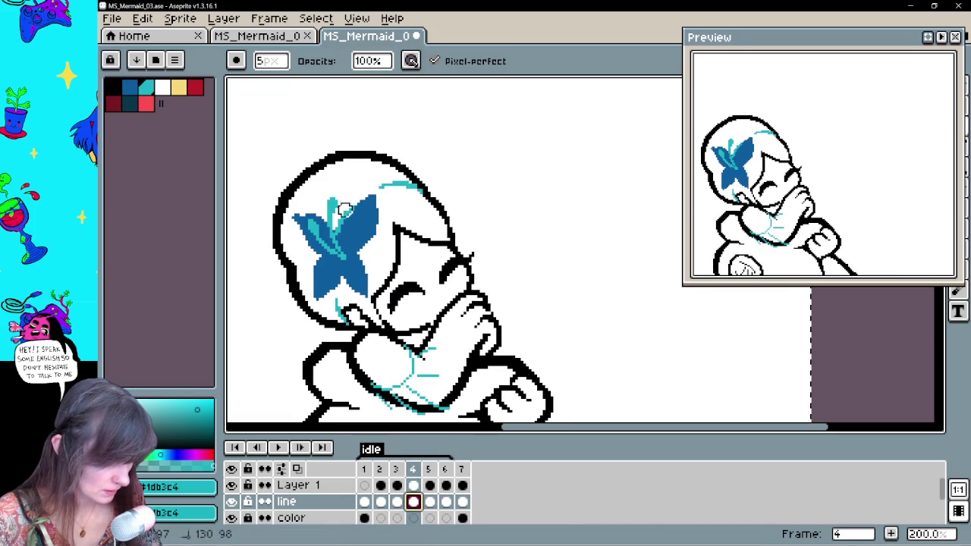
left_click(413, 485)
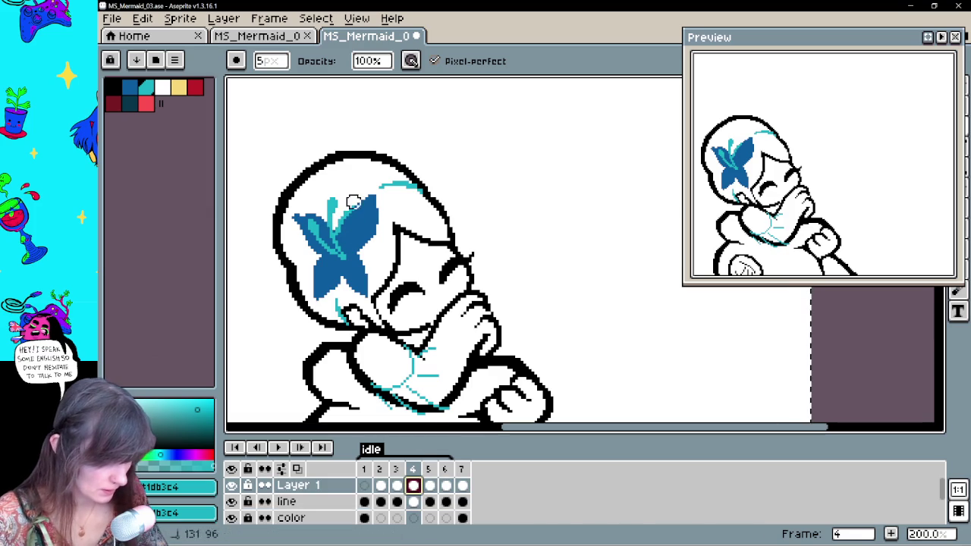
key("b")
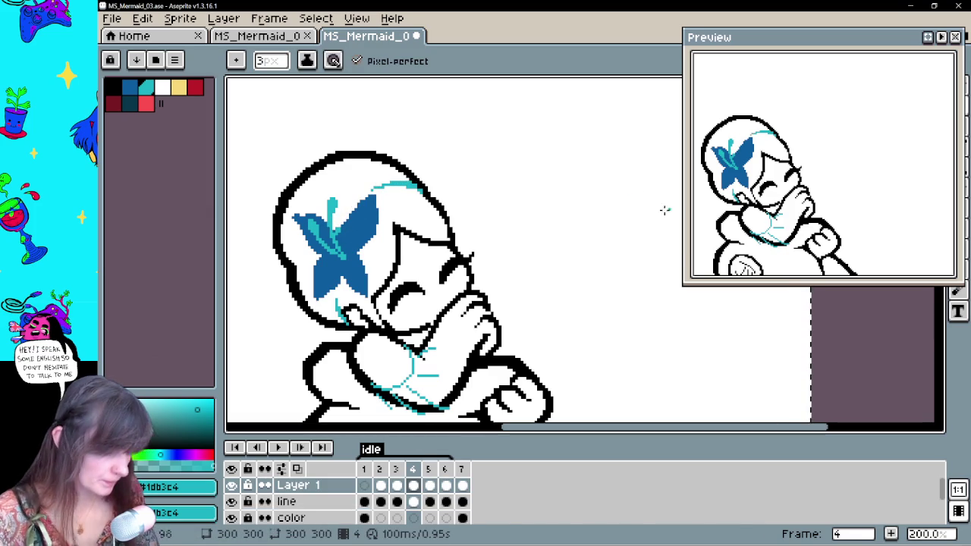
key("ctrl+s")
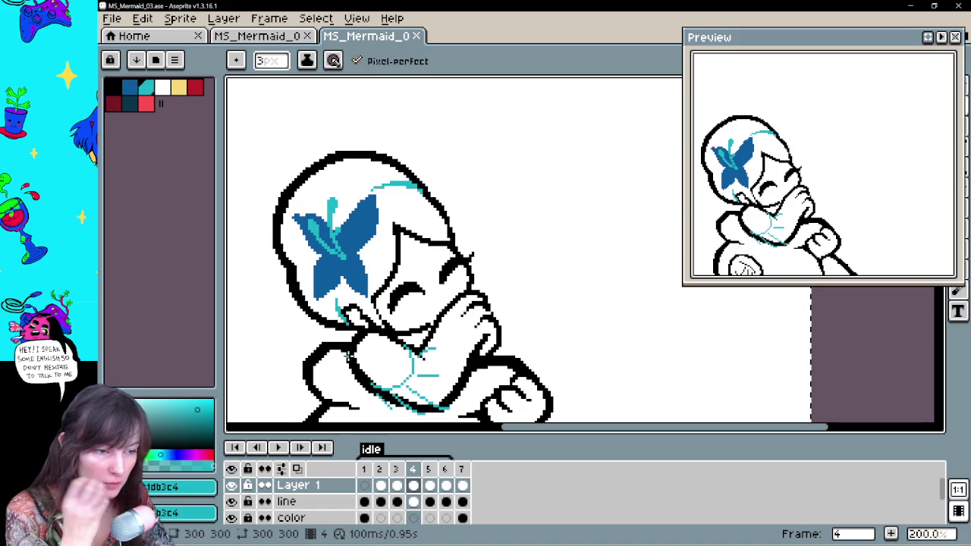
Bring the whole mermaid into view and step through frames 5, 6 and 7
key("space")
mouse_move(481, 288)
left_mouse_down()
mouse_move(528, 132)
mouse_move(518, 144)
left_mouse_up()
mouse_move(582, 130)
left_mouse_down()
mouse_move(556, 208)
mouse_move(540, 195)
left_mouse_up()
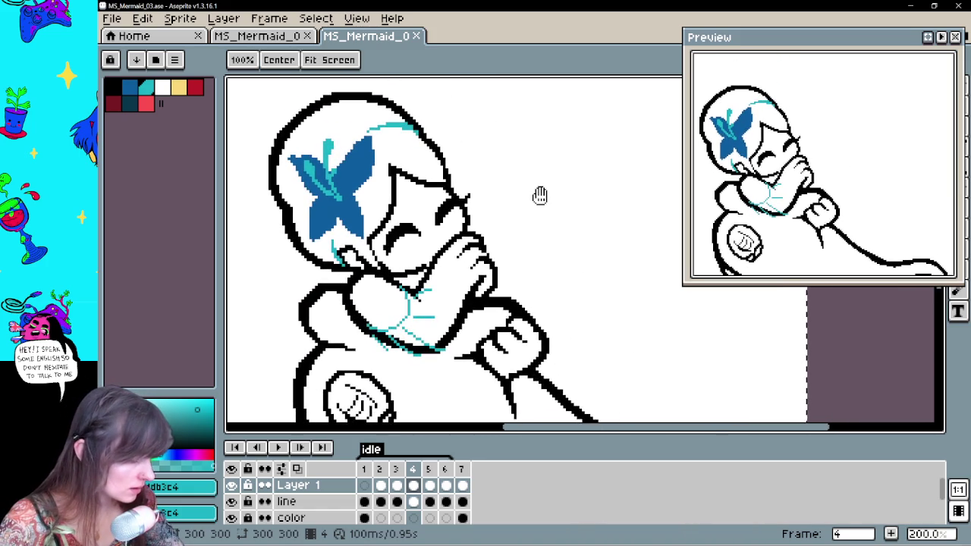
left_click(430, 486)
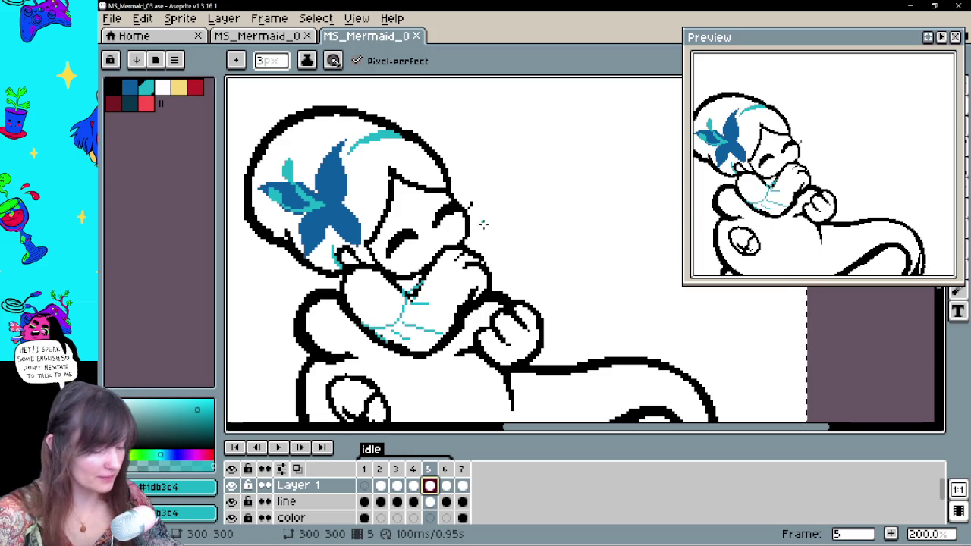
left_click(447, 485)
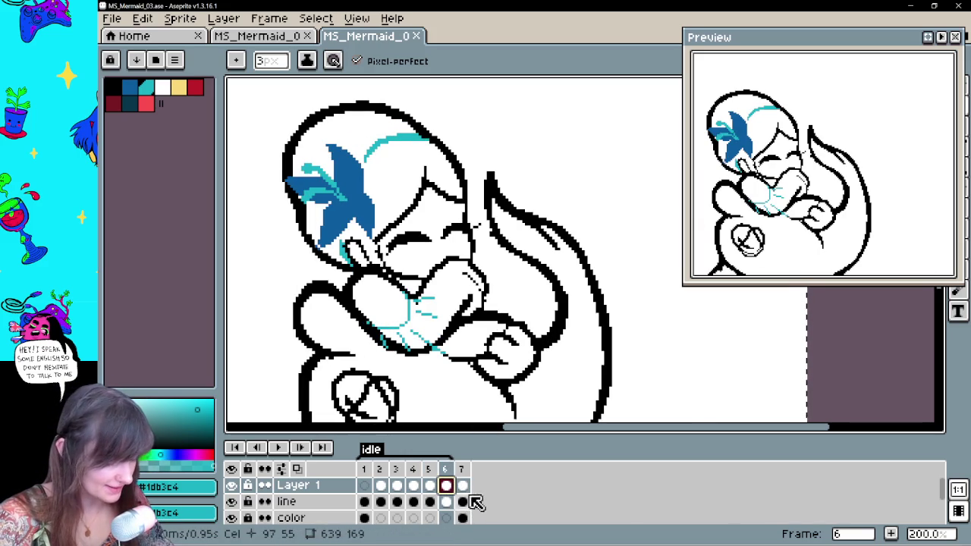
left_click(464, 488)
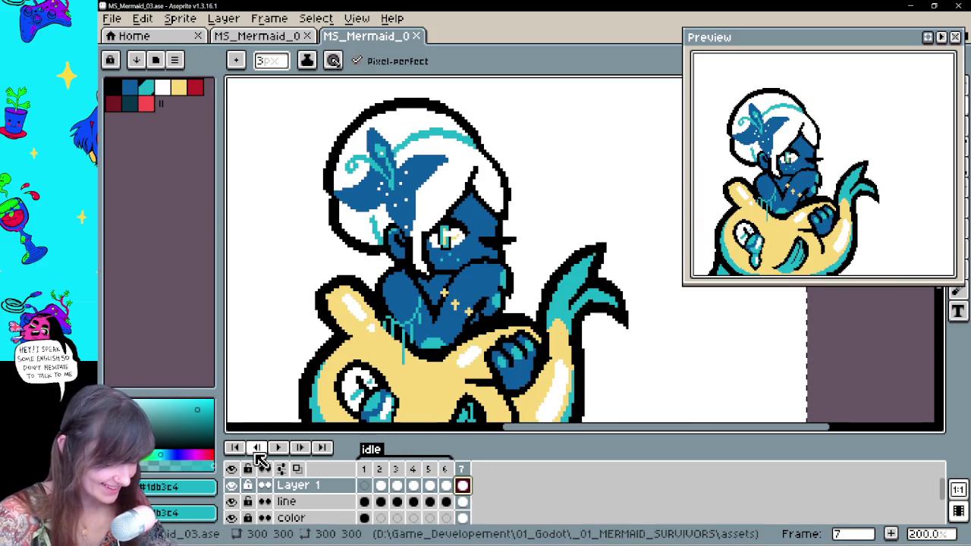
Play the idle animation, sample white from the canvas, and return to frame 2
left_click(279, 448)
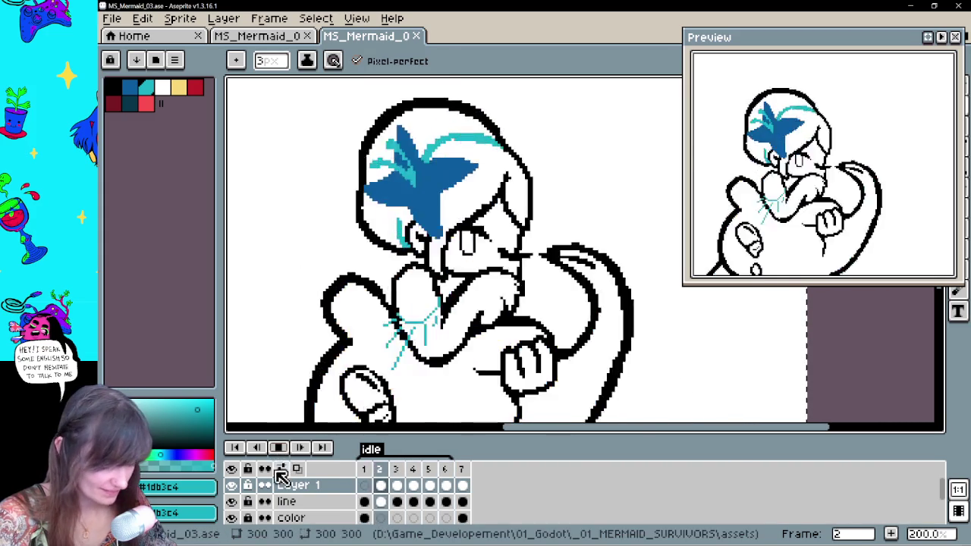
key("Return")
left_click(543, 228, "alt")
left_click(365, 502)
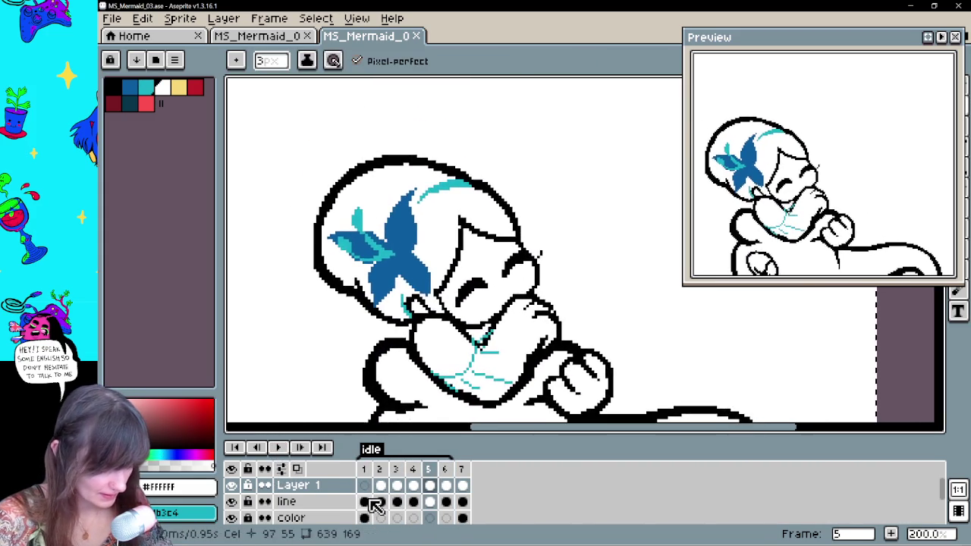
left_click(380, 485)
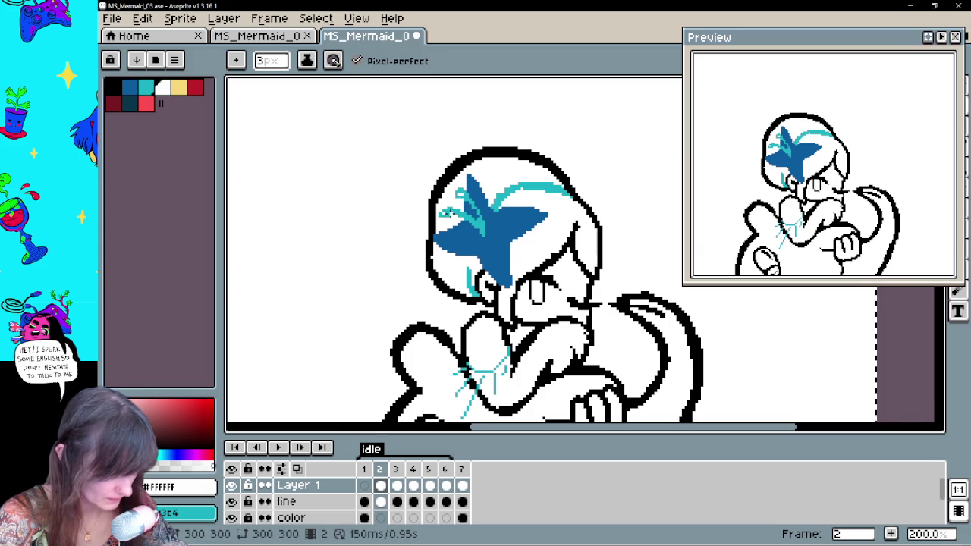
Step through frames 3 to 7 with the arrow keys, ending on frame 2
key("Right")
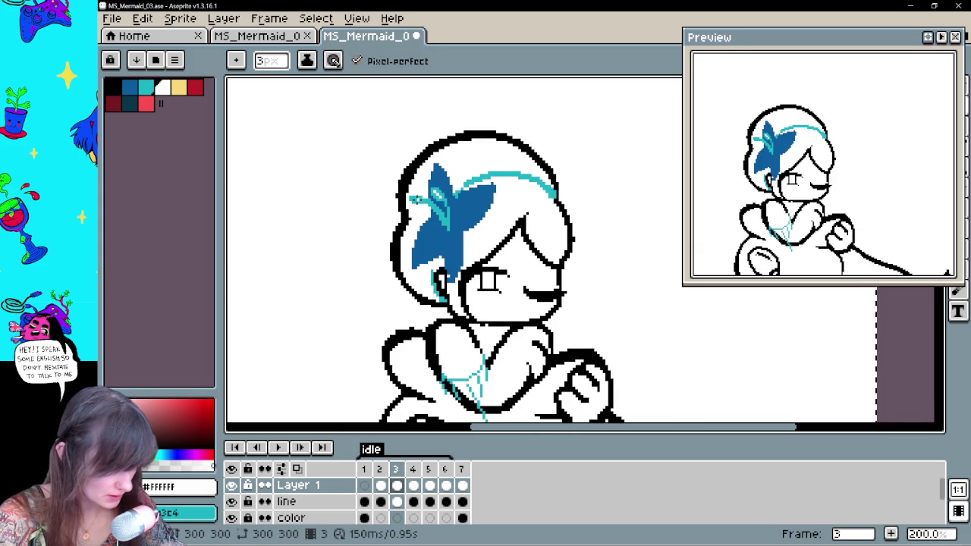
key("Right")
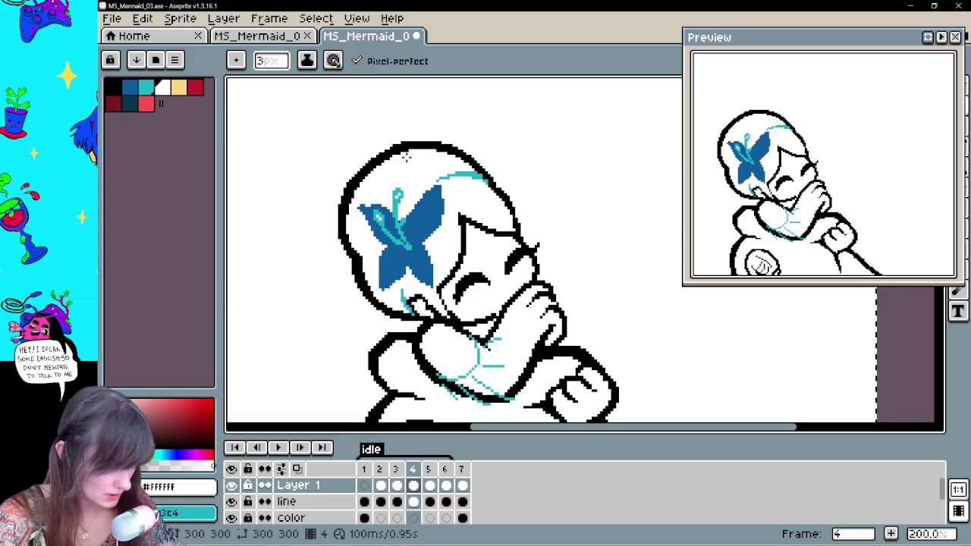
key("Left")
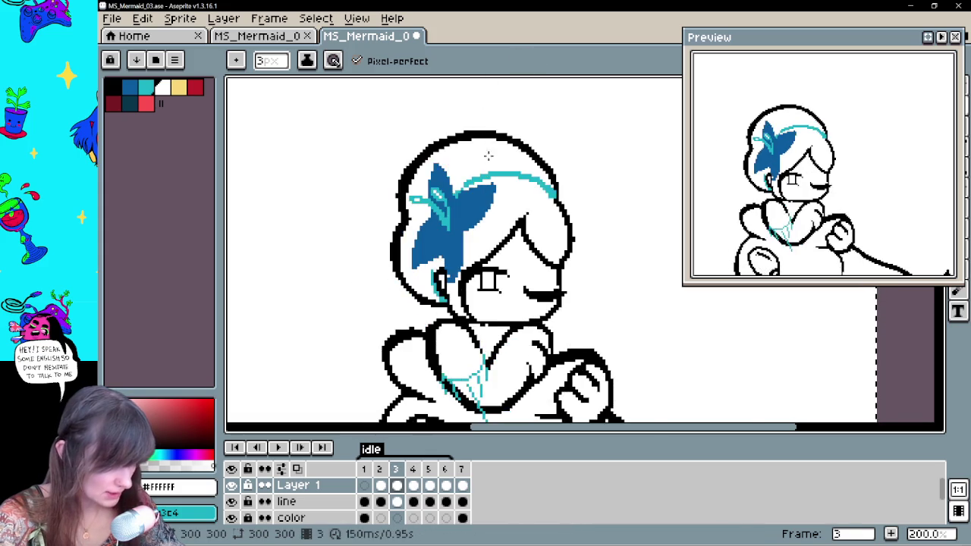
key("Right")
key("Right")
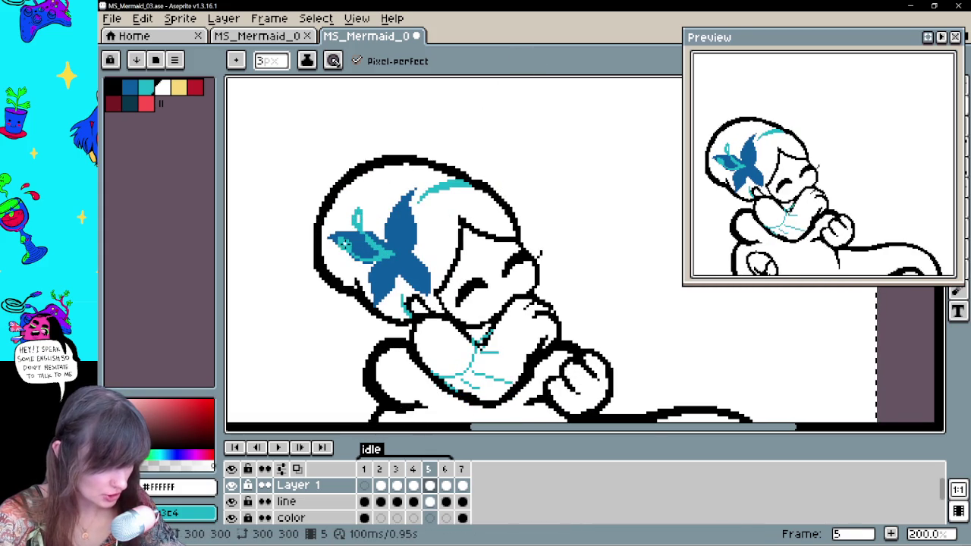
key("Left")
key("Right")
key("Right")
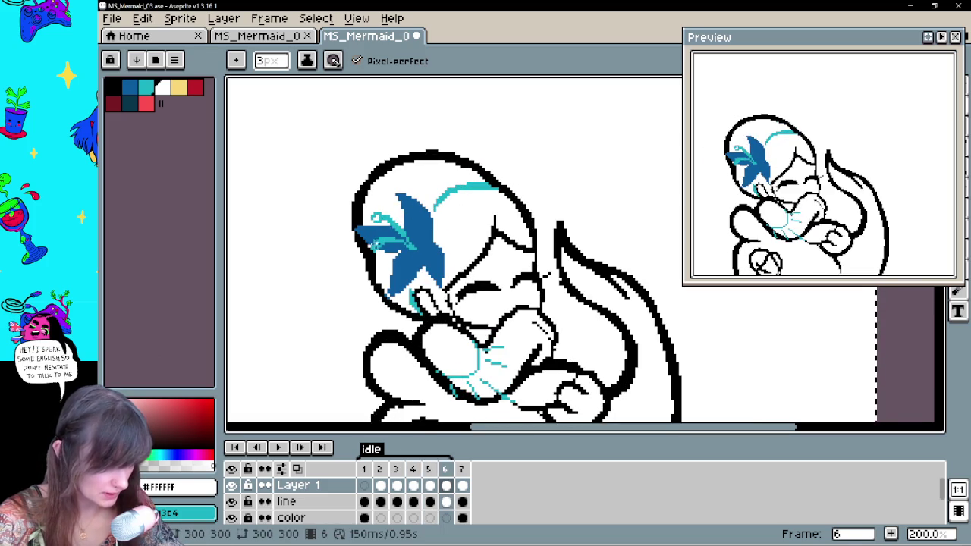
key("Right")
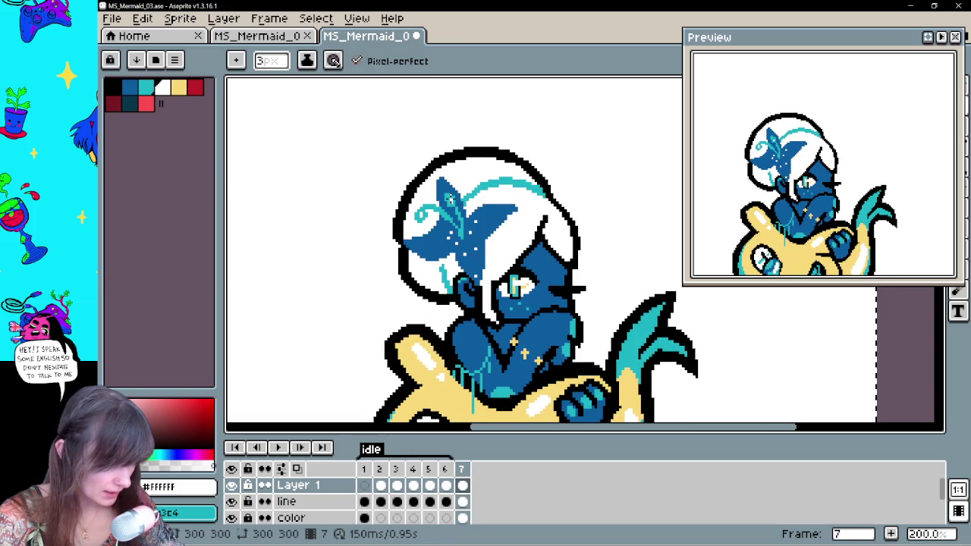
key("Right")
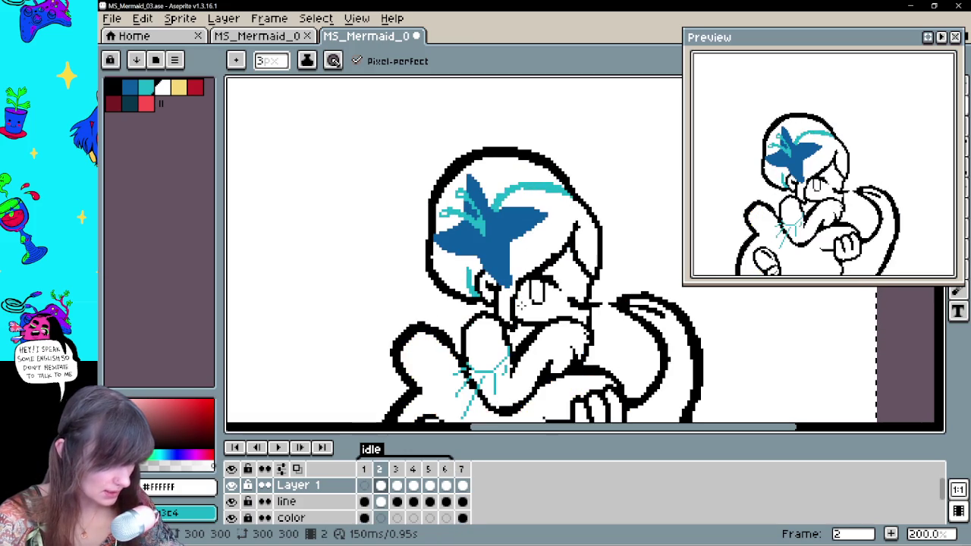
key("Right")
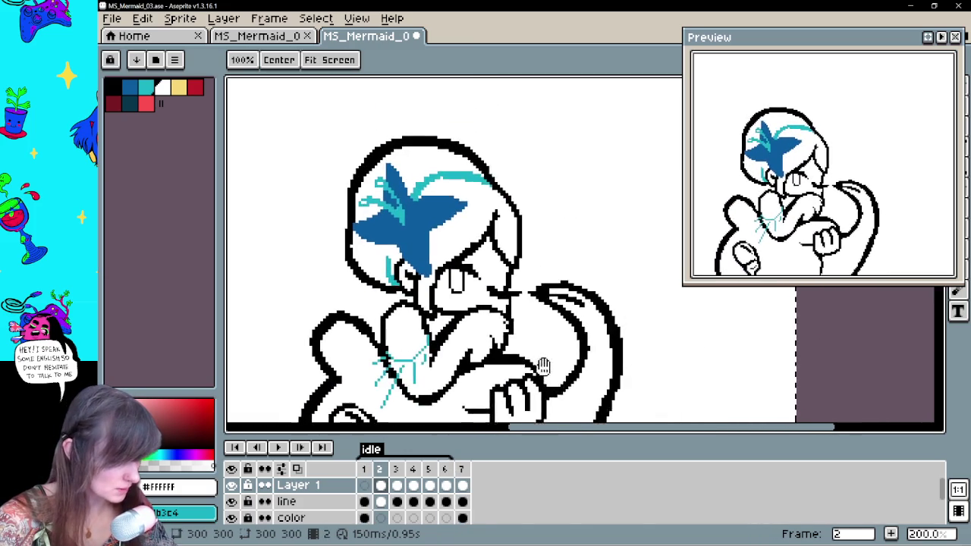
Sample teal from frame 1's eye and fill frame 2's eye with it
left_click(365, 502)
left_click(365, 502)
key("i")
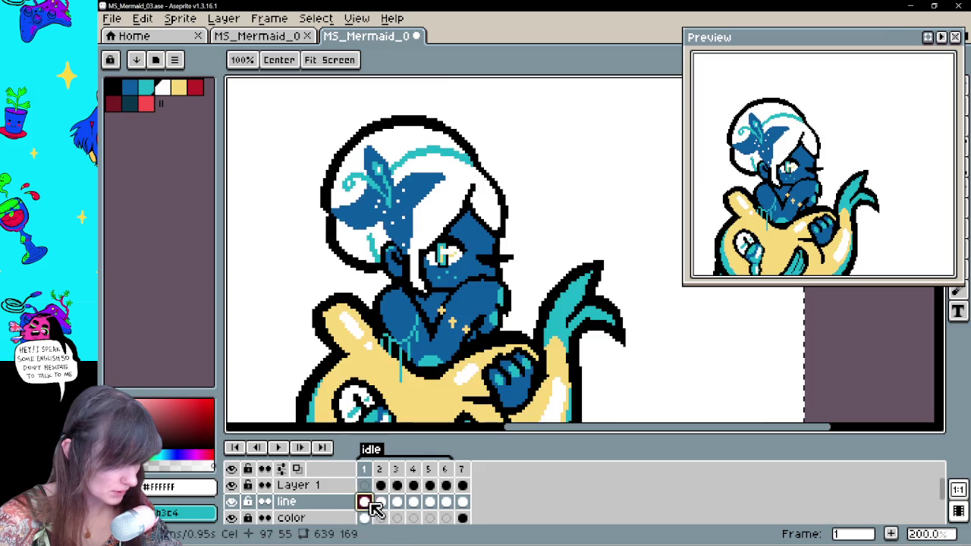
left_click(438, 145)
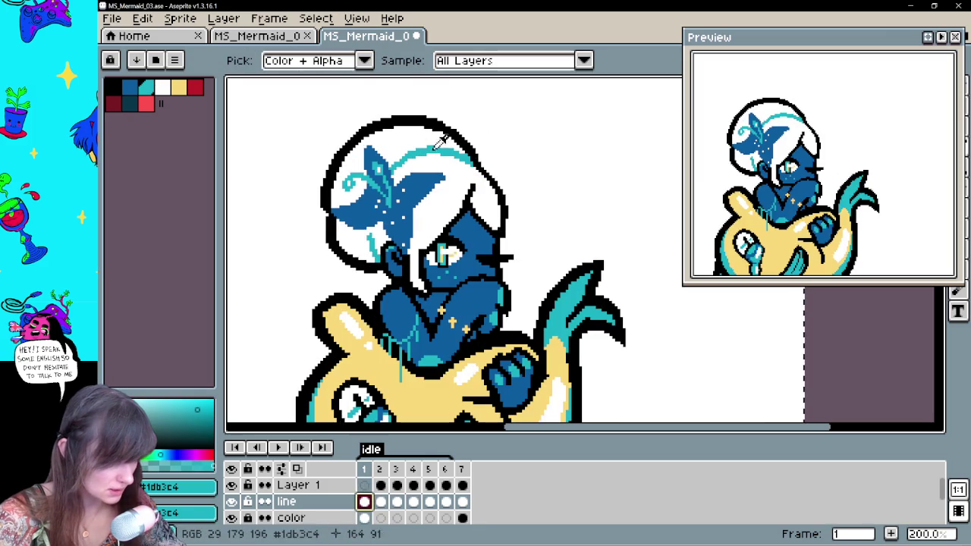
left_click(381, 485)
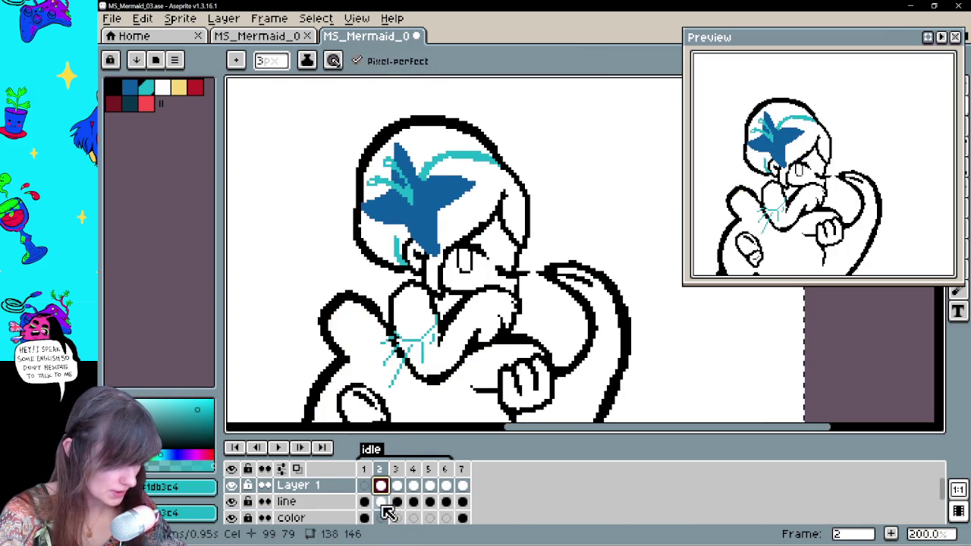
left_click(381, 501)
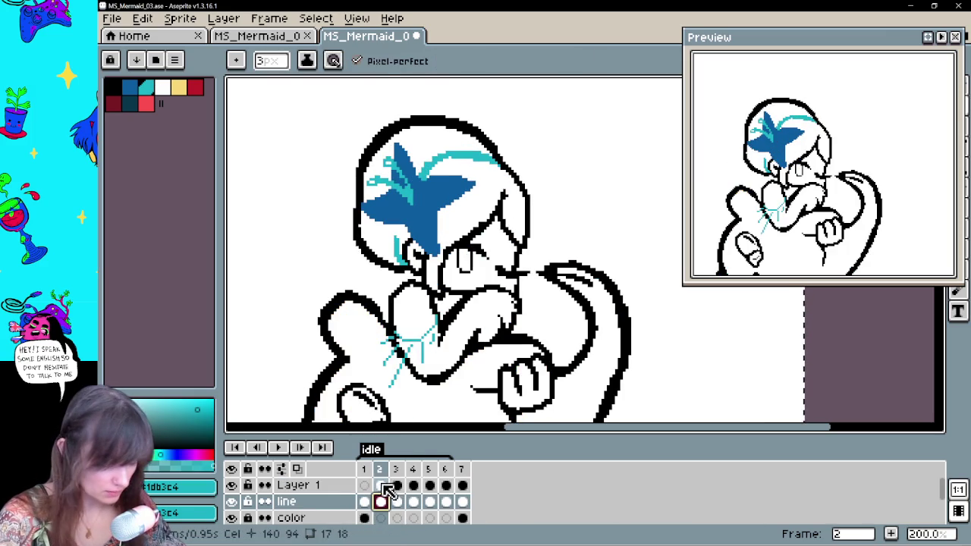
left_click(381, 486)
left_click(381, 501)
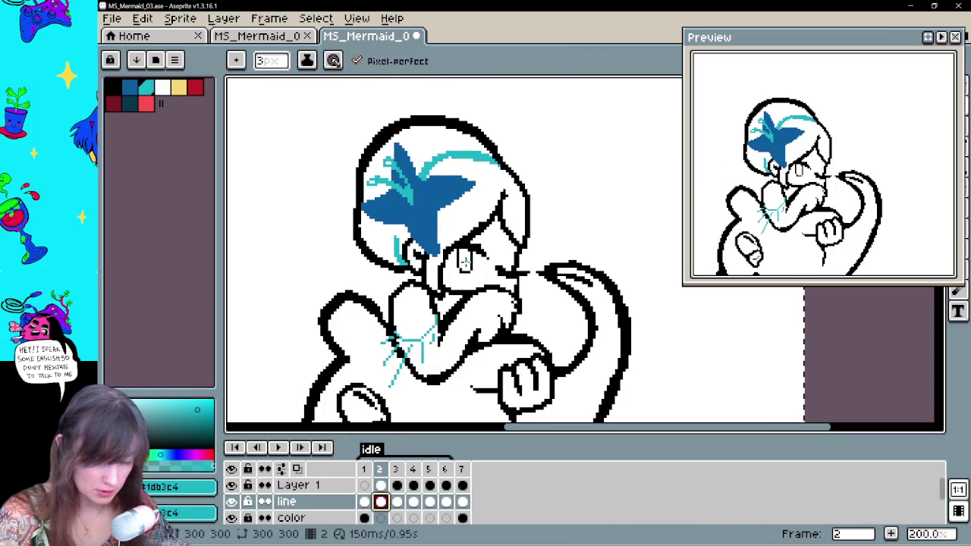
key("g")
left_click(464, 262)
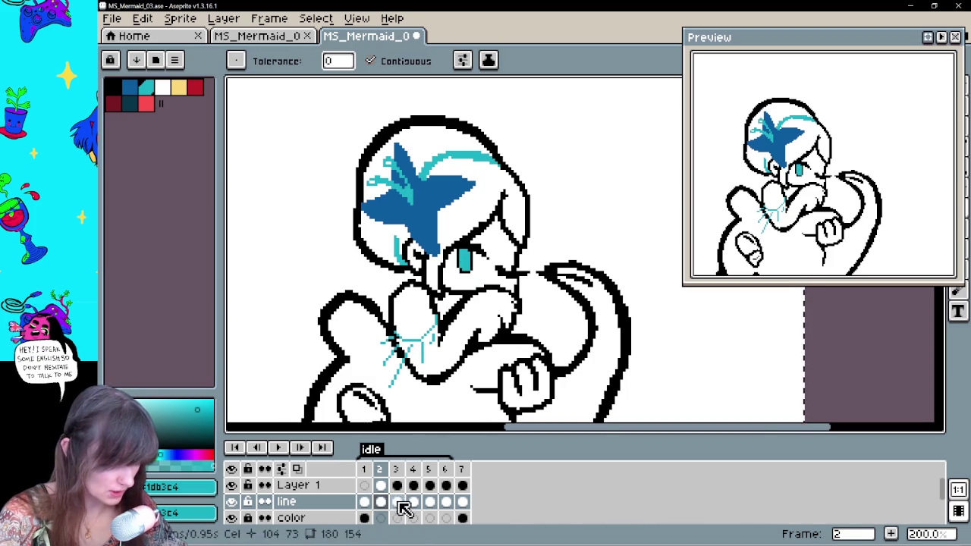
Sample yellow from frame 7 and try filling frame 2's eye, then undo it
left_click(396, 502)
left_click(413, 501)
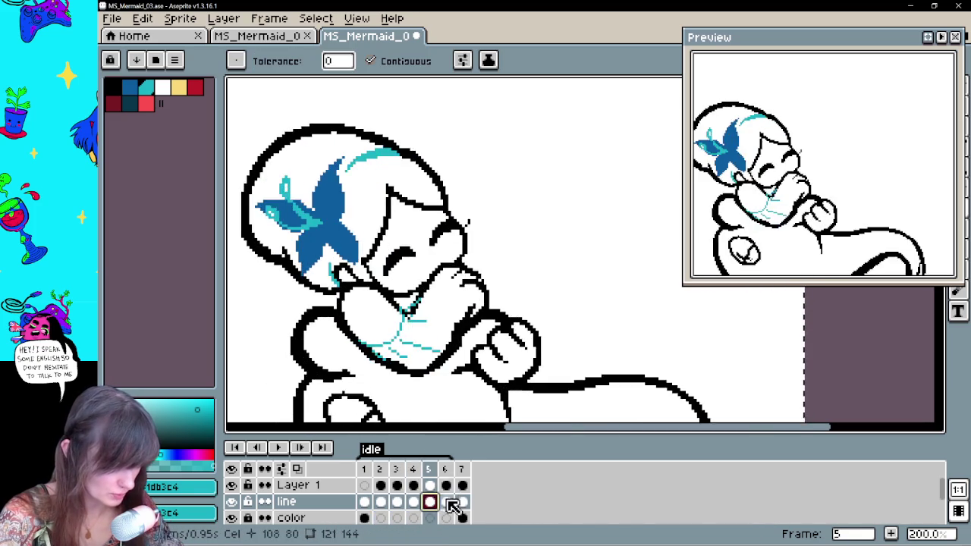
left_click(446, 502)
left_click(463, 501)
key("i")
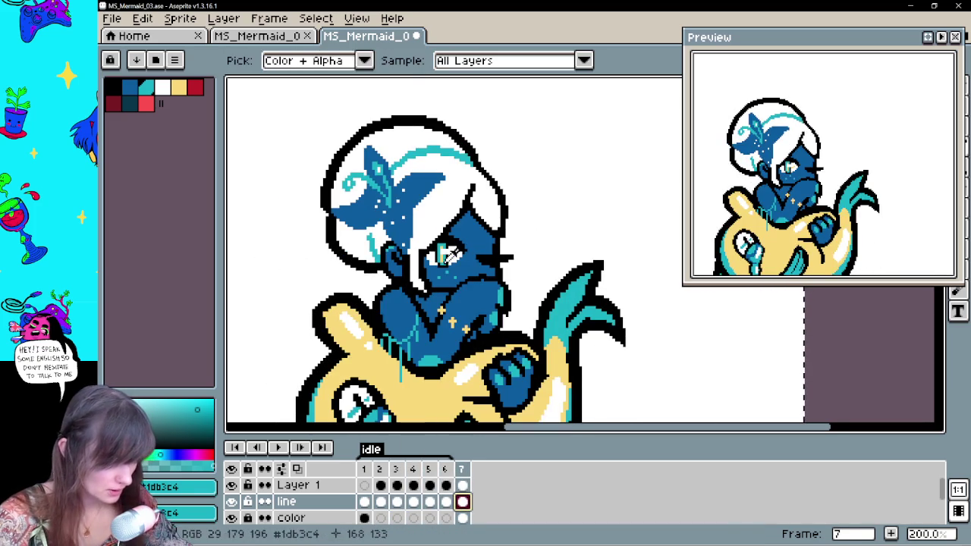
left_click(425, 390)
left_click(381, 501)
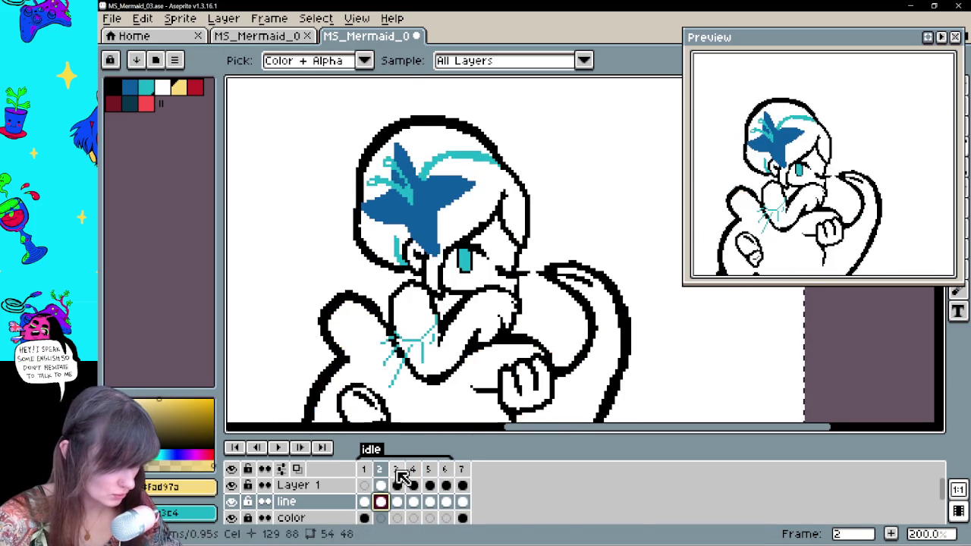
key("g")
left_click(464, 260)
key("ctrl+z")
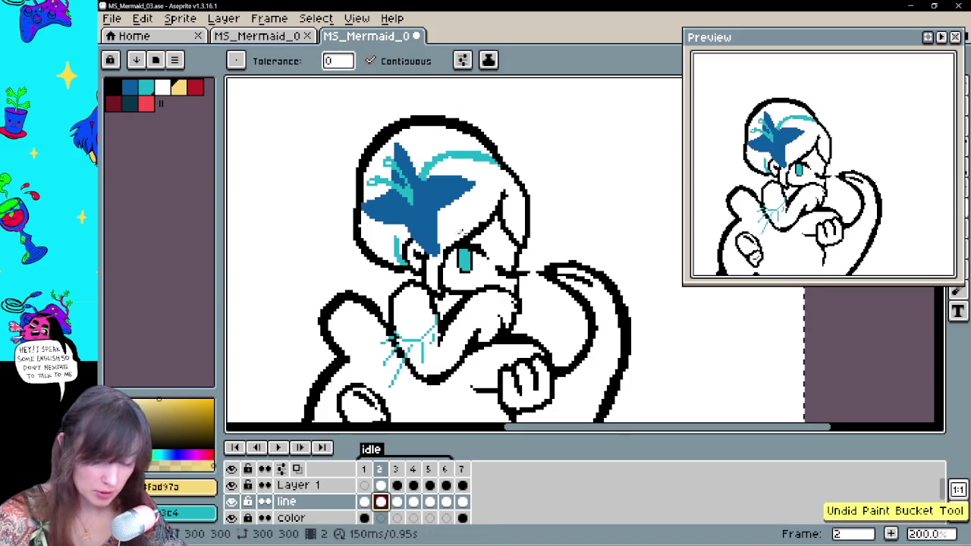
Compare frame 2 against frames 1, 3 and 4, then pick the dark blue body colour
key("b")
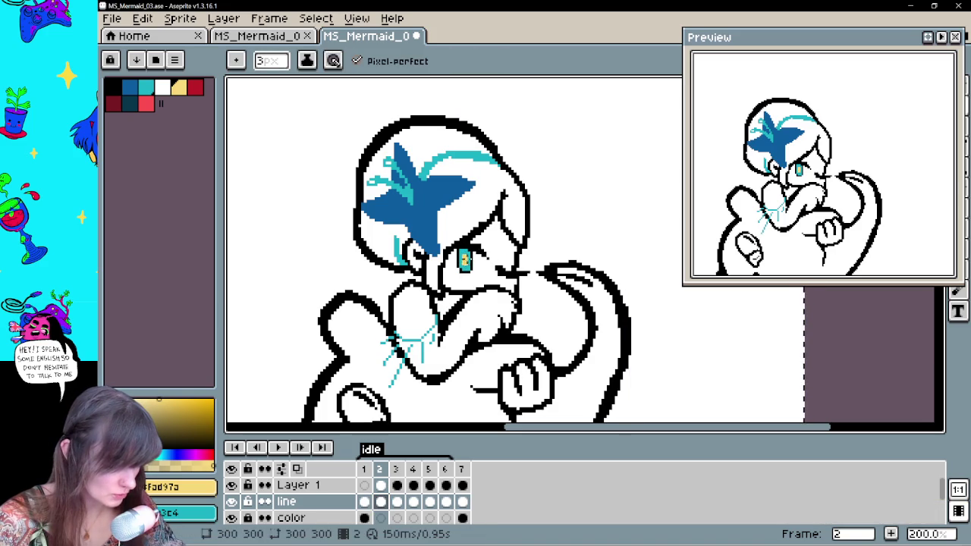
left_click(365, 503)
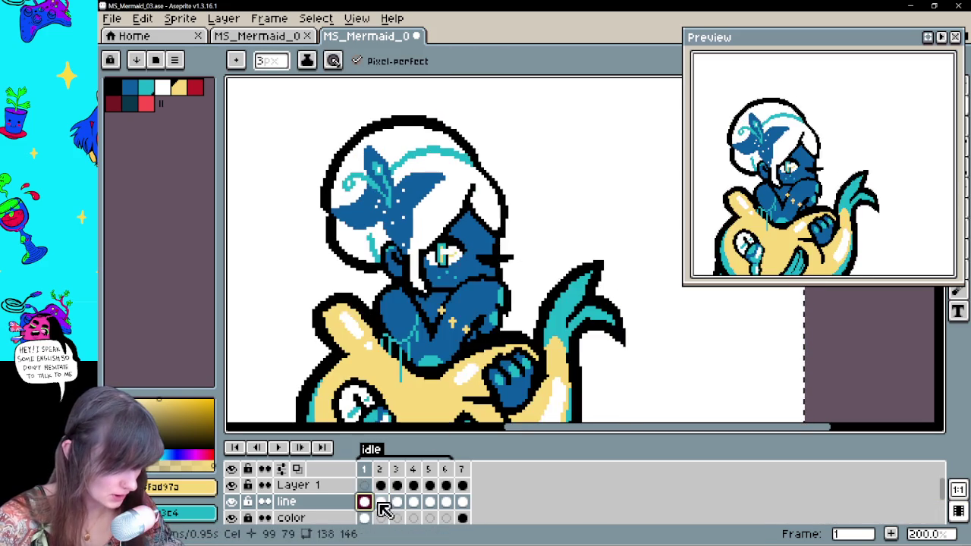
left_click(380, 503)
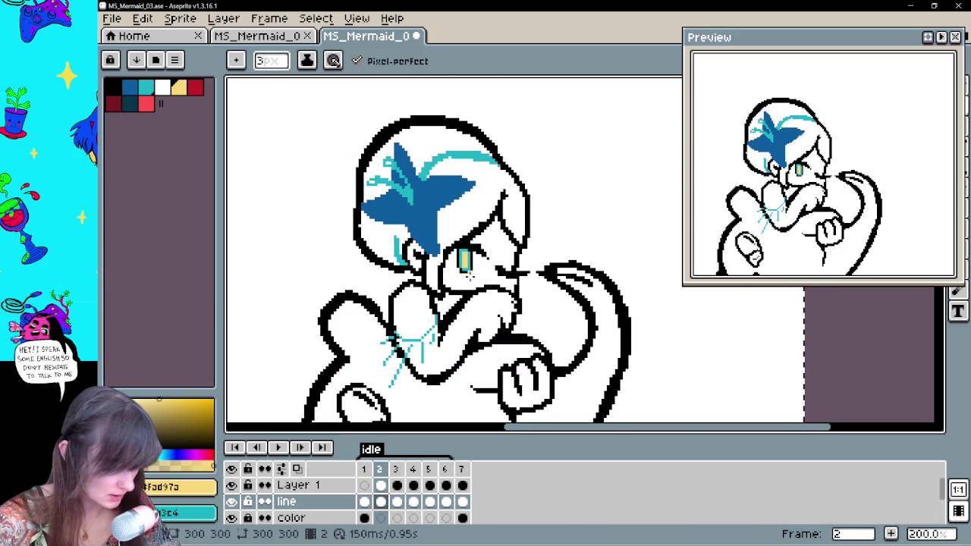
key("comma")
key("period")
key("period")
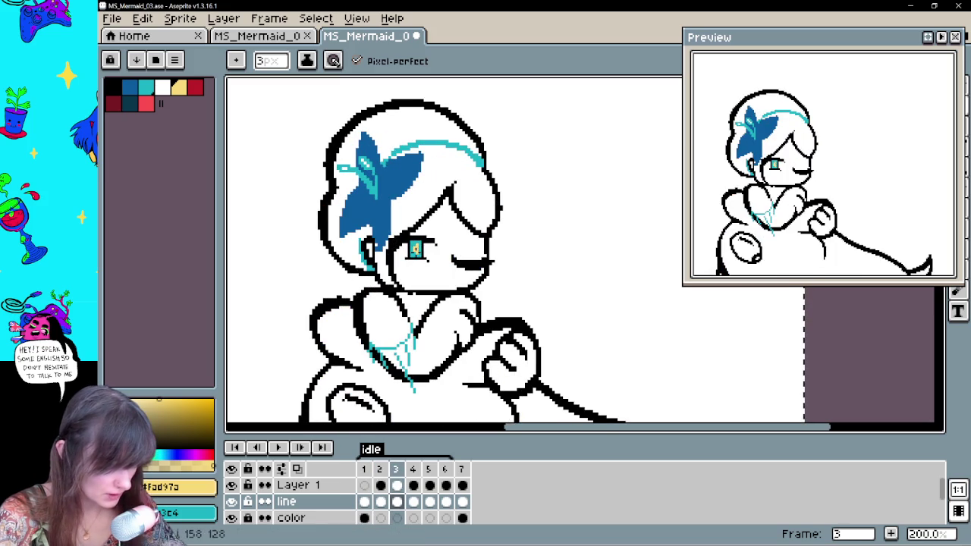
key("period")
key("period")
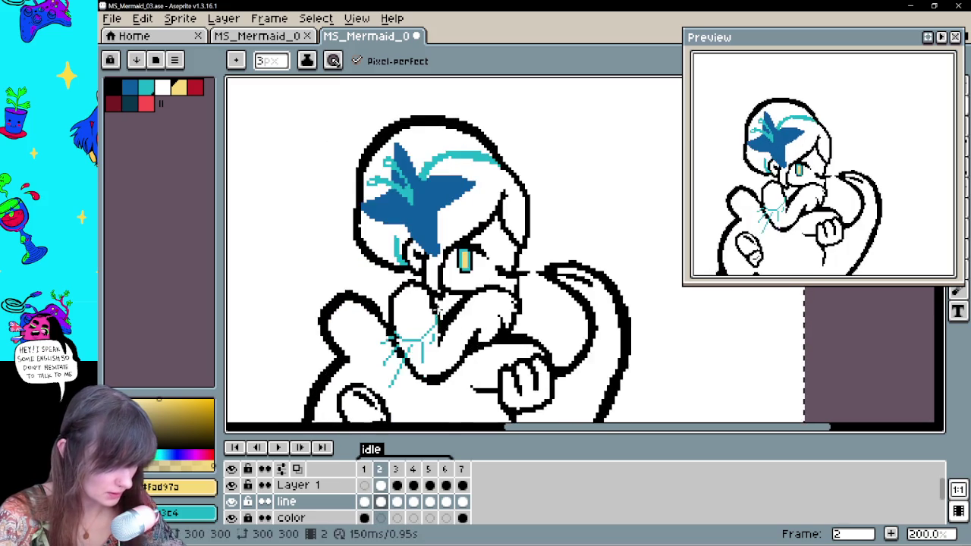
key("comma")
key("comma")
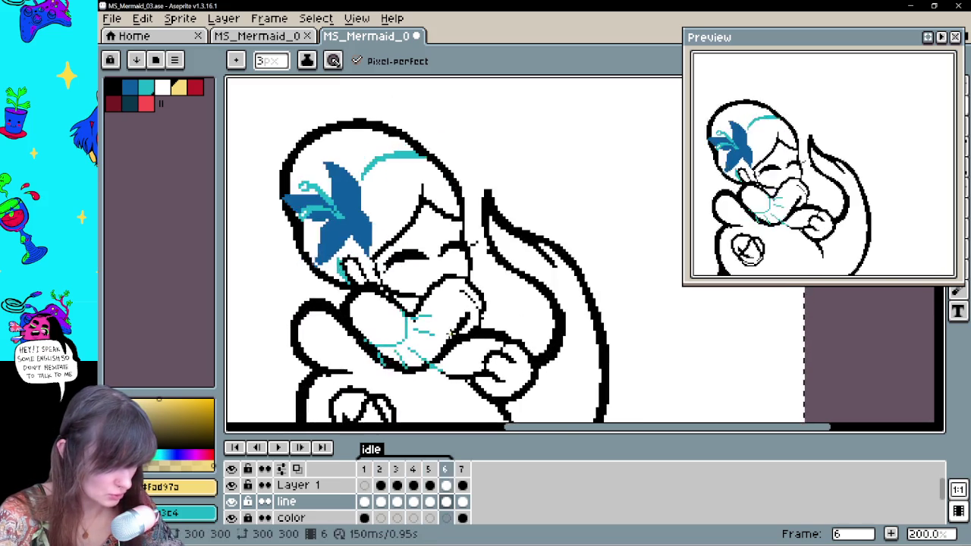
key("comma")
key("comma")
key("period")
key("comma")
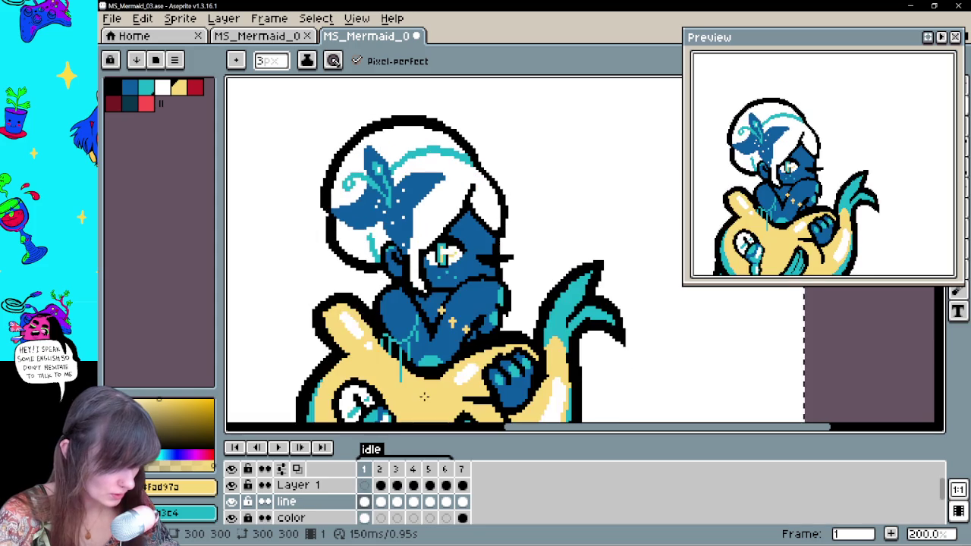
key("period")
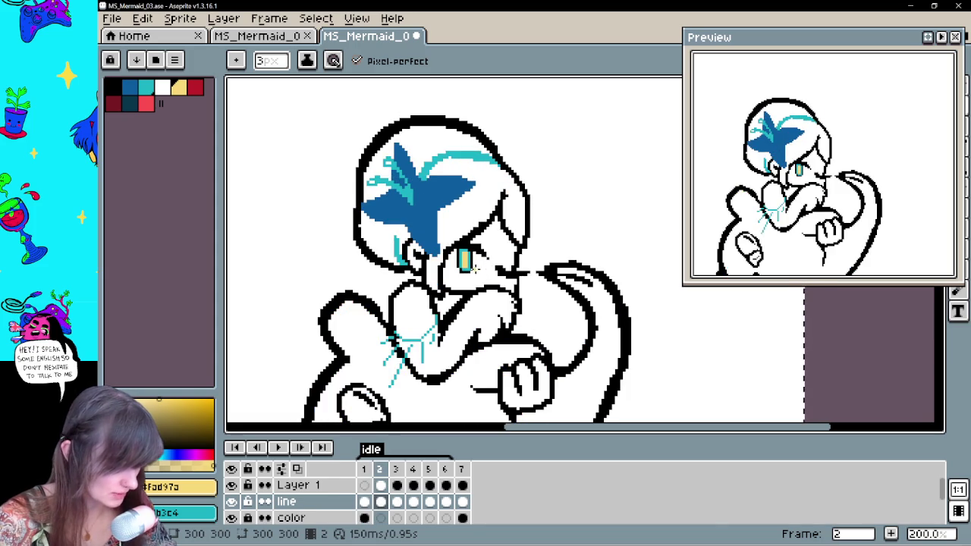
left_click(486, 281, "alt")
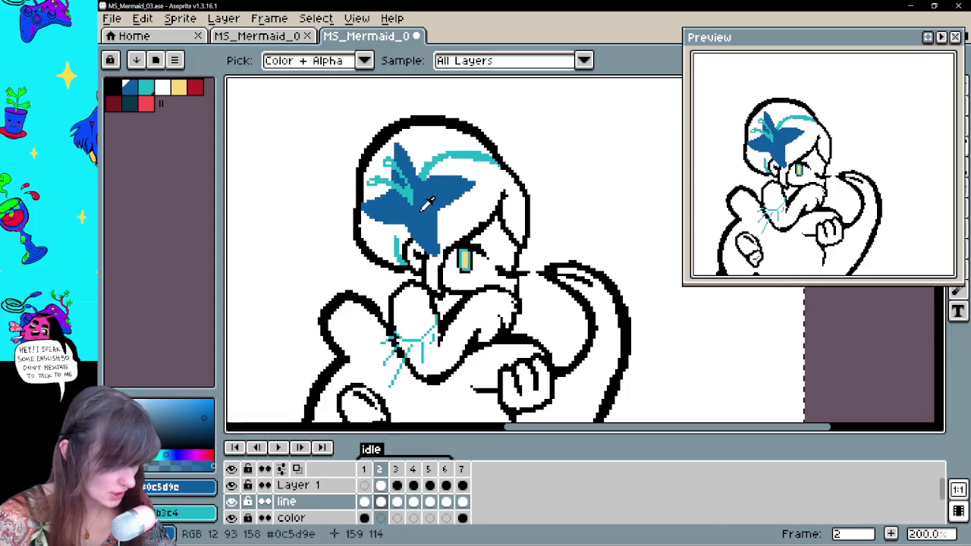
Outline and fill frame 2's torso in dark blue on the colour layer
left_click(381, 517)
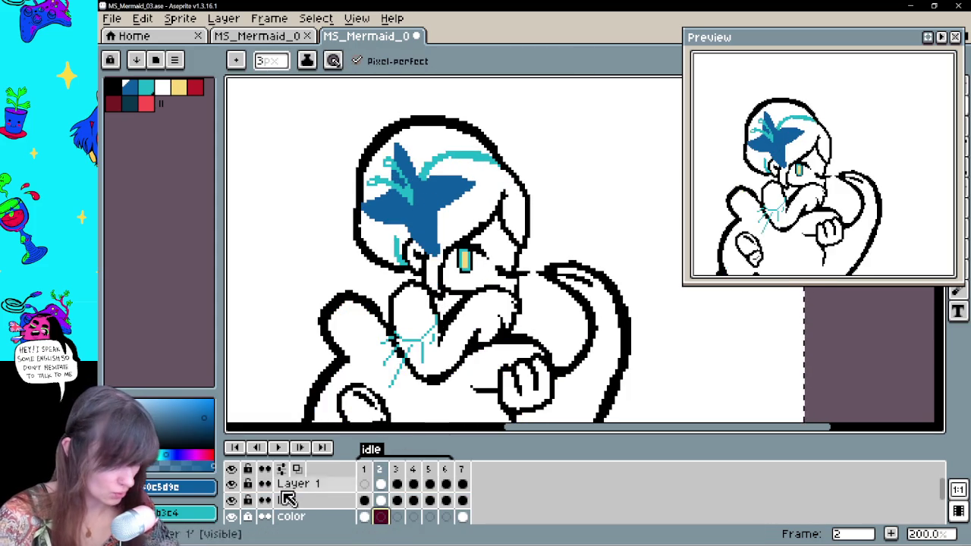
mouse_move(398, 287)
left_mouse_down()
mouse_move(393, 326)
mouse_move(411, 372)
mouse_move(464, 353)
left_mouse_up()
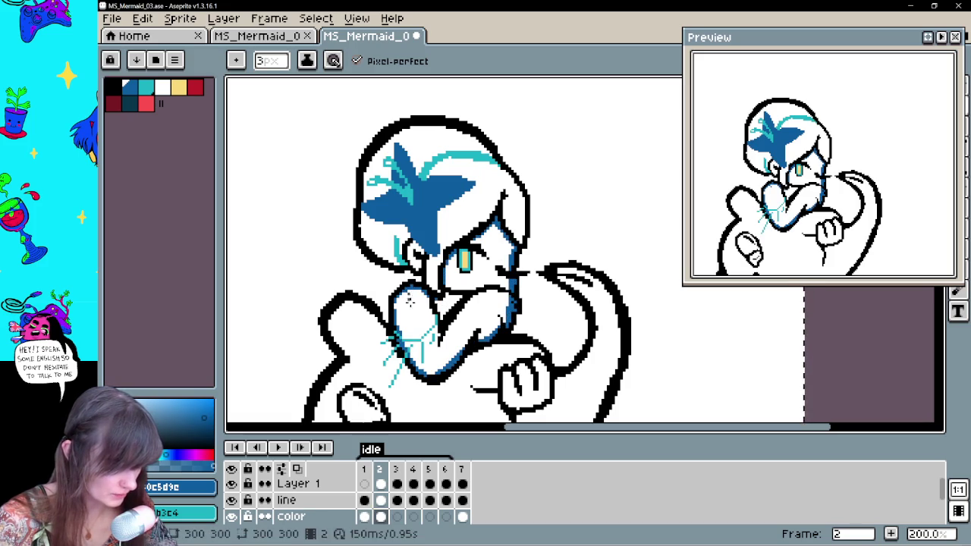
left_click(455, 318)
left_click_drag(527, 340, 511, 320)
left_click(381, 516)
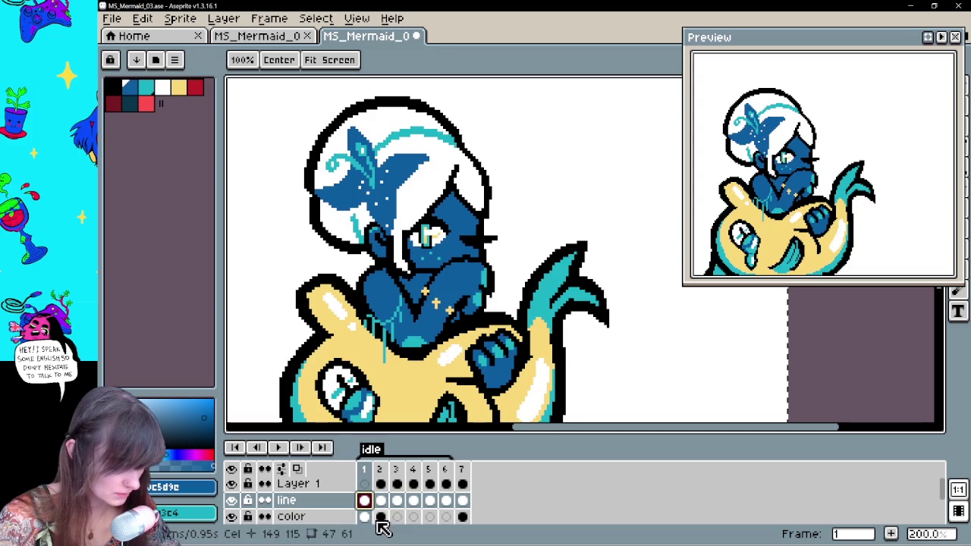
key("g")
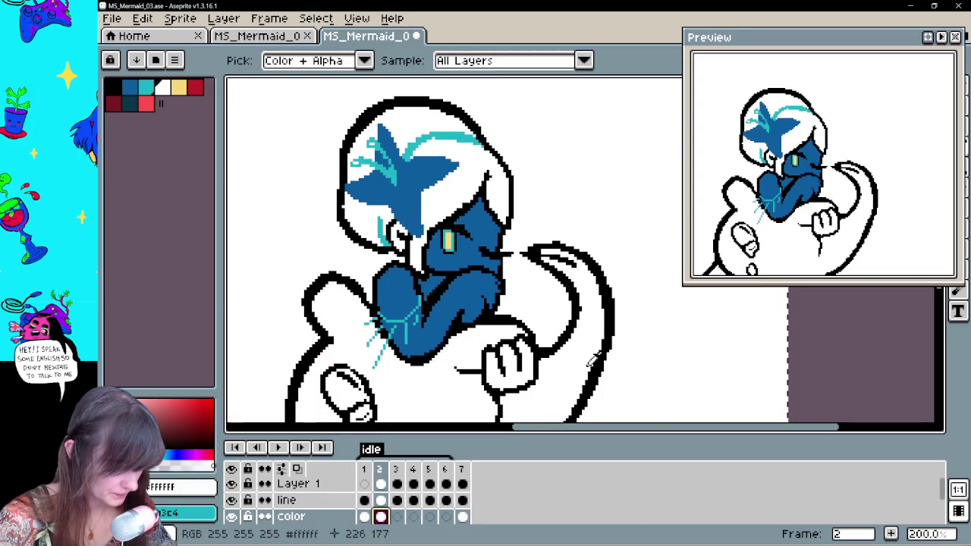
left_click(365, 516)
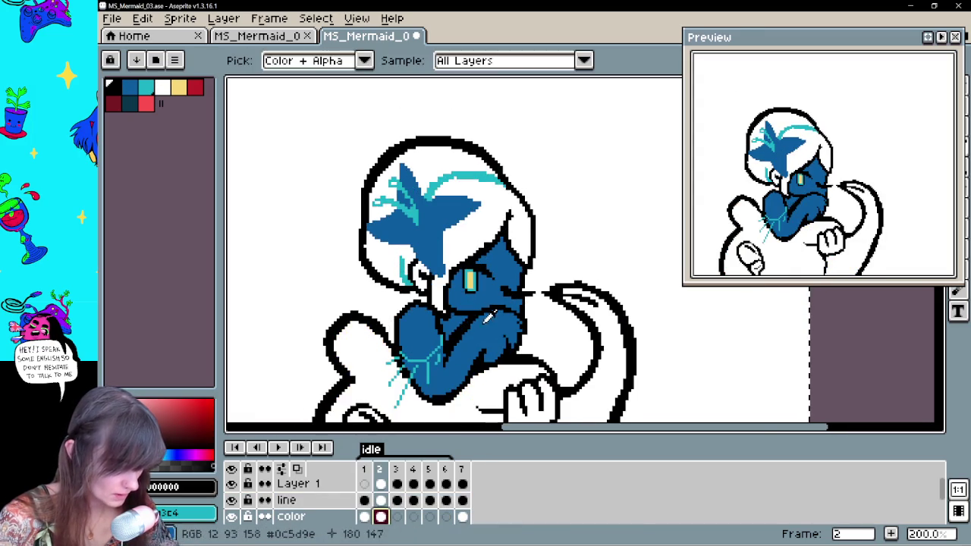
left_click(365, 516)
On frame 3, close the body outlines in dark blue and fill the face and body
left_click(397, 516)
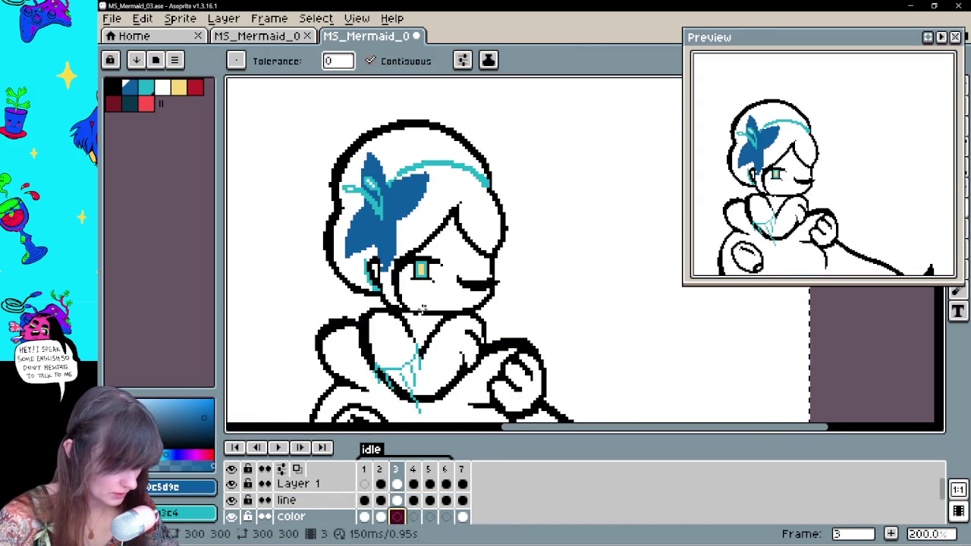
left_click(397, 340)
key("ctrl+z")
key("b")
left_click_drag(379, 311, 377, 376)
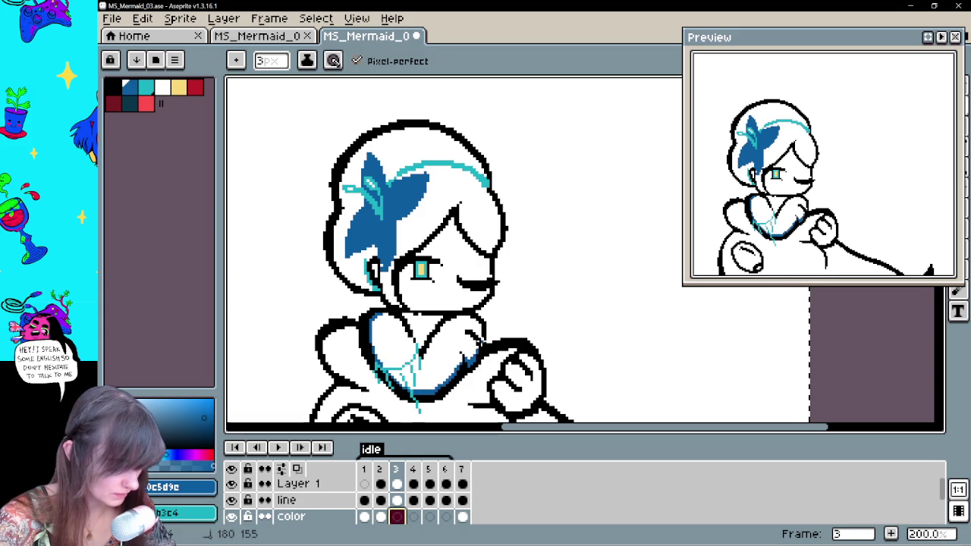
left_click_drag(478, 323, 472, 306)
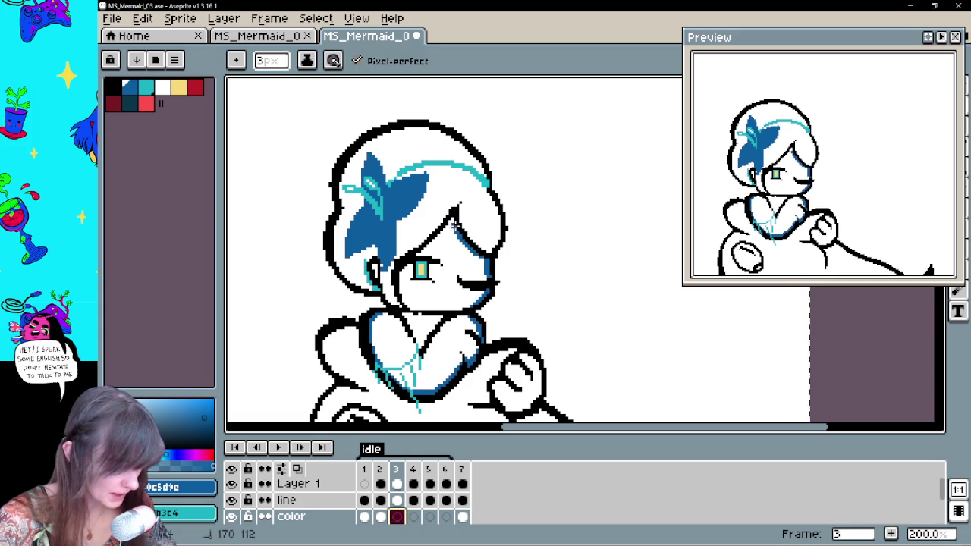
left_click_drag(455, 225, 415, 253)
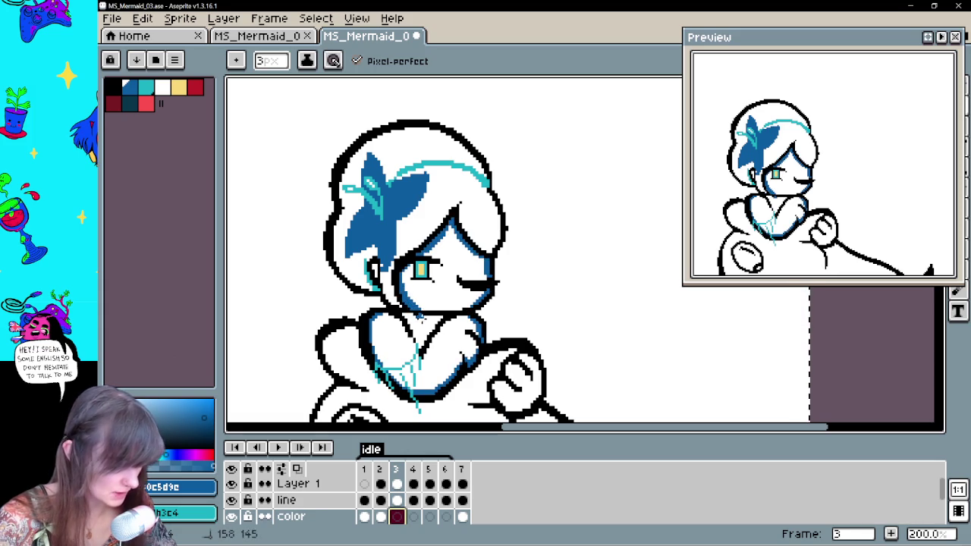
key("g")
left_click(425, 346)
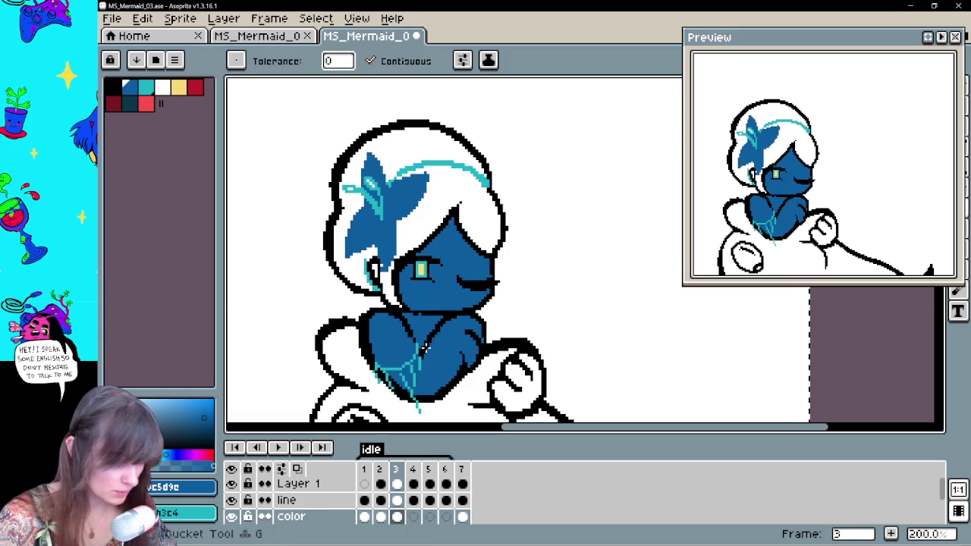
left_click(414, 517)
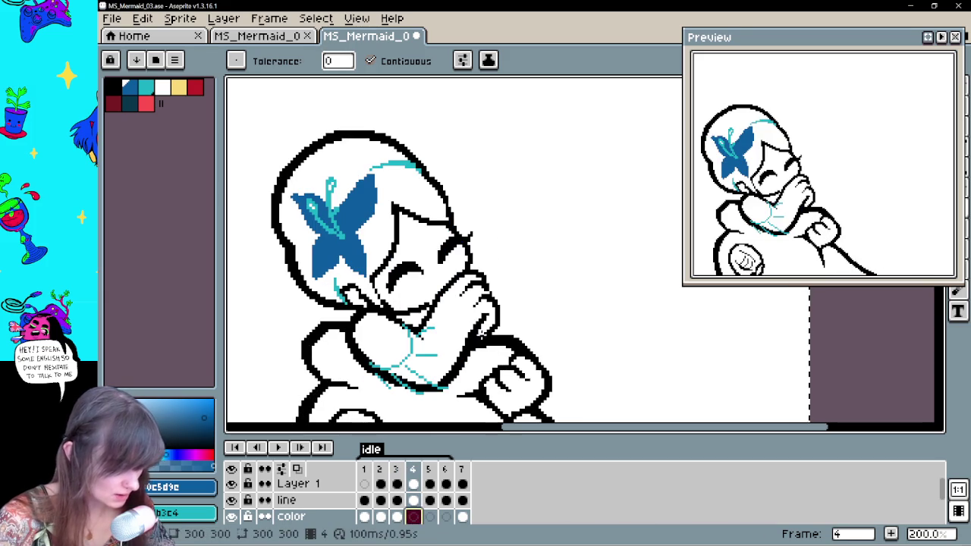
Trace frame 4's hand edge and fill its face and arms dark blue
key("b")
mouse_move(480, 334)
left_mouse_down()
mouse_move(492, 305)
mouse_move(474, 279)
left_mouse_up()
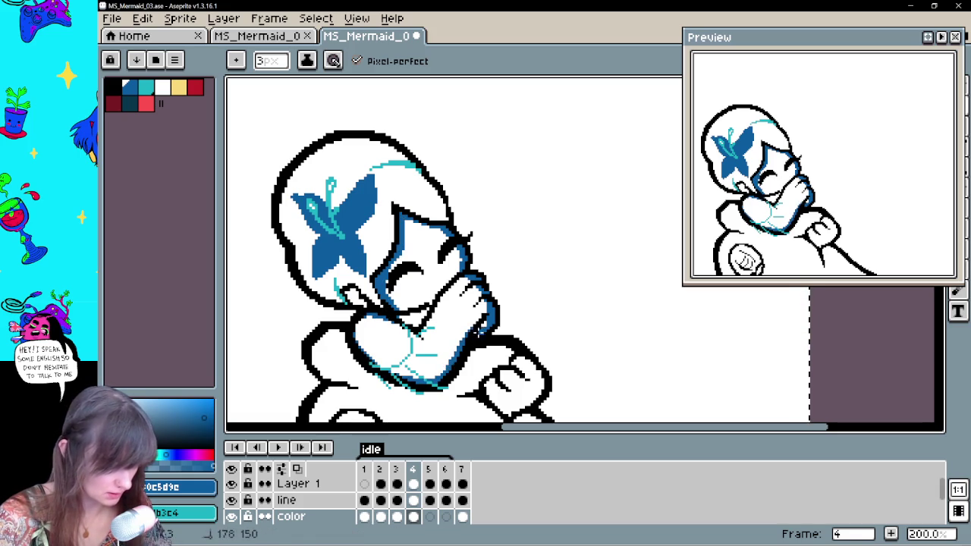
key("g")
left_click(455, 326)
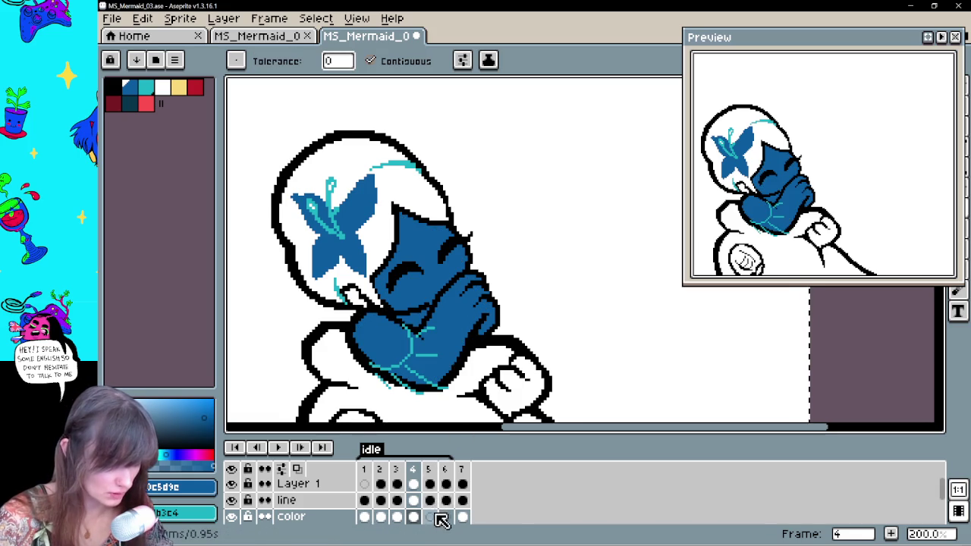
Fill frame 5's face dark blue
left_click(431, 517)
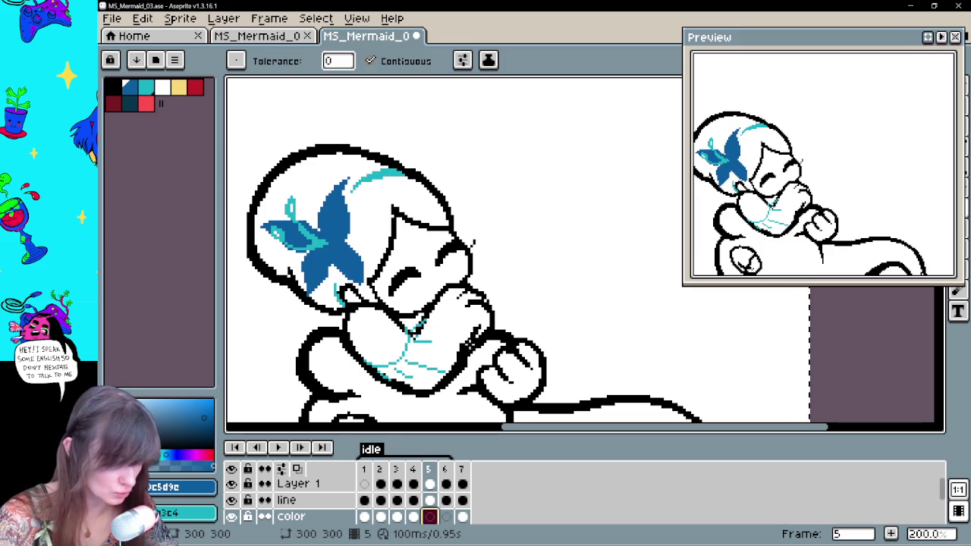
key("b")
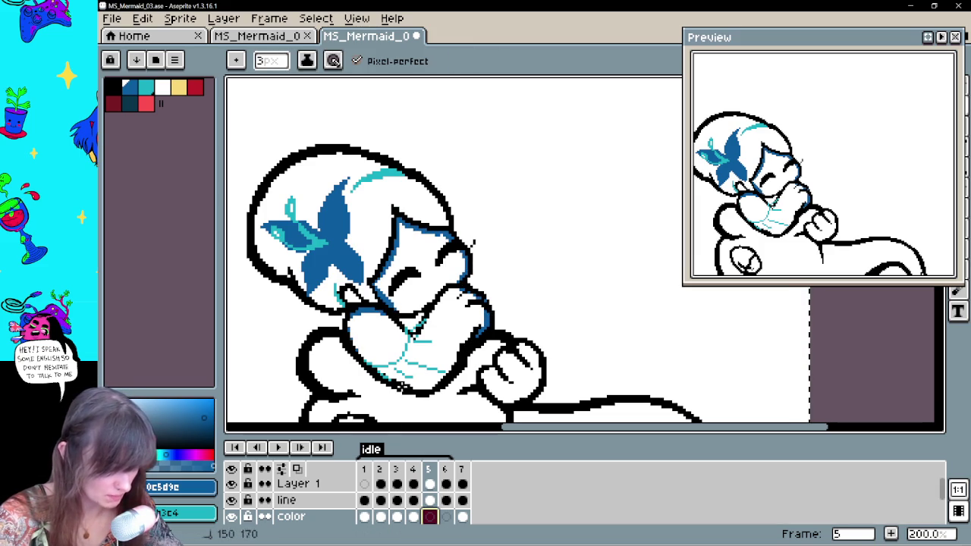
key("g")
left_click(472, 340)
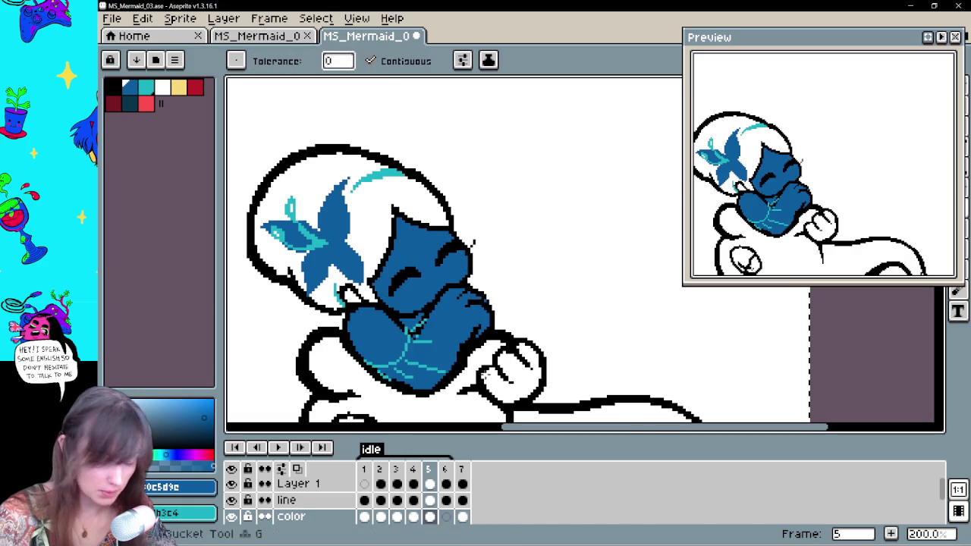
Close frame 6's face edge and fill its face and hands dark blue
left_click(446, 517)
left_click(478, 346)
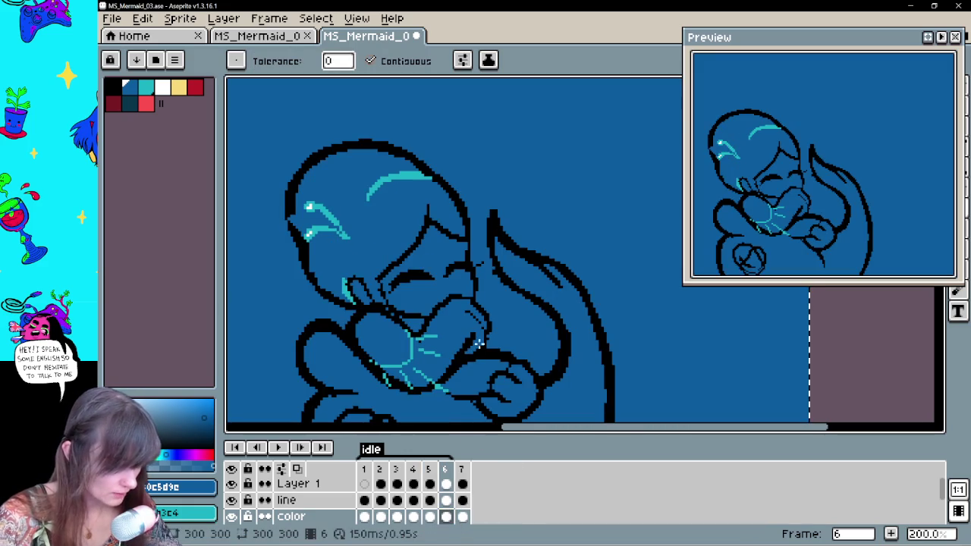
key("ctrl+z")
key("b")
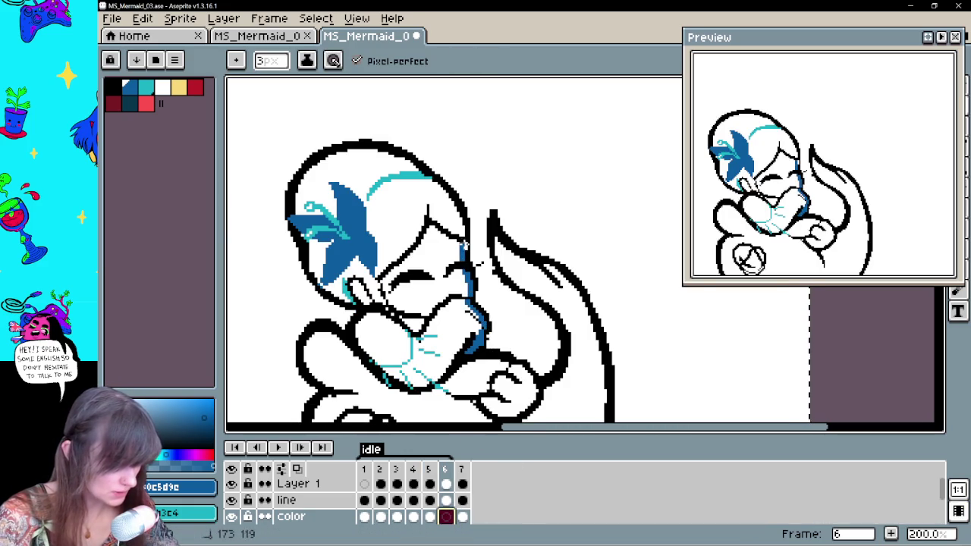
left_click_drag(393, 273, 383, 311)
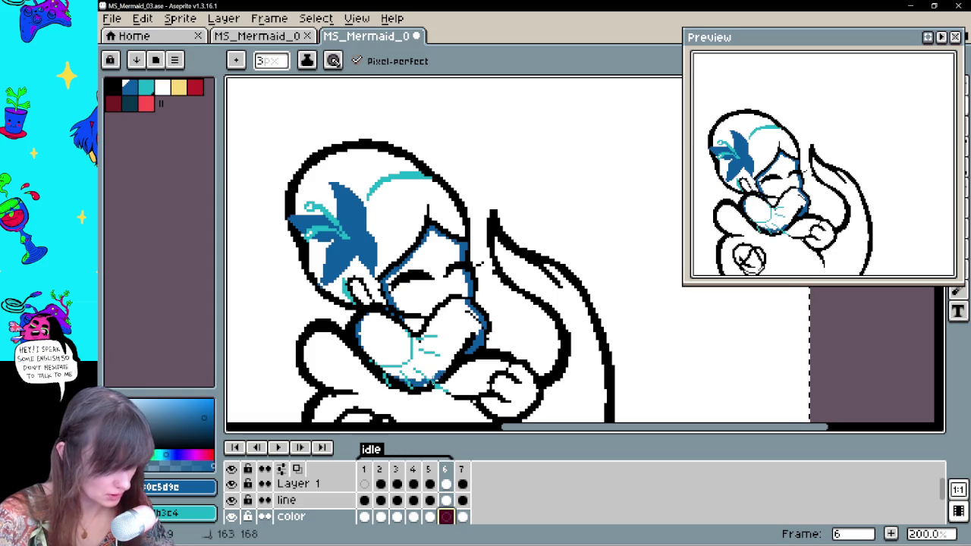
key("g")
left_click(444, 327)
mouse_move(507, 292)
left_mouse_down()
mouse_move(516, 321)
mouse_move(504, 319)
left_mouse_up()
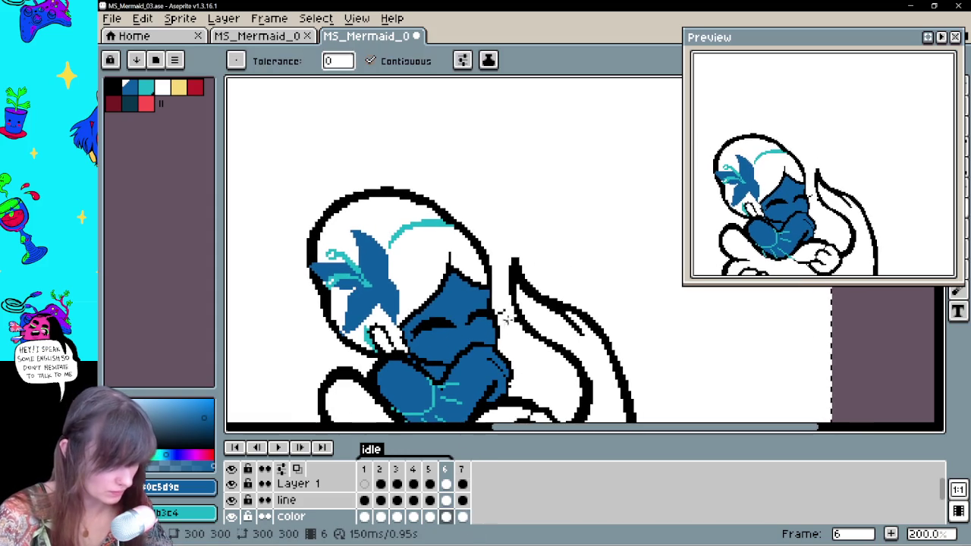
left_click(195, 87)
Close frame 6's hair with red lines over the head and fill it red
left_click(482, 281)
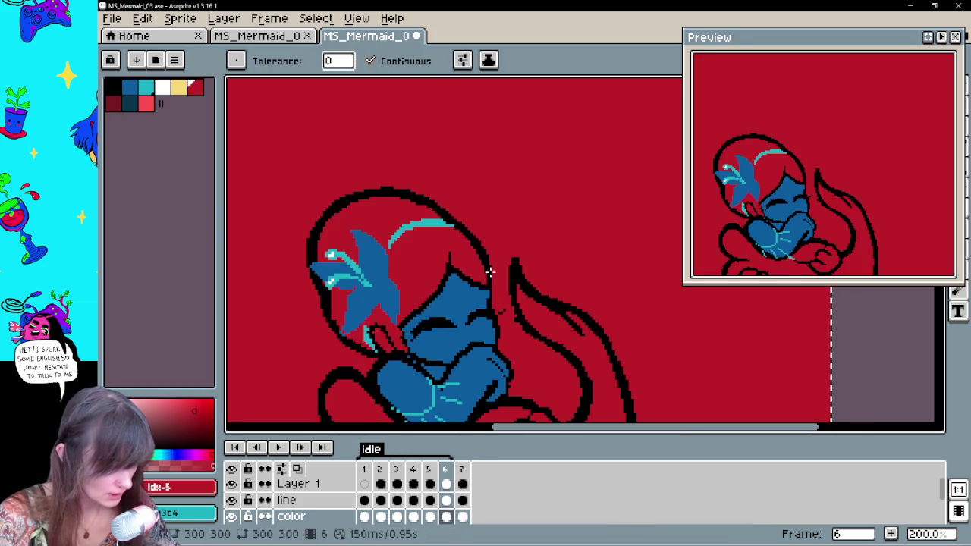
key("ctrl+z")
key("b")
left_click_drag(441, 221, 316, 266)
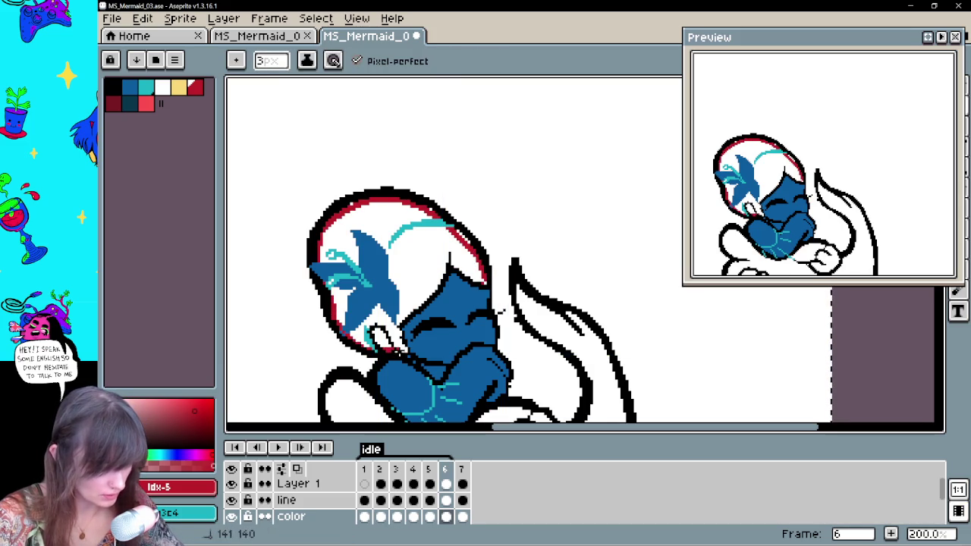
left_click_drag(396, 329, 449, 259)
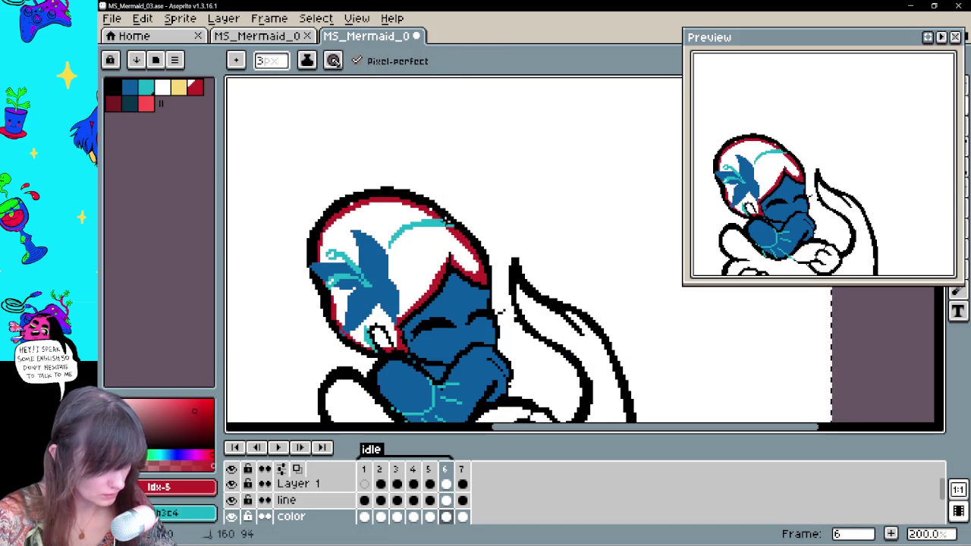
key("g")
left_click(363, 222)
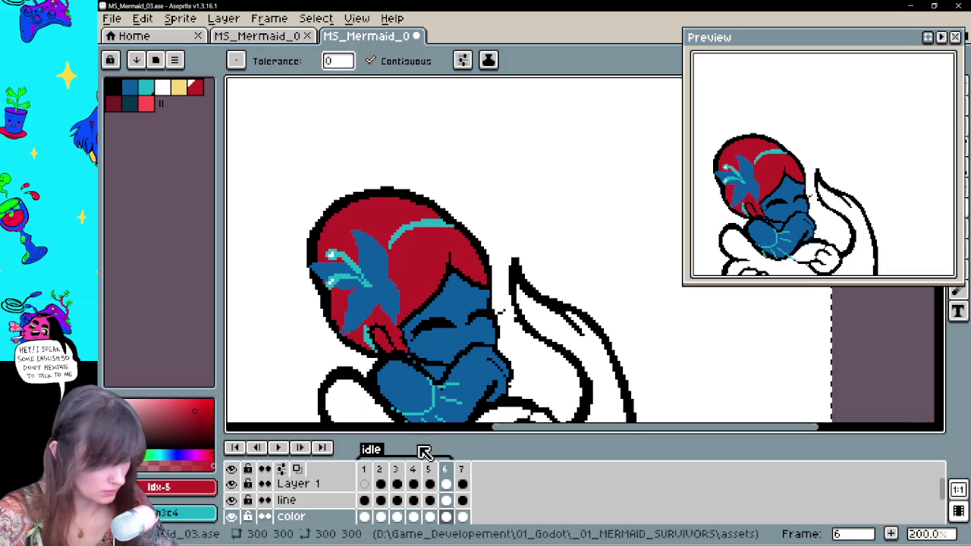
Seal frame 5's hair edge with a red line and fill the hair red
left_click(430, 517)
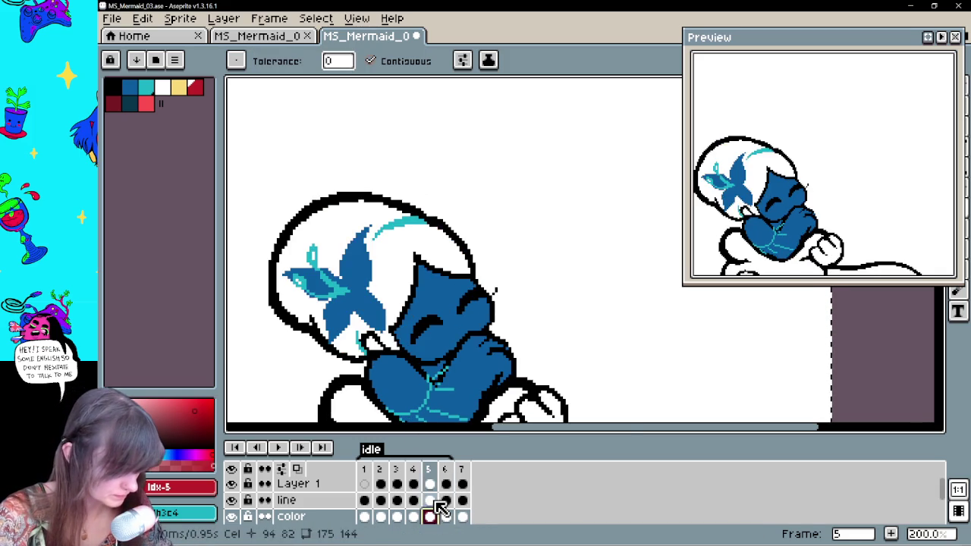
left_click(389, 344)
key("b")
key("ctrl+z")
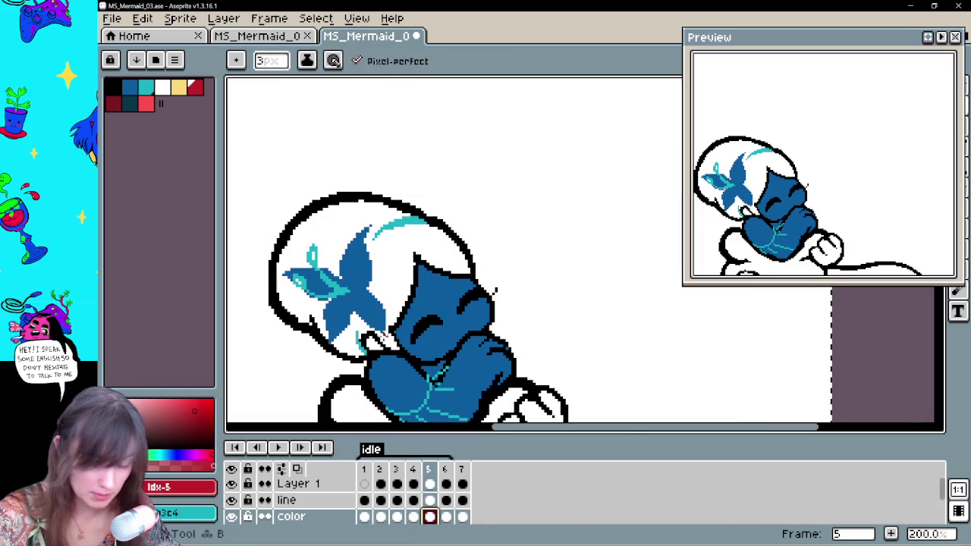
mouse_move(390, 339)
left_mouse_down()
mouse_move(409, 284)
mouse_move(465, 275)
mouse_move(311, 317)
left_mouse_up()
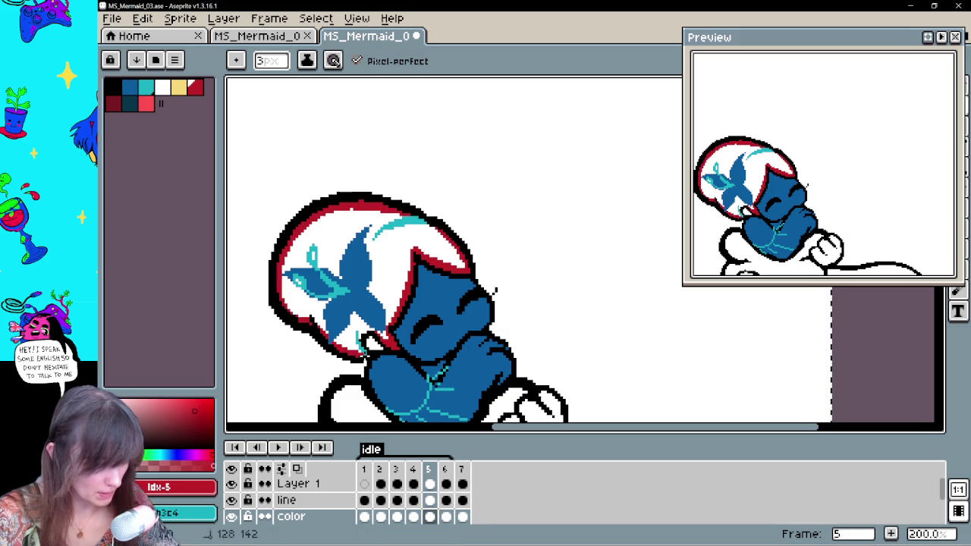
key("g")
left_click(396, 256)
Close the hair outline with red lines and fill the hair red on frame 4
left_click(413, 516)
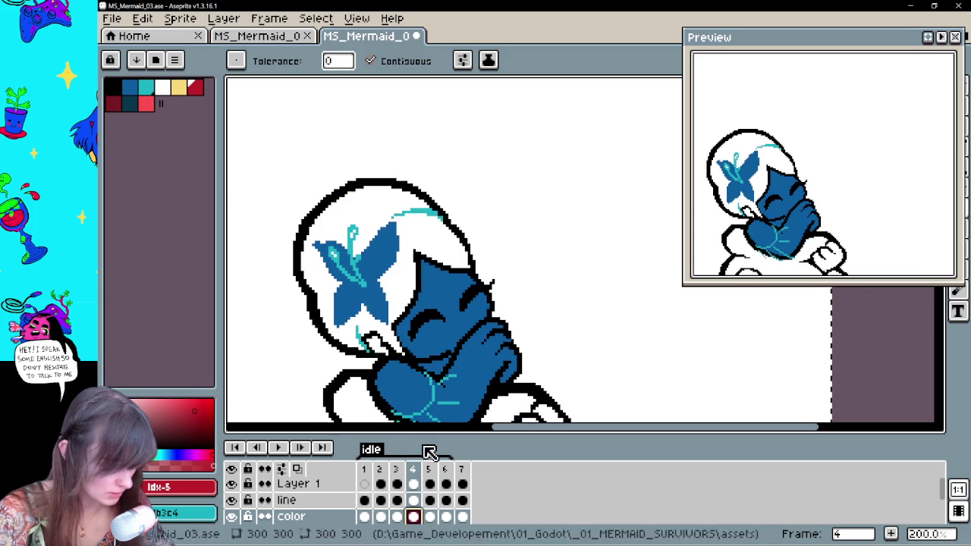
left_click(466, 260)
key("ctrl+z")
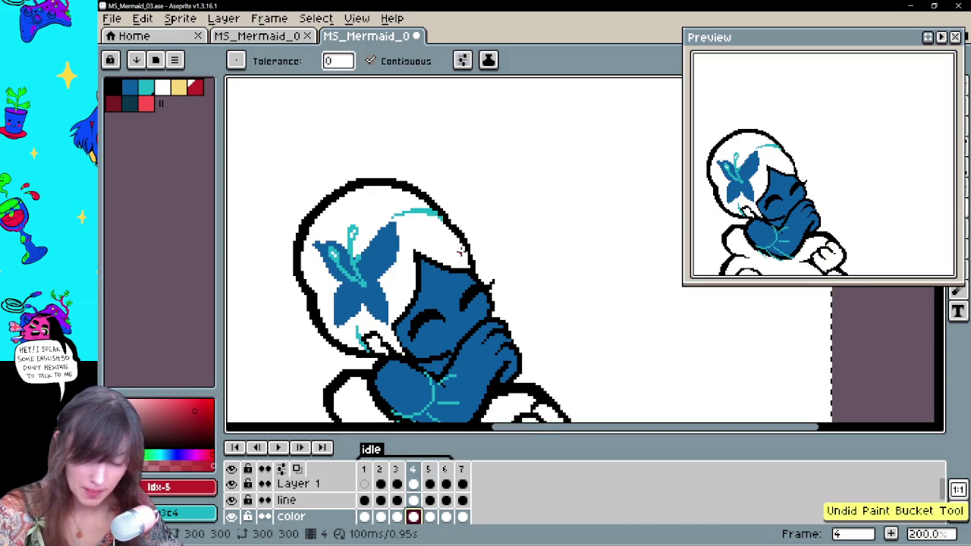
key("b")
left_click_drag(408, 193, 329, 201)
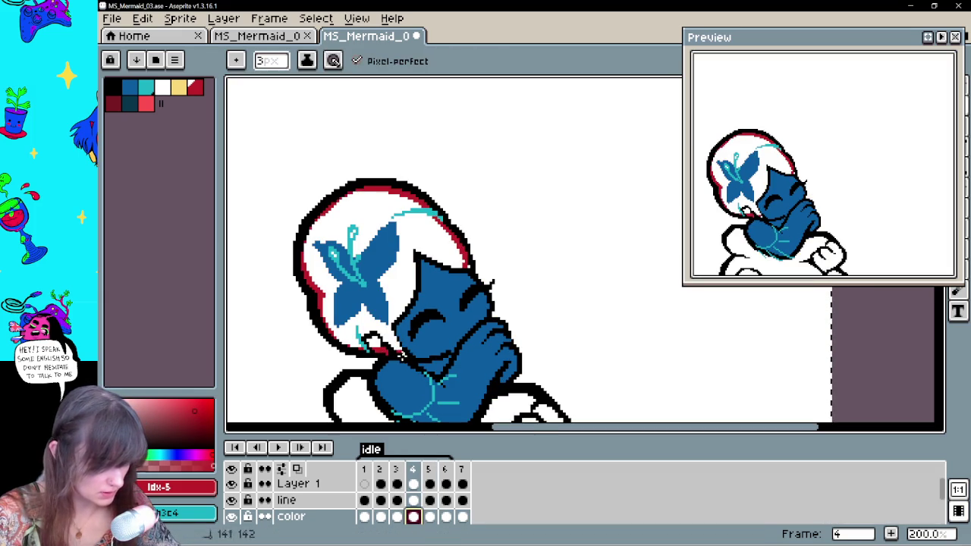
mouse_move(391, 309)
left_mouse_down()
mouse_move(407, 283)
mouse_move(458, 263)
left_mouse_up()
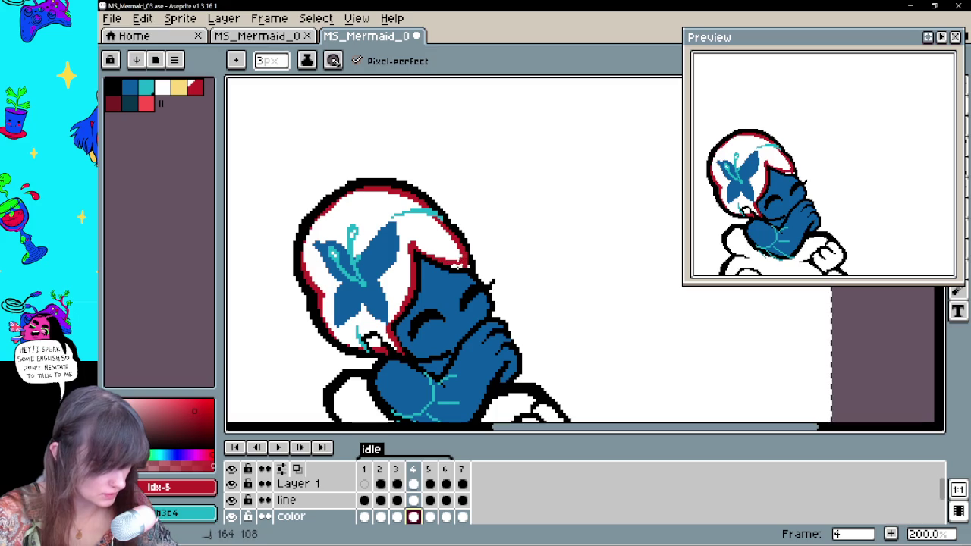
key("g")
left_click(446, 245)
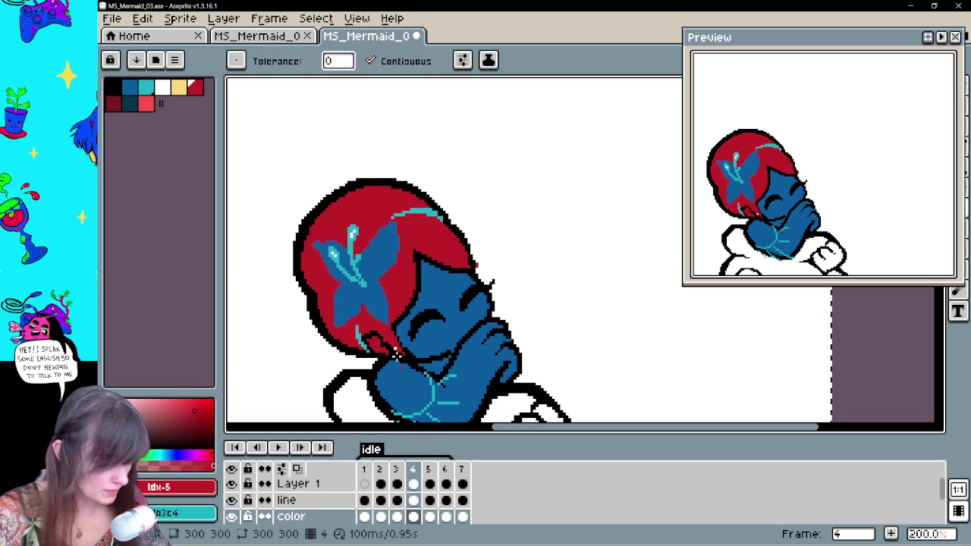
key("b")
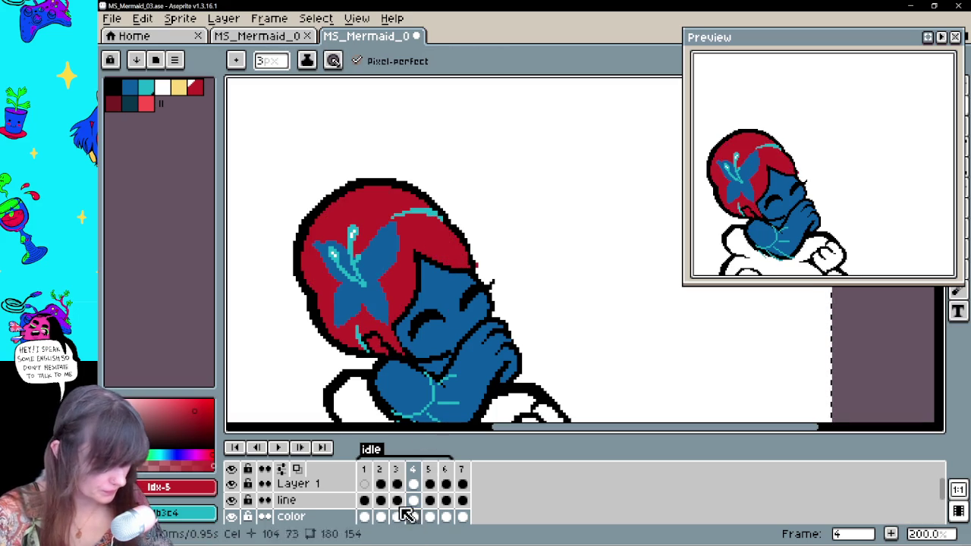
Draw red lines around the hair's top and sides, then fill it red on frame 3
left_click(397, 517)
left_click_drag(480, 251, 495, 291)
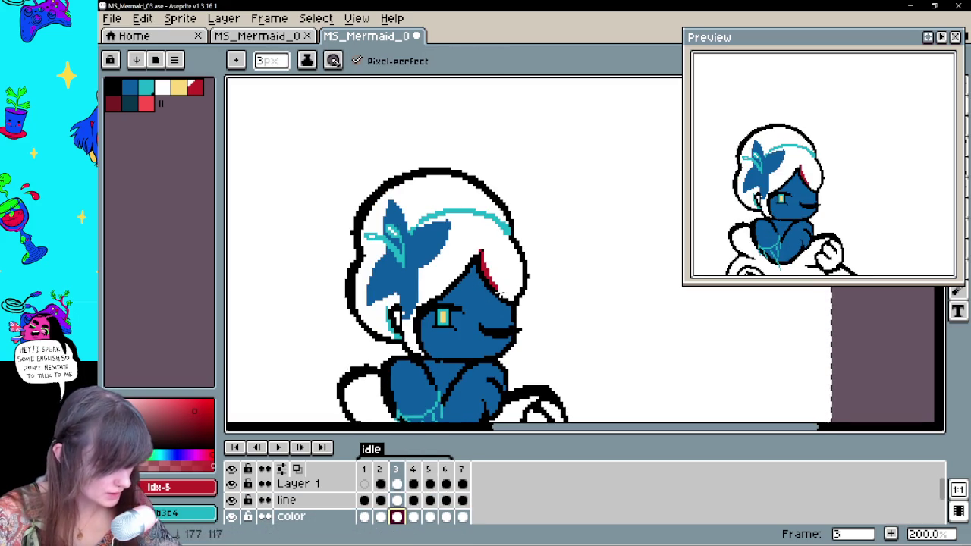
left_click_drag(485, 218, 442, 177)
mouse_move(358, 237)
left_mouse_down()
mouse_move(355, 300)
mouse_move(372, 326)
left_mouse_up()
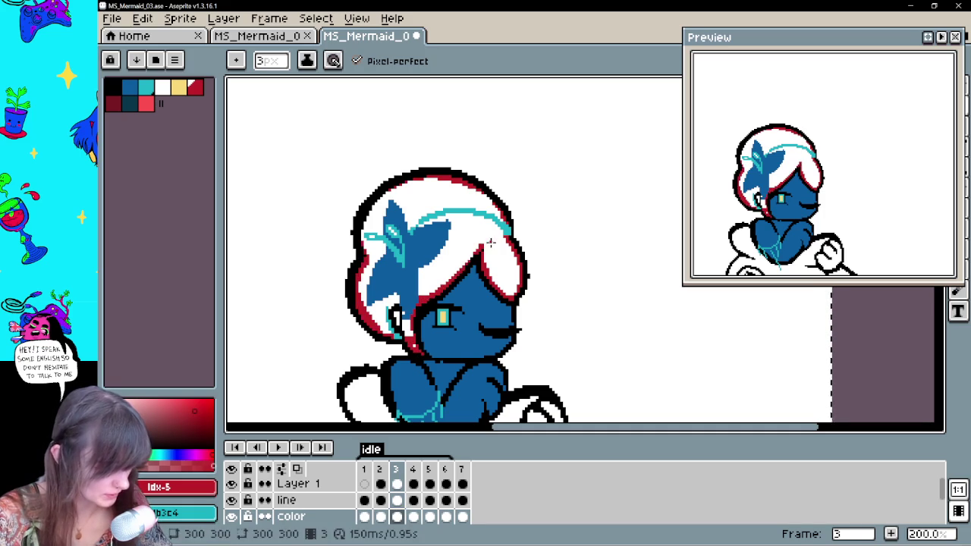
key("g")
left_click(459, 232)
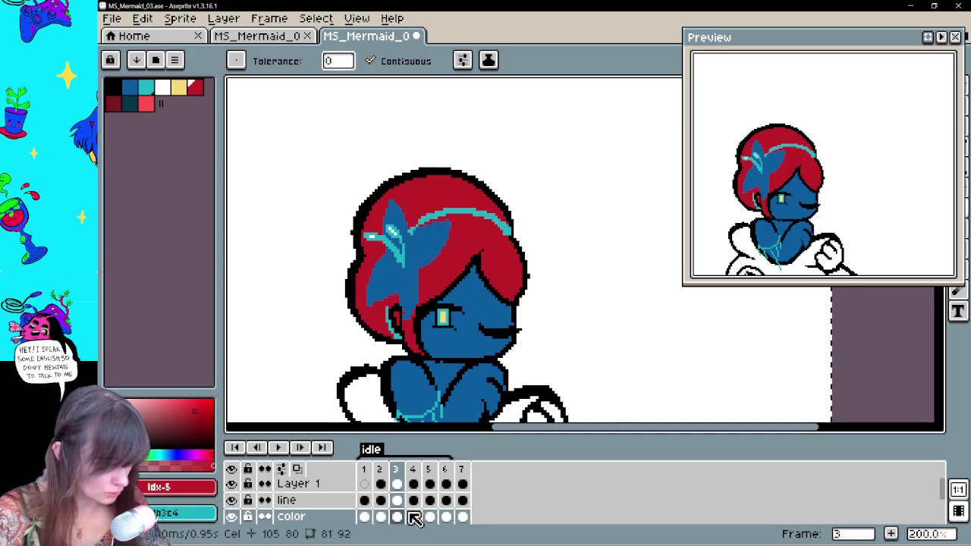
Patch the hair outline beside the face and fill the hair red on frame 2
left_click(381, 517)
left_click(459, 340)
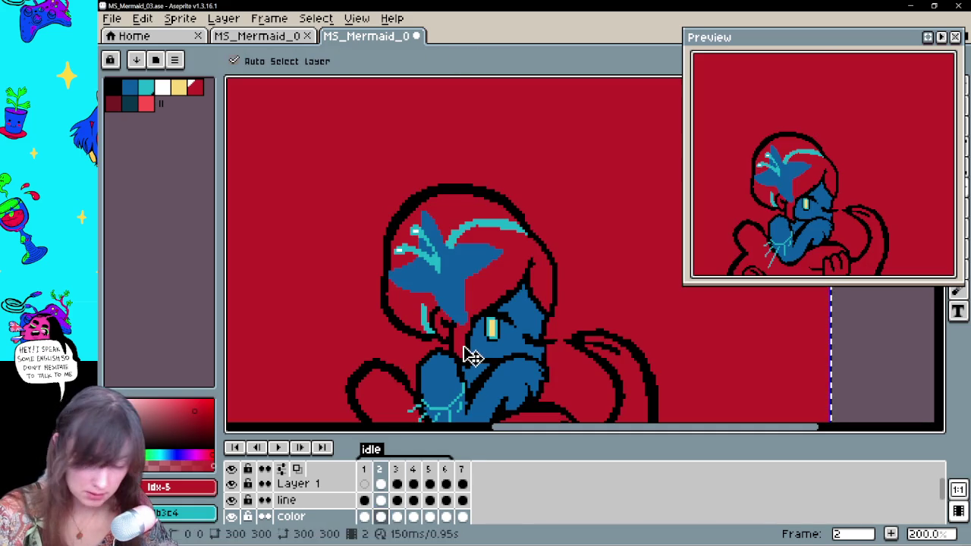
key("ctrl+z")
key("b")
left_click(441, 328)
mouse_move(467, 321)
left_mouse_down()
mouse_move(523, 267)
mouse_move(552, 313)
mouse_move(535, 241)
mouse_move(460, 195)
mouse_move(393, 252)
mouse_move(410, 326)
mouse_move(431, 341)
left_mouse_up()
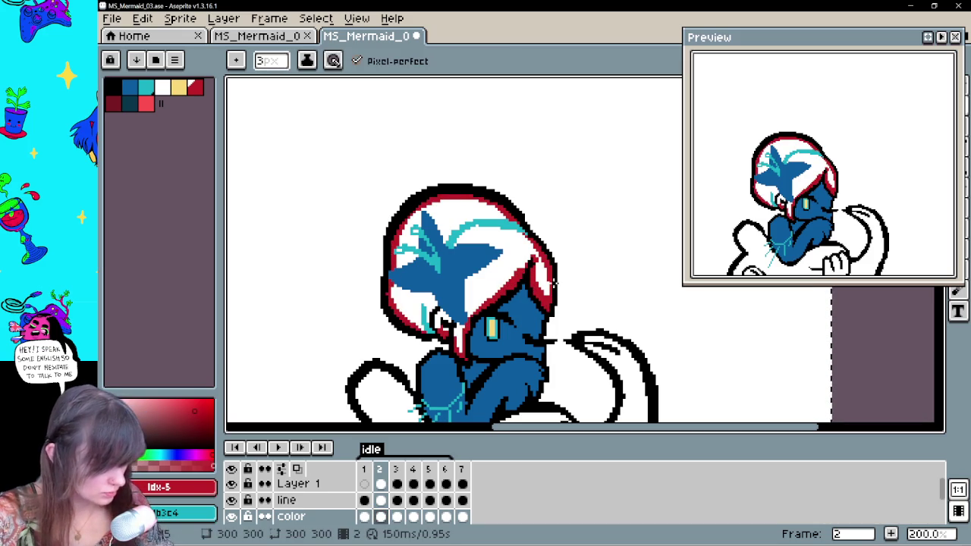
key("g")
left_click(514, 245)
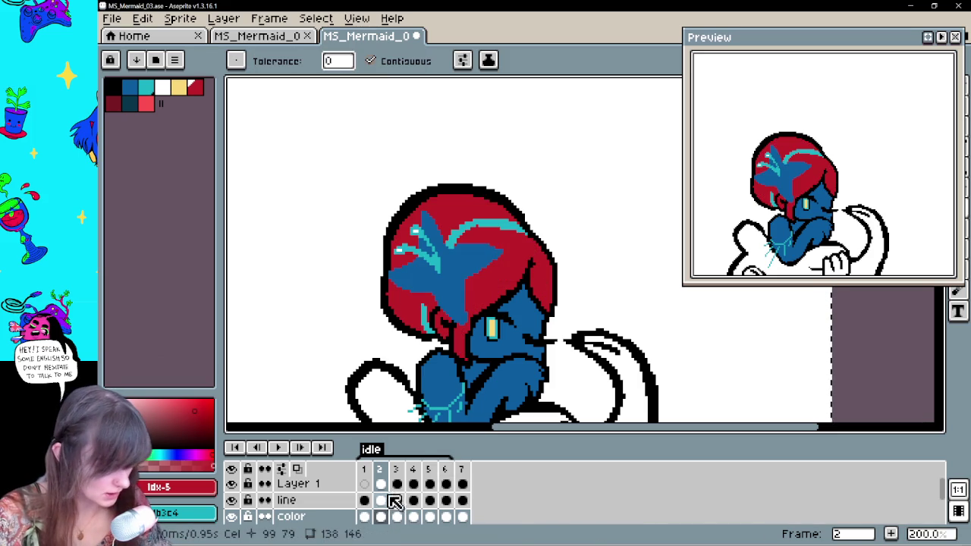
left_click(365, 501)
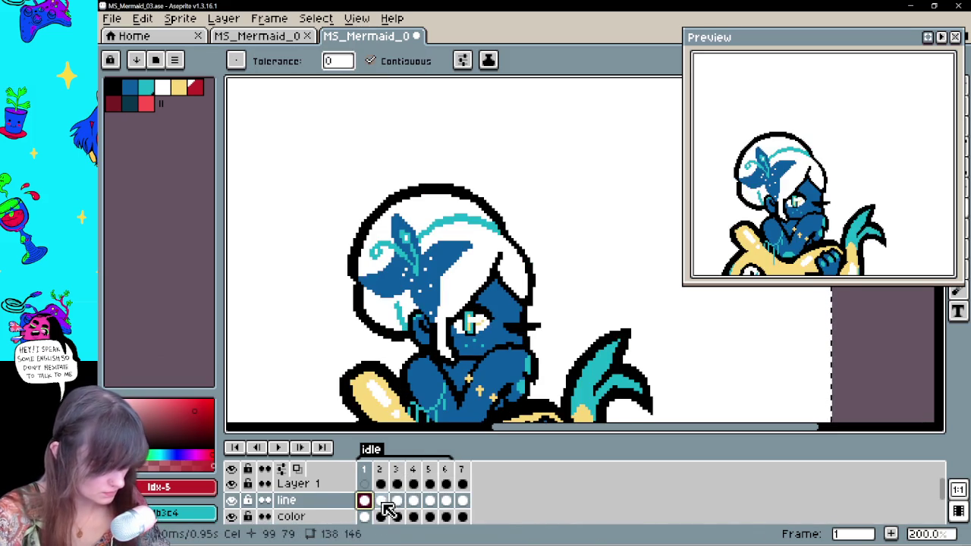
Sample the red hair colour on frame 2 and pan the canvas to frame the mermaid
left_click(380, 501)
left_click(480, 328, "alt")
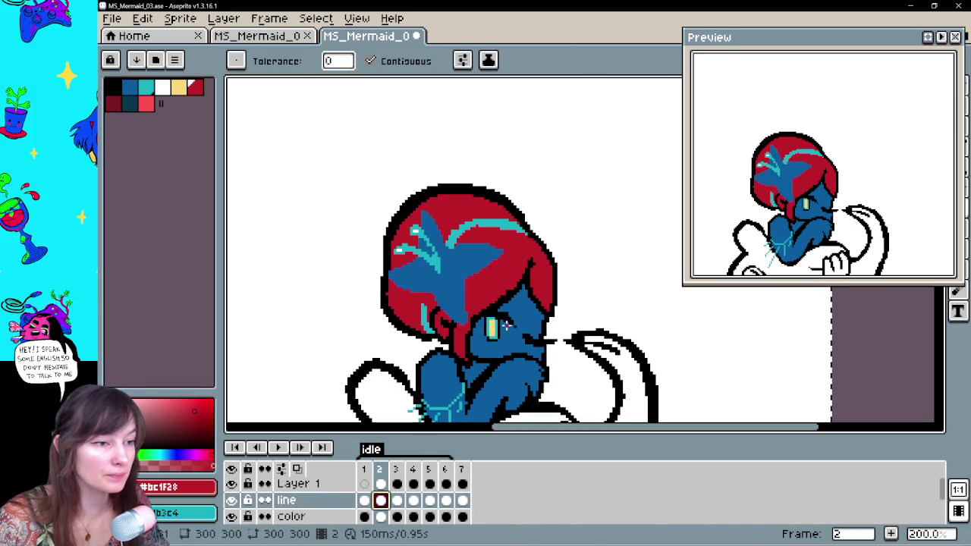
key("space")
left_click_drag(514, 351, 519, 328)
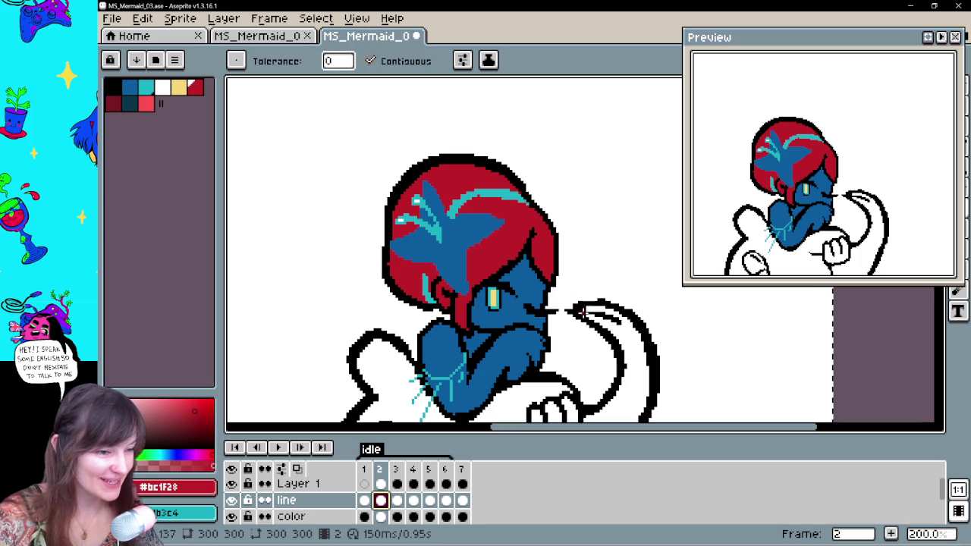
scroll(569, 310, "down", 3)
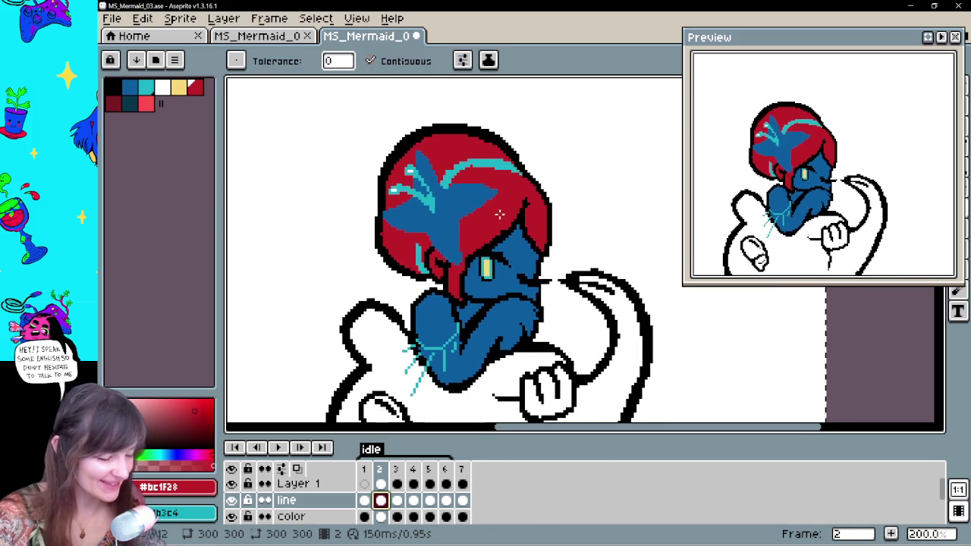
left_click_drag(526, 205, 523, 232)
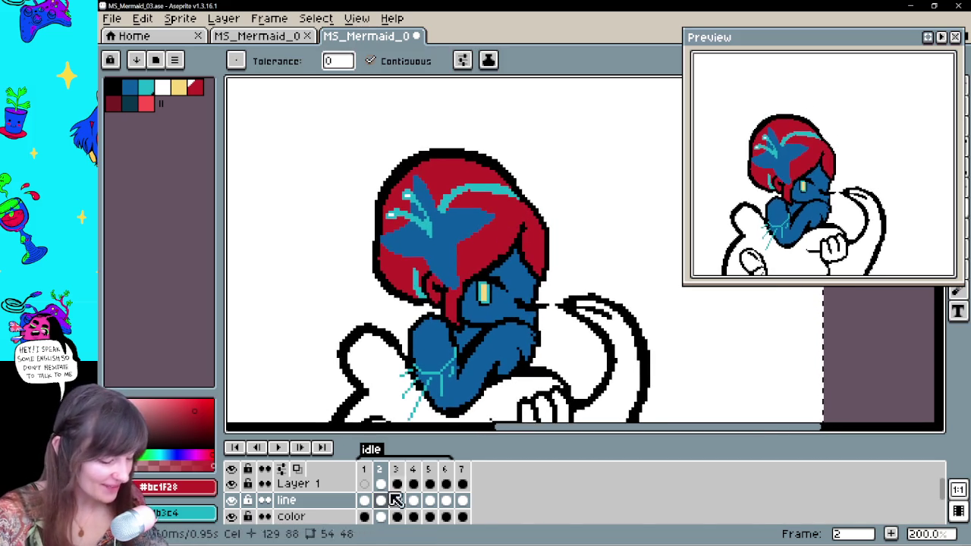
Eyedrop white from the artwork and test-fill the hair, undoing both attempts
key("Left")
key("Right")
key("i")
left_click(357, 265)
key("g")
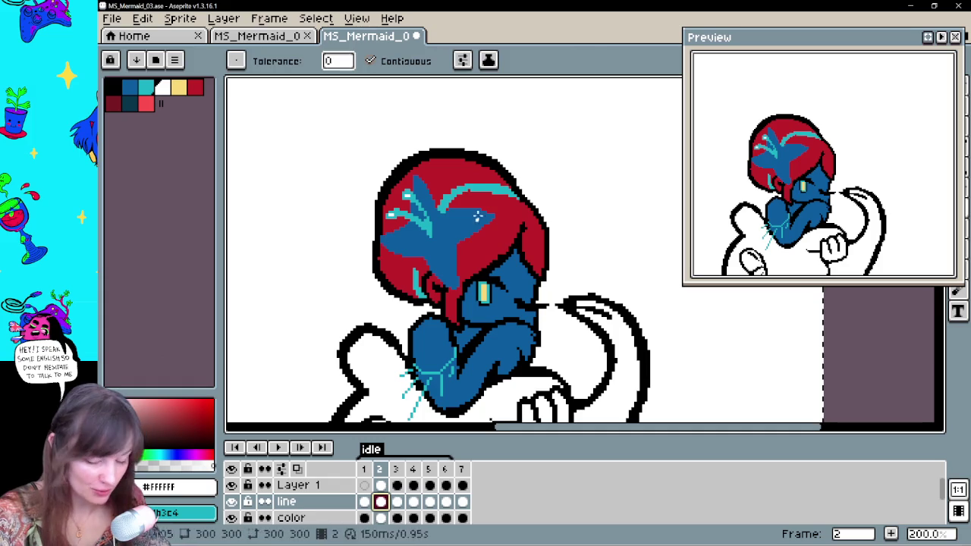
left_click(490, 244)
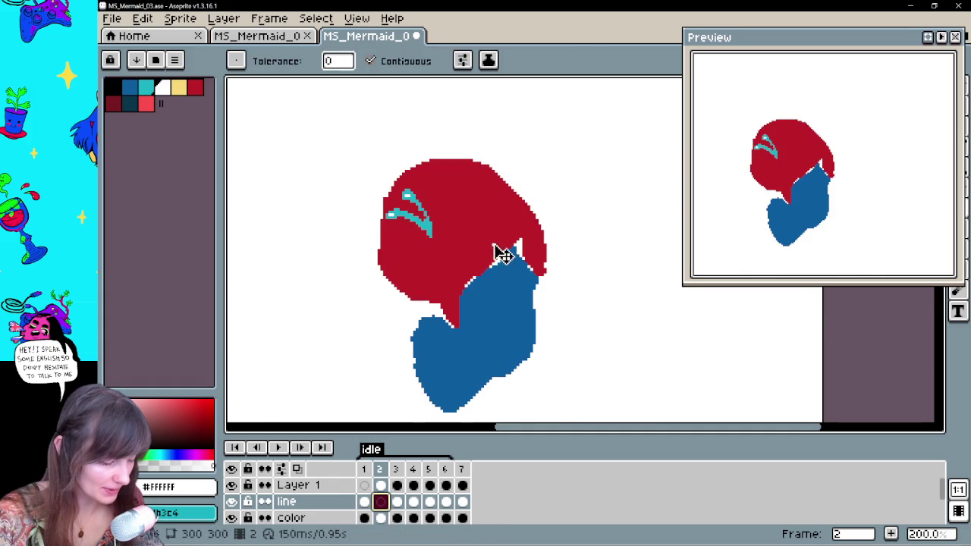
key("ctrl+z")
left_click(498, 248)
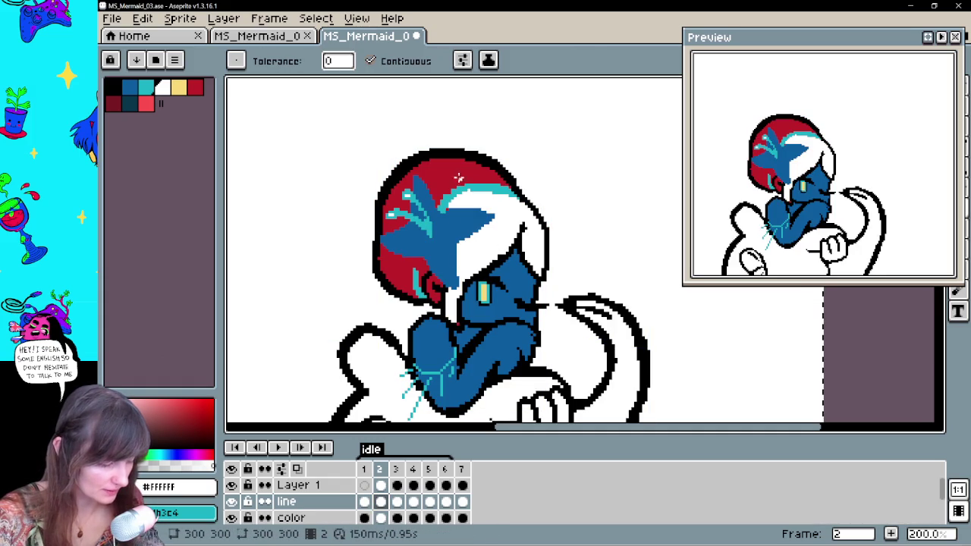
key("ctrl+z")
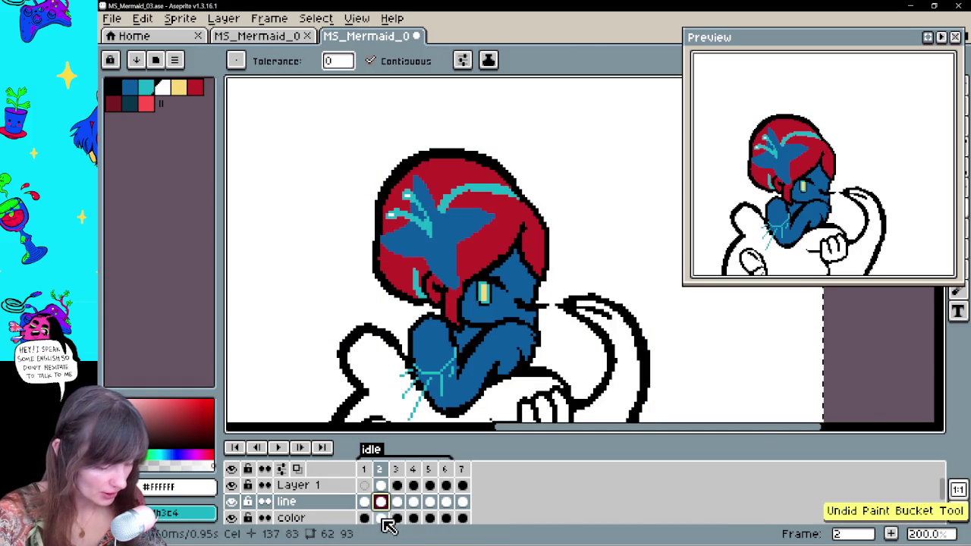
Fill the red hair white on the color layer in frames 2, 3, 4, 5 and 6
left_click(381, 517)
left_click(490, 245)
left_click(397, 517)
left_click(469, 191)
key("Right")
left_click(446, 208)
key("Right")
left_click(447, 209)
key("Right")
left_click(438, 218)
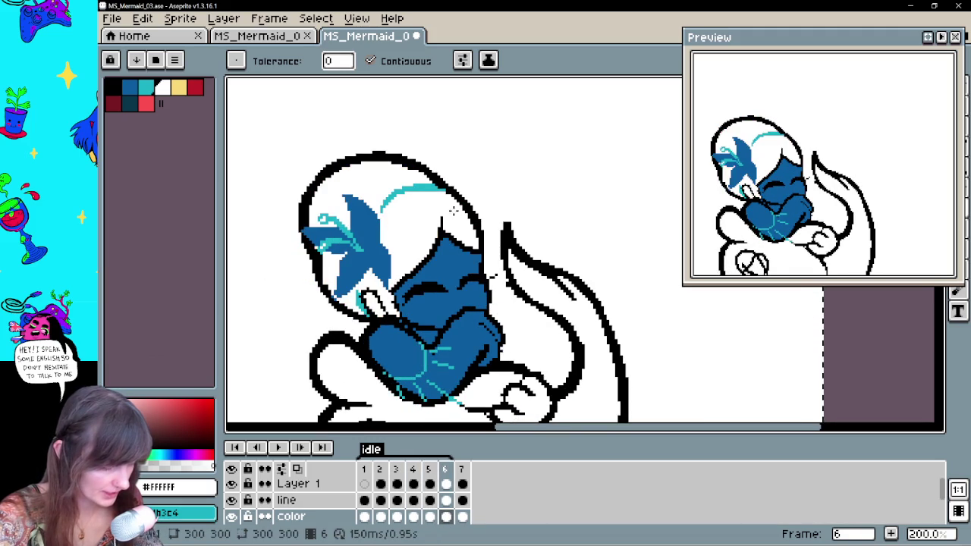
Patch the white gaps at the mermaid's hands with blue on frames 6 and 4
key("alt")
left_click_drag(381, 314, 369, 296)
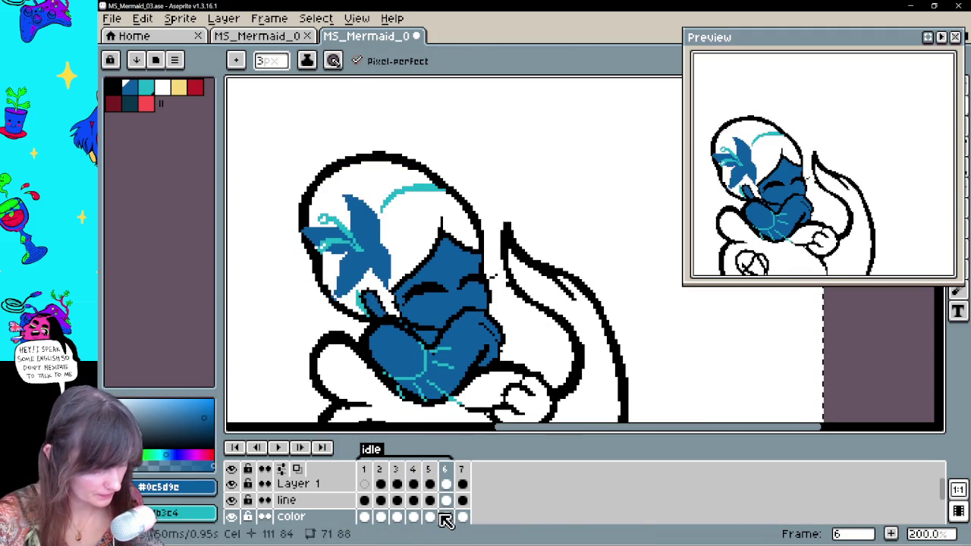
key("comma")
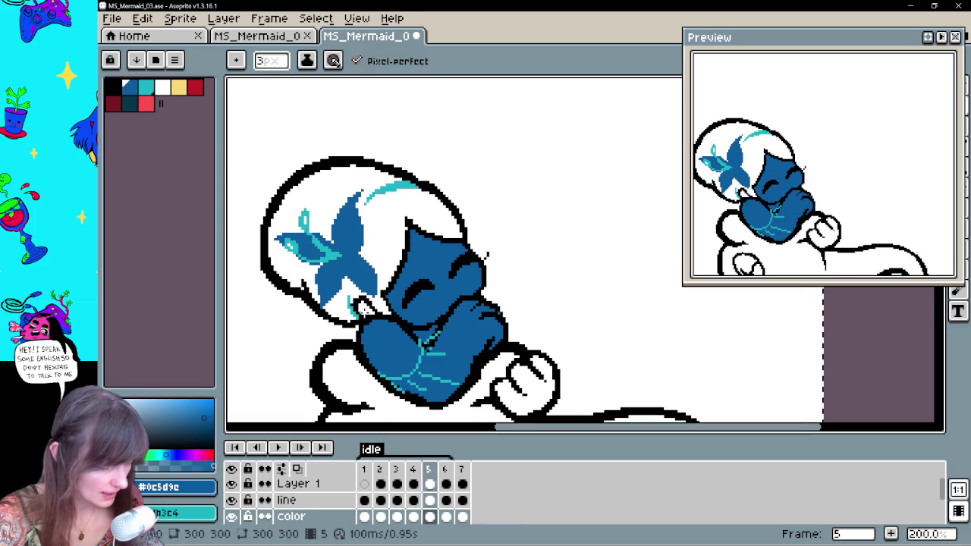
key("comma")
left_click_drag(366, 308, 363, 308)
Step back to frame 1, then forward through frames 2–5 on the line layer to check
key("comma")
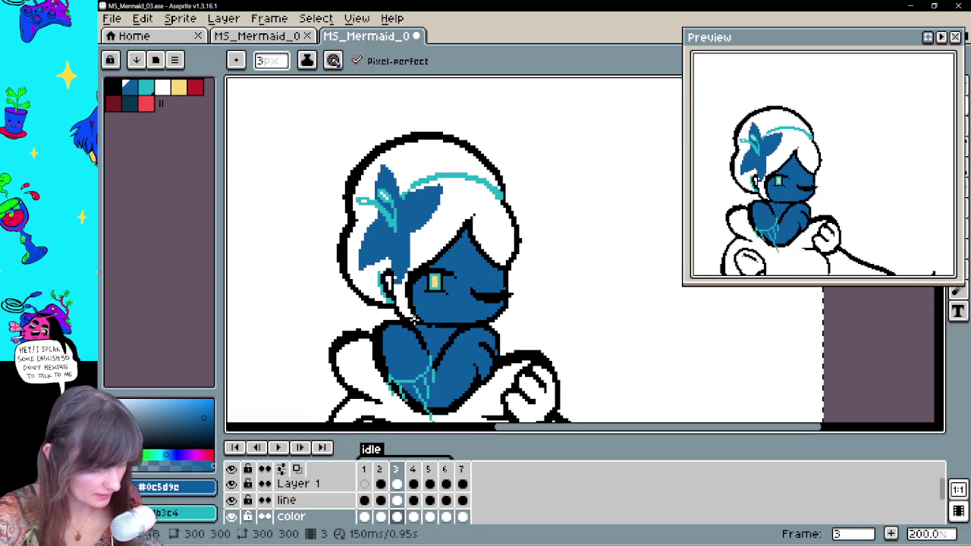
key("comma")
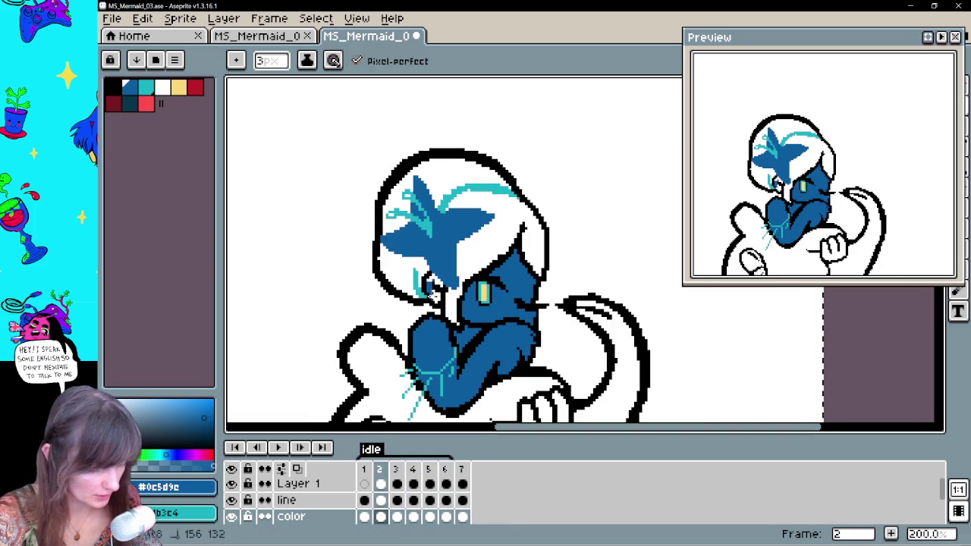
key("comma")
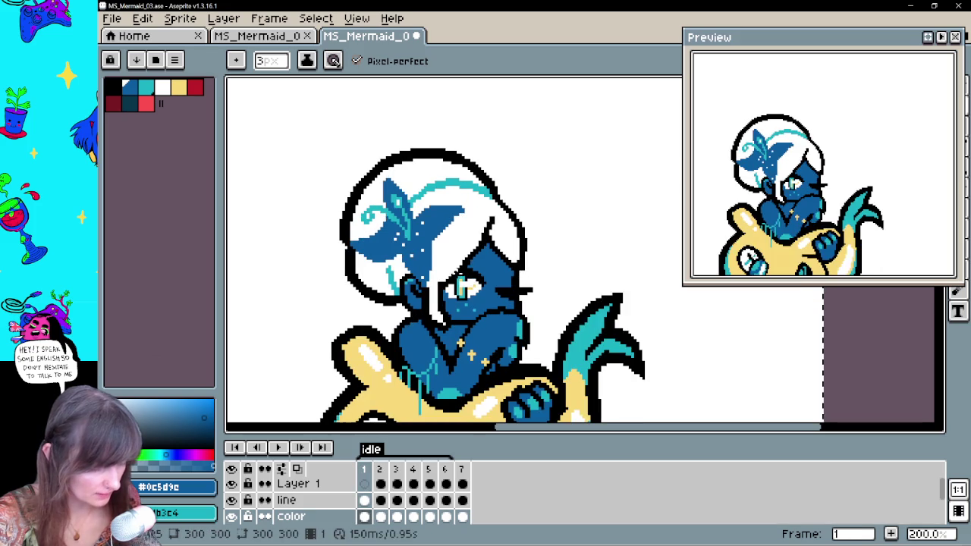
key("period")
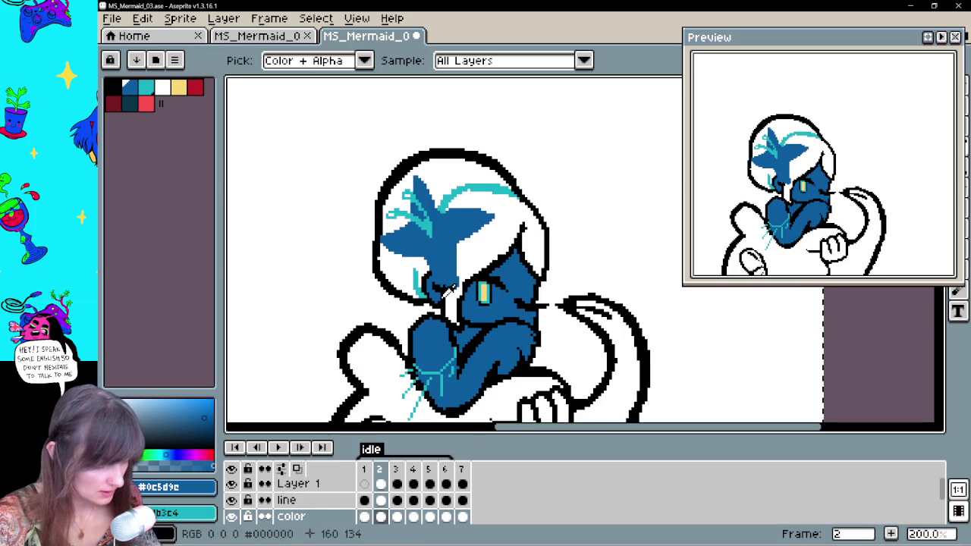
left_click(383, 501)
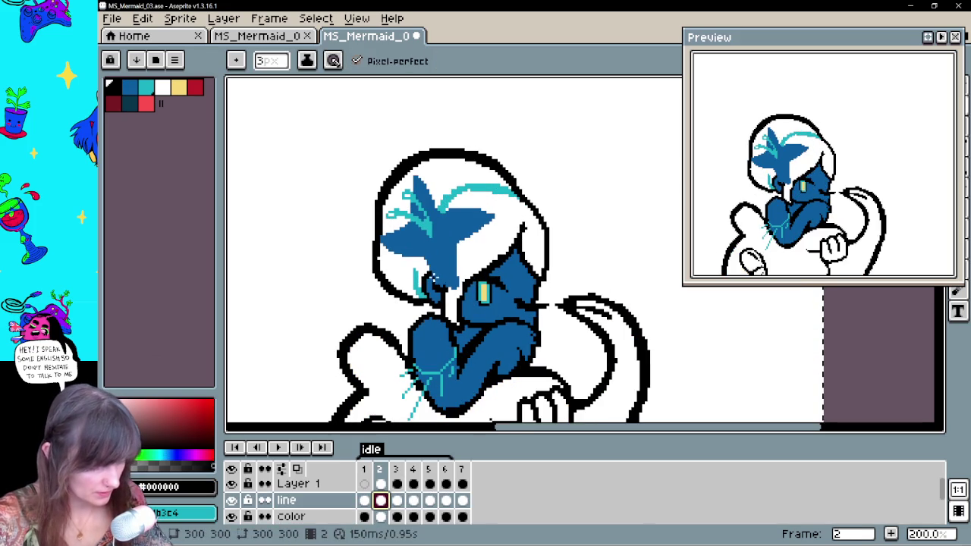
key("period")
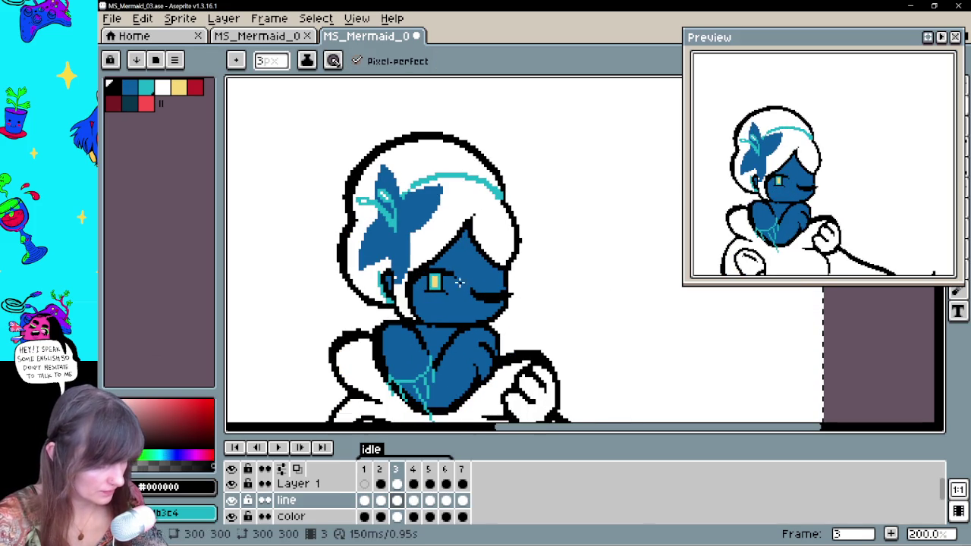
key("period")
key("period")
key("period")
key("period")
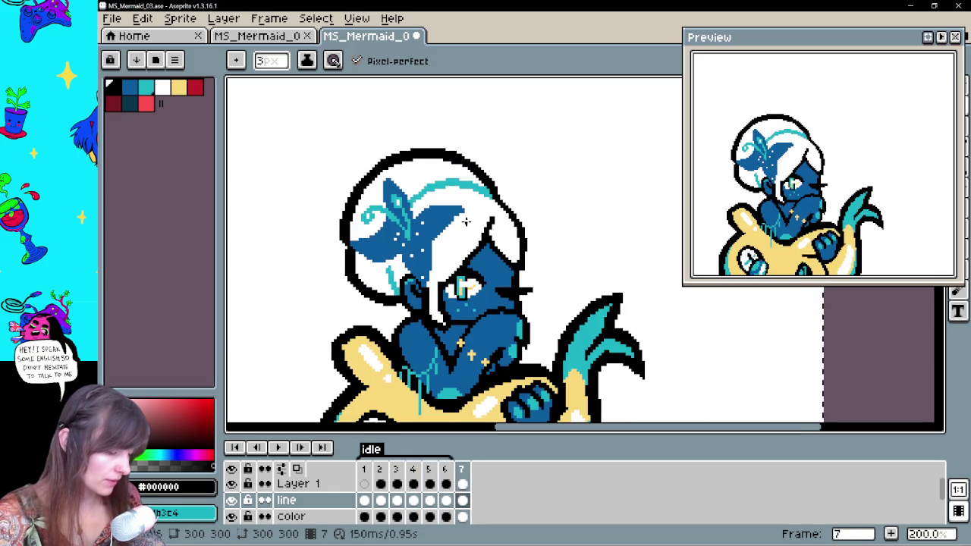
Review frames 6 back to 1 and sample the teal colour from the artwork
key("comma")
key("comma")
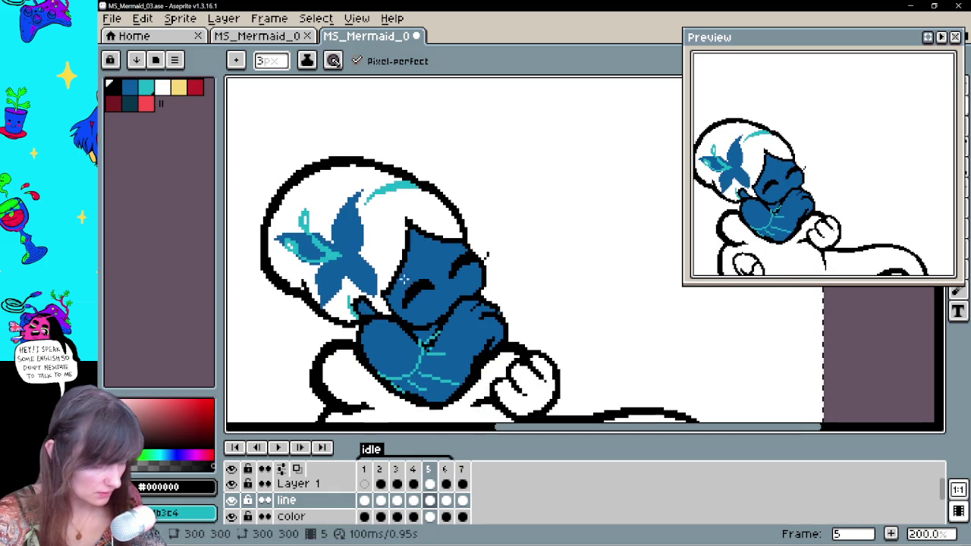
key("comma")
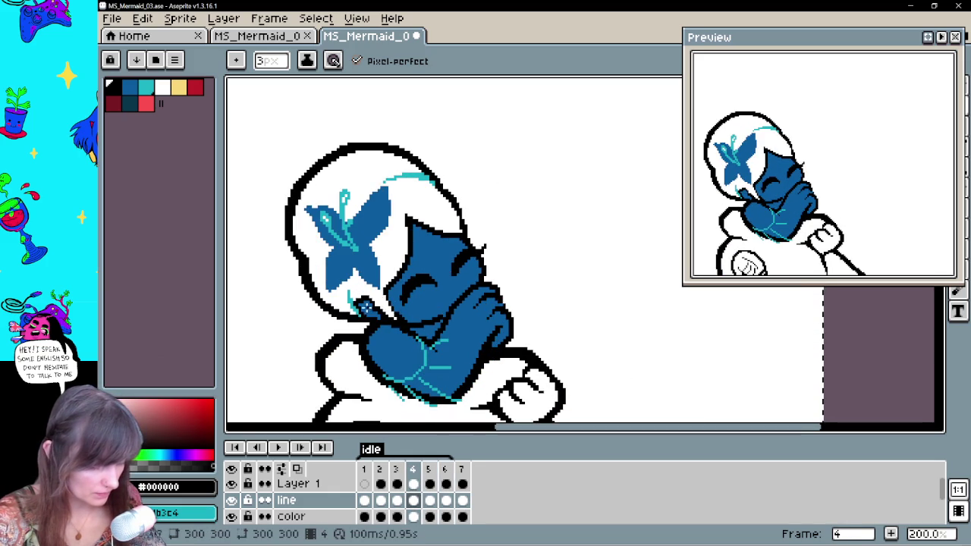
key("comma")
key("comma")
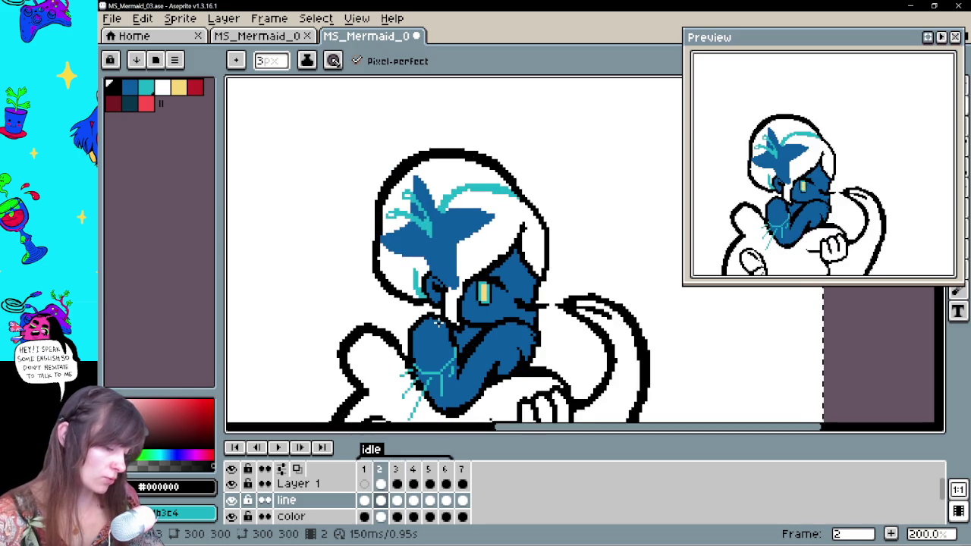
key("comma")
key("period")
key("period")
key("period")
key("period")
key("period")
key("period")
key("period")
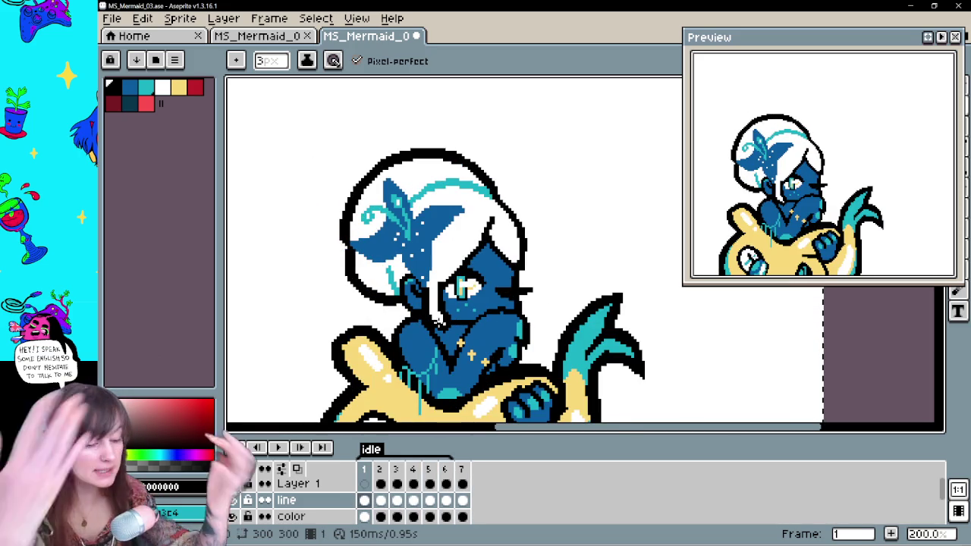
left_click(422, 181, "alt")
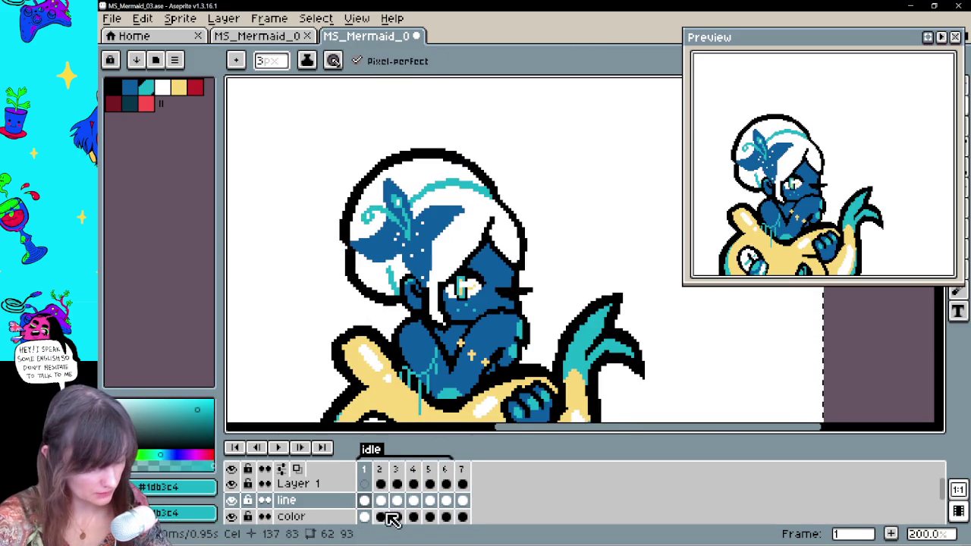
Step through frames 2 to 7 and back, stopping on the uncoloured frame 2
left_click(381, 516)
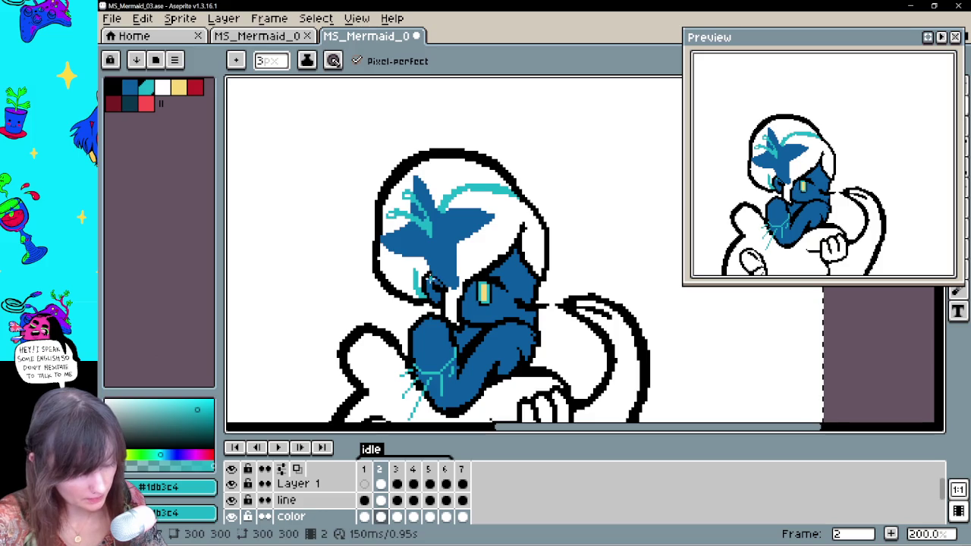
key("Left")
key("Right")
key("Right")
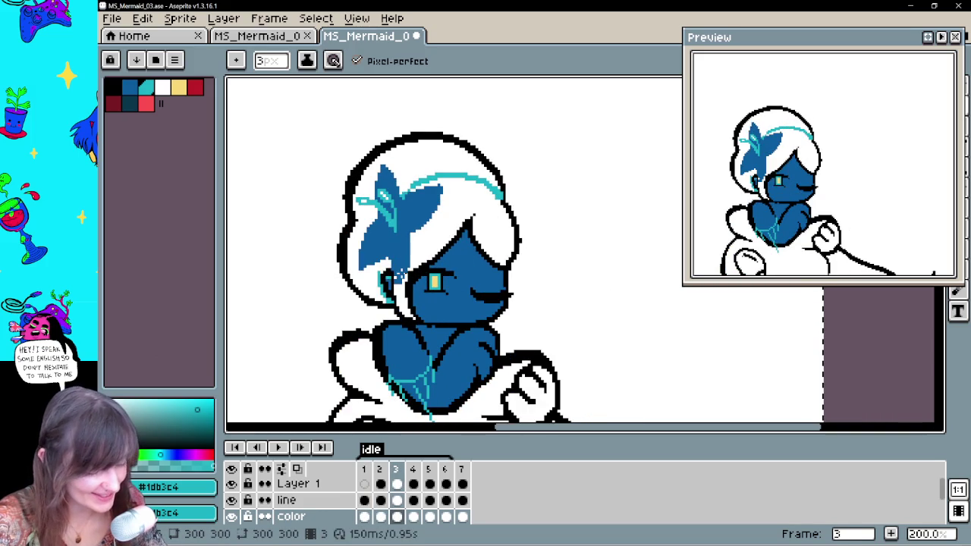
key("Left")
key("Right")
key("Right")
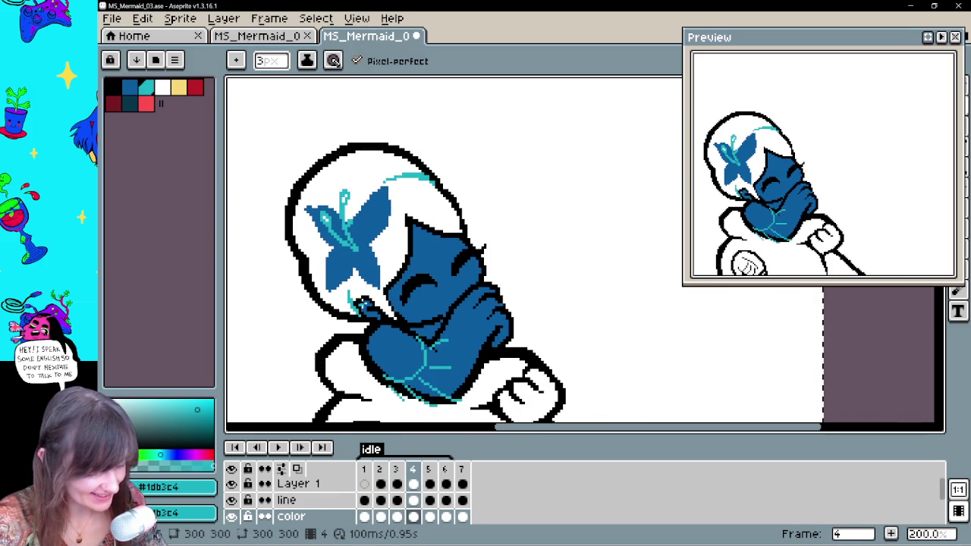
key("Right")
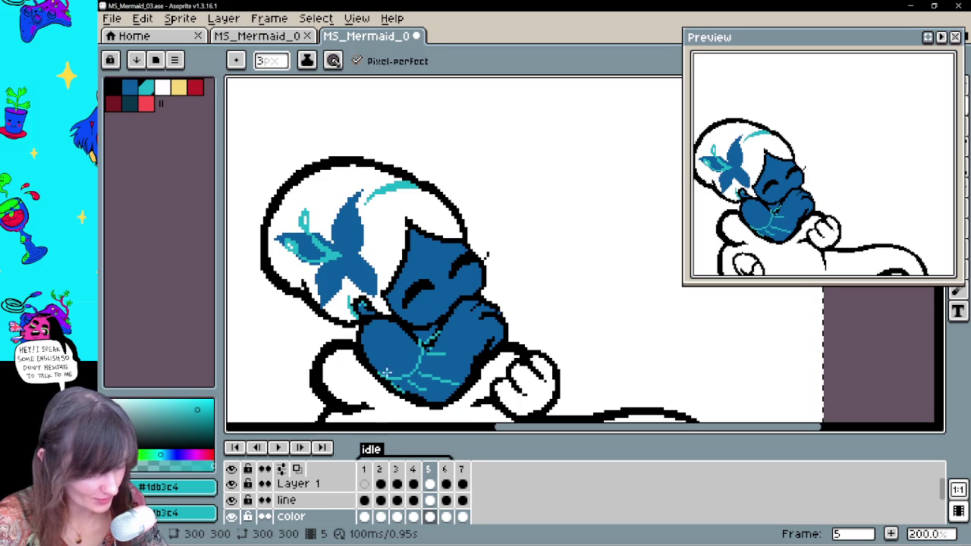
key("Right")
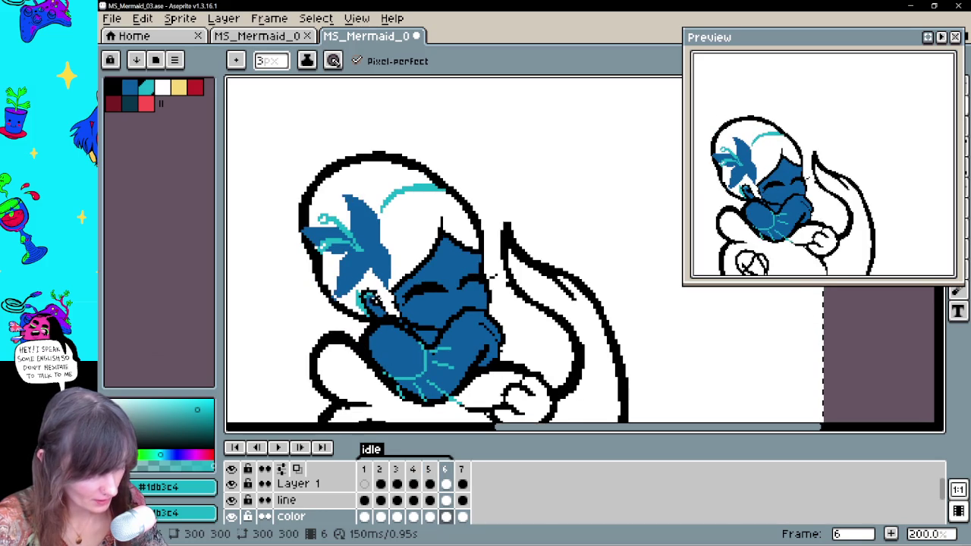
key("Right")
key("Right")
key("Right")
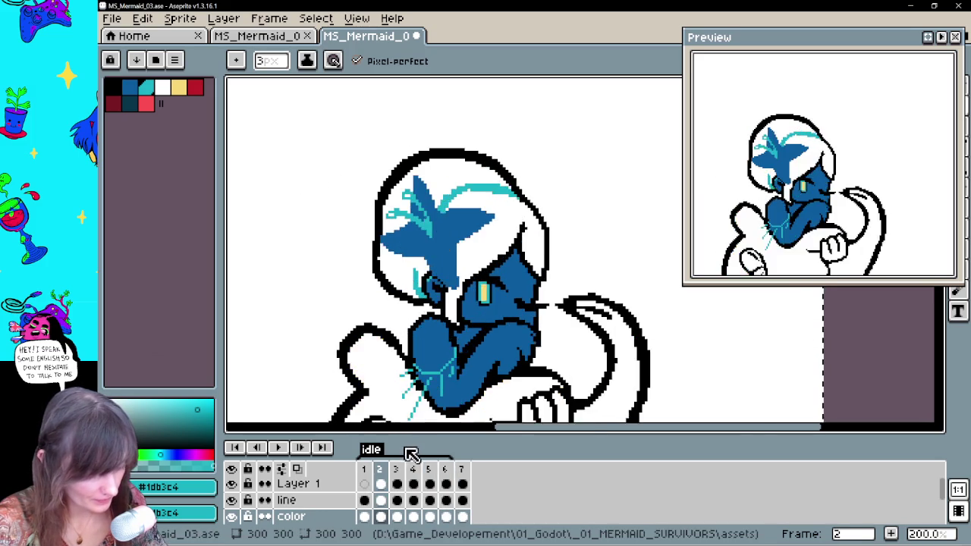
key("Right")
key("Left")
key("Left")
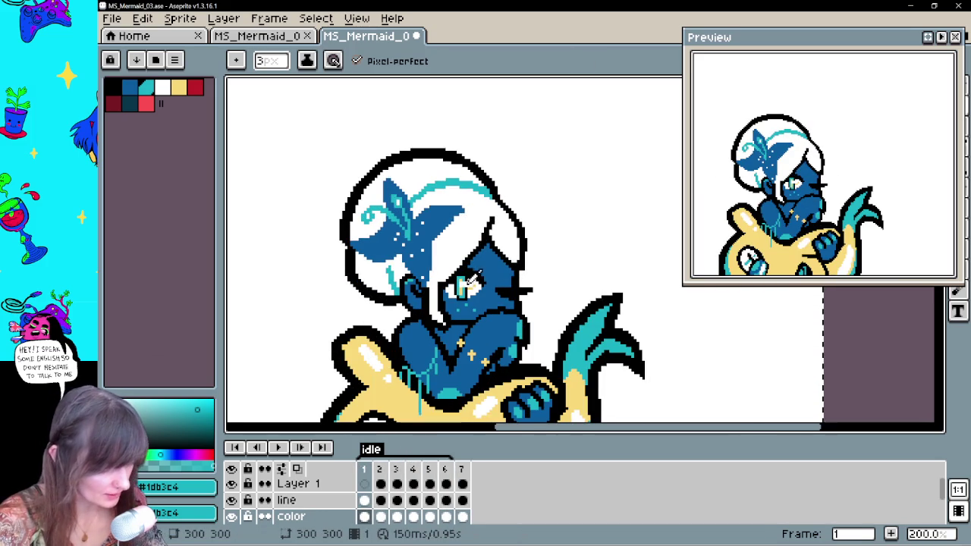
key("Right")
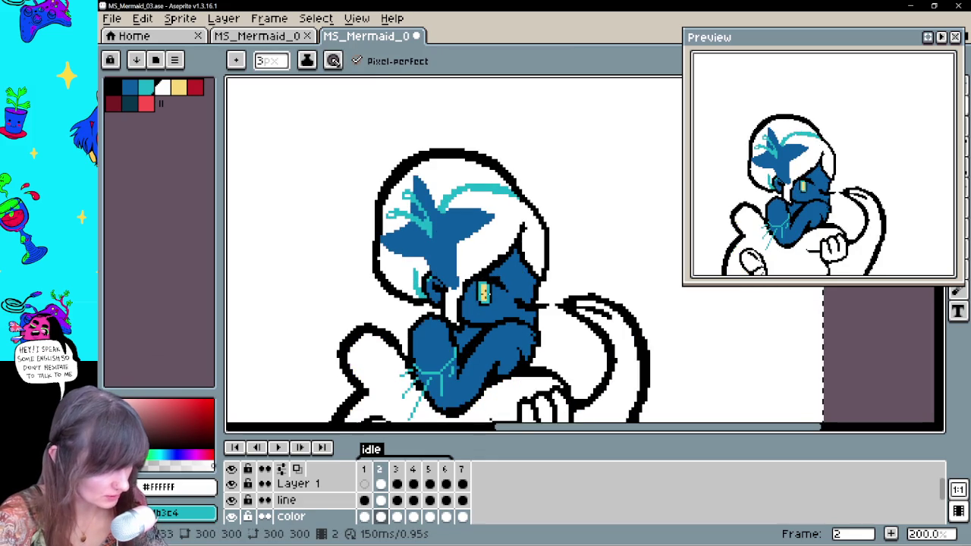
Select Layer 1 on frame 2 and review frames 3–7 before returning to frame 2
left_click(382, 485)
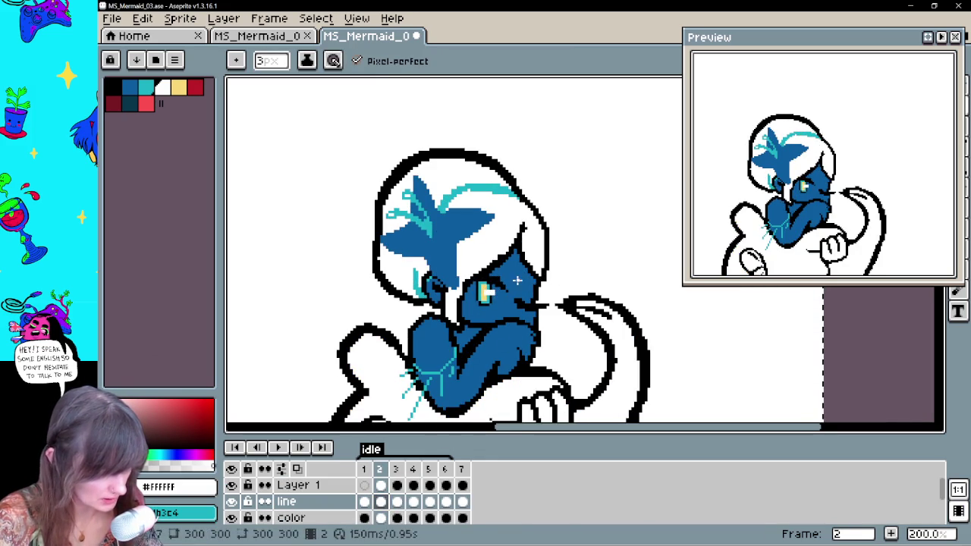
key("ctrl+z")
key("ctrl+y")
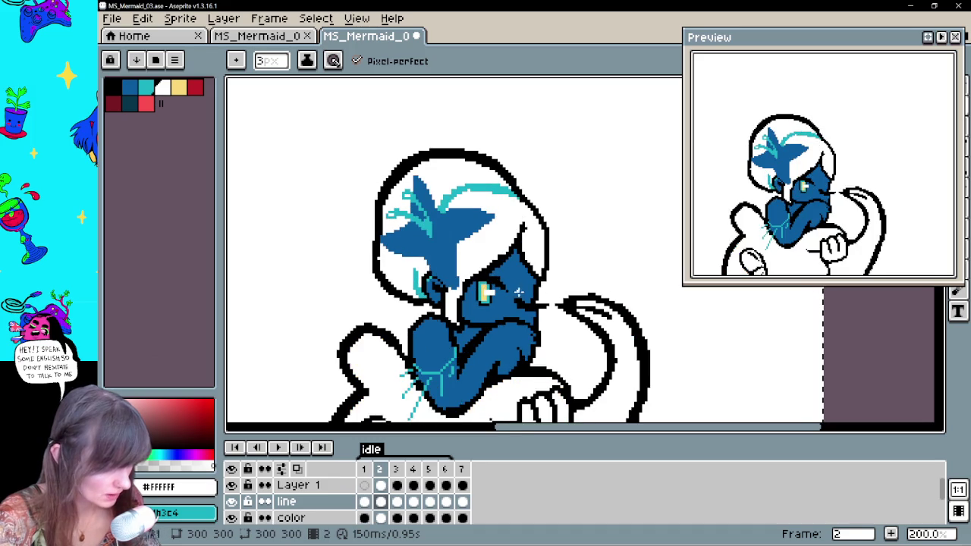
key("period")
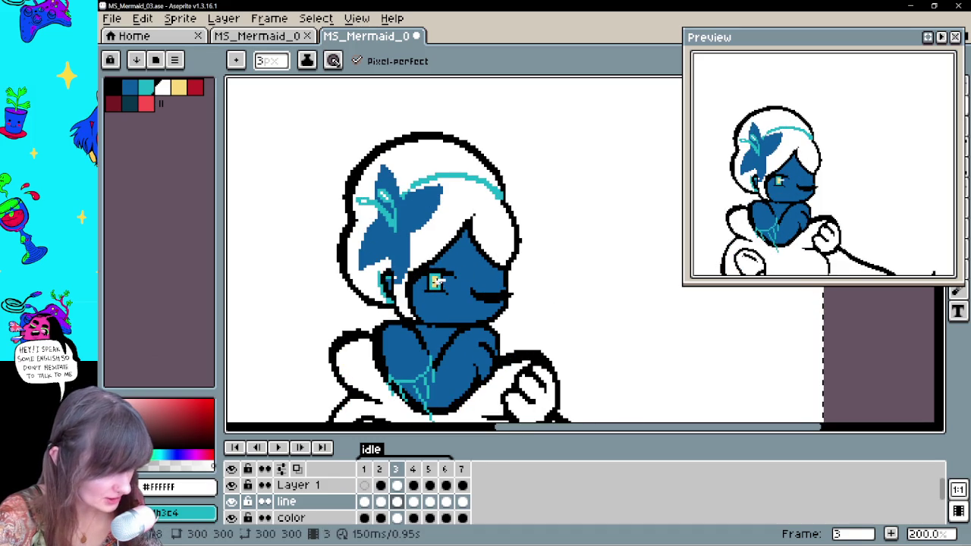
key("period")
key("period")
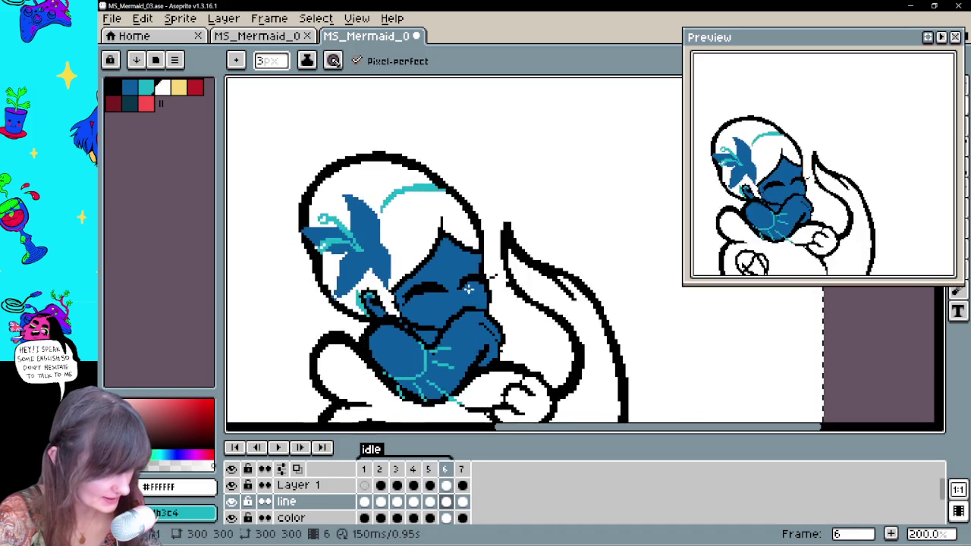
key("period")
key("period")
key("Return")
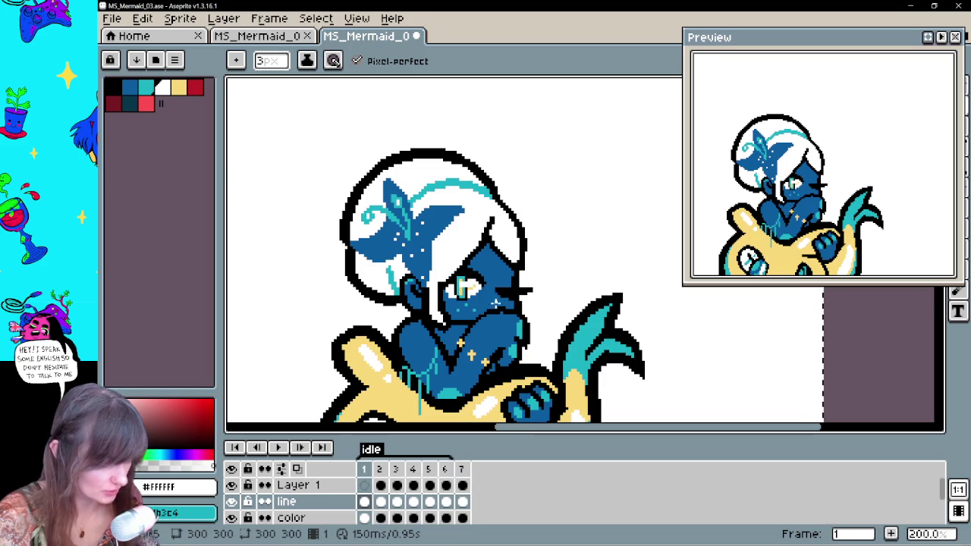
key("period")
key("period")
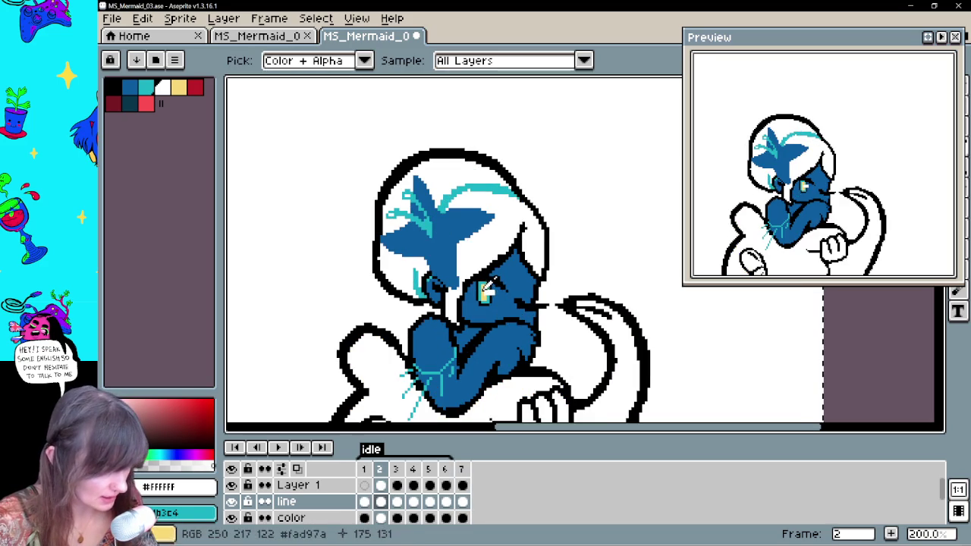
Eyedrop the eye's yellow, then white, while moving between frames 3 and 4
left_click(493, 298, "alt")
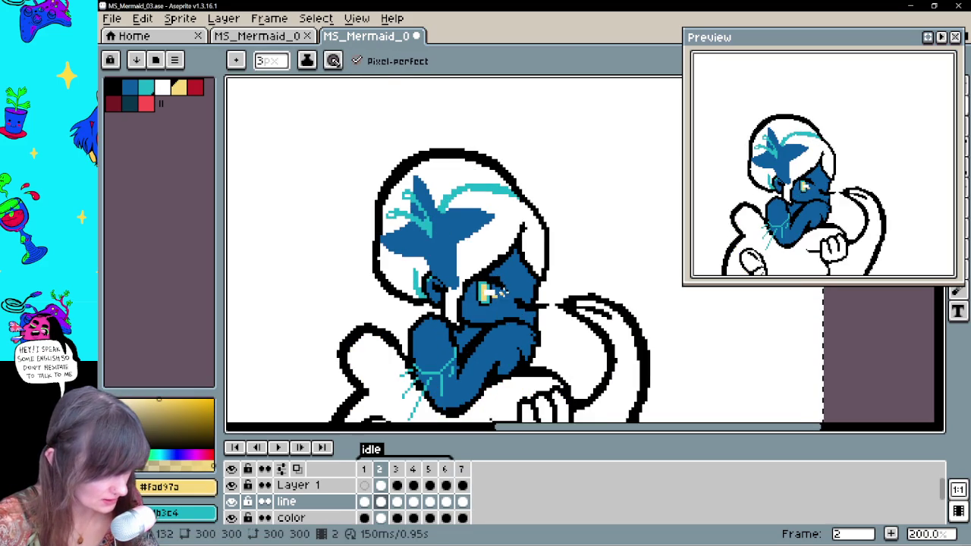
key("period")
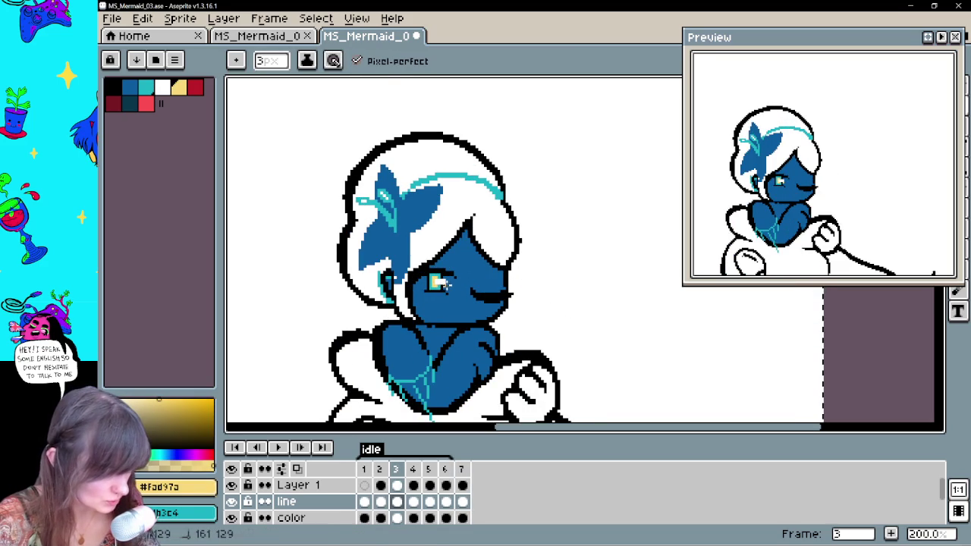
key("period")
key("comma")
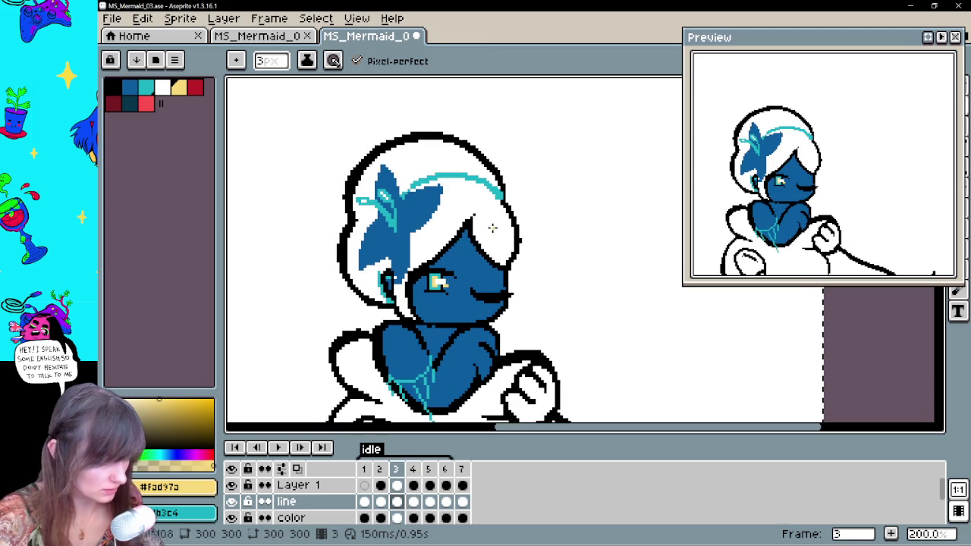
left_click(485, 395, "alt")
Undo the stray stroke near the eye and switch to the color layer on frame 2
left_click(365, 501)
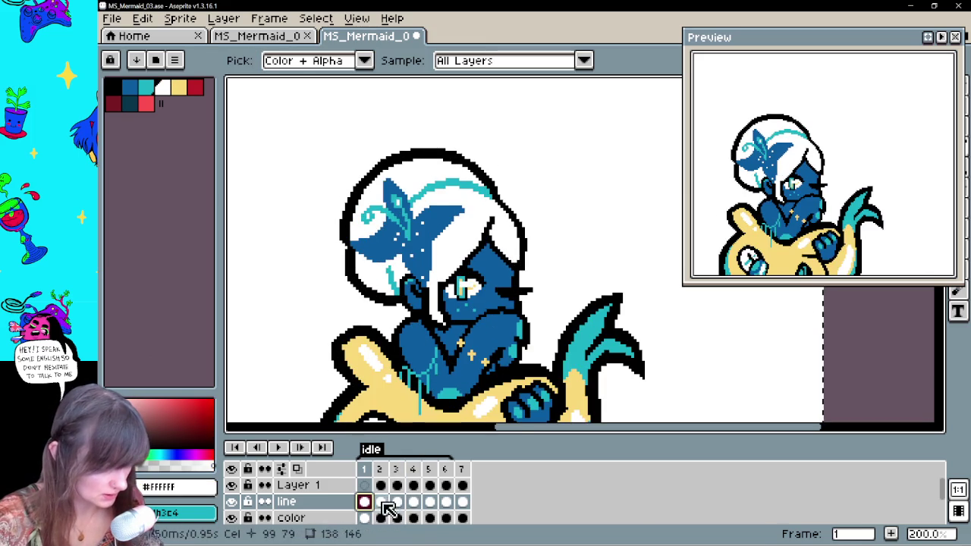
left_click(381, 501)
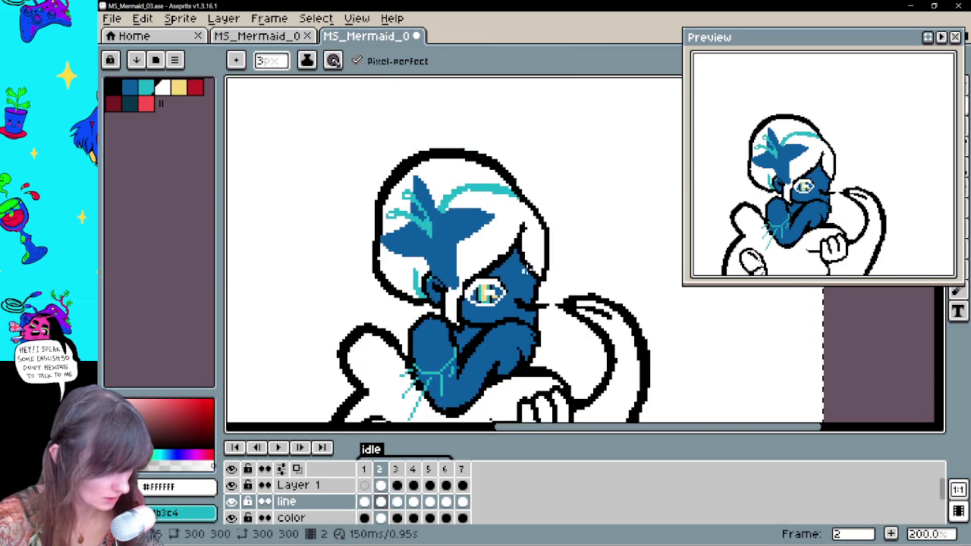
key("ctrl+z")
left_click(381, 517)
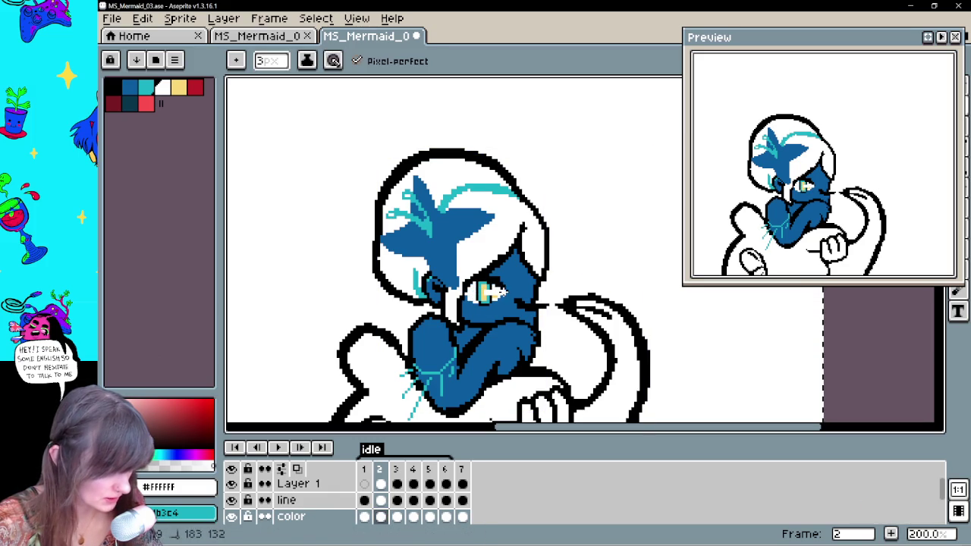
key("period")
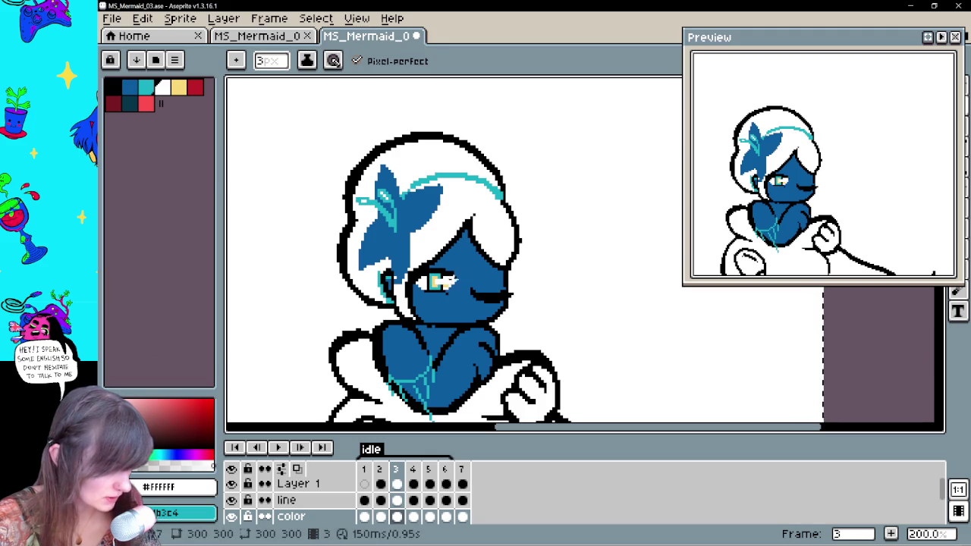
key("period")
key("period")
key("period")
key("period")
key("period")
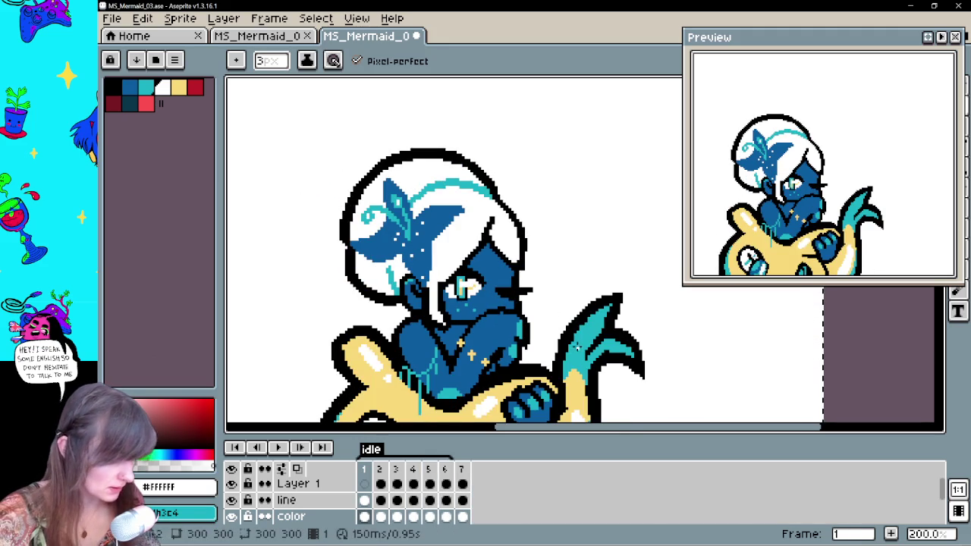
Pick teal as the drawing colour and flip between frames 1–3 to compare
left_click(461, 289, "alt")
key("period")
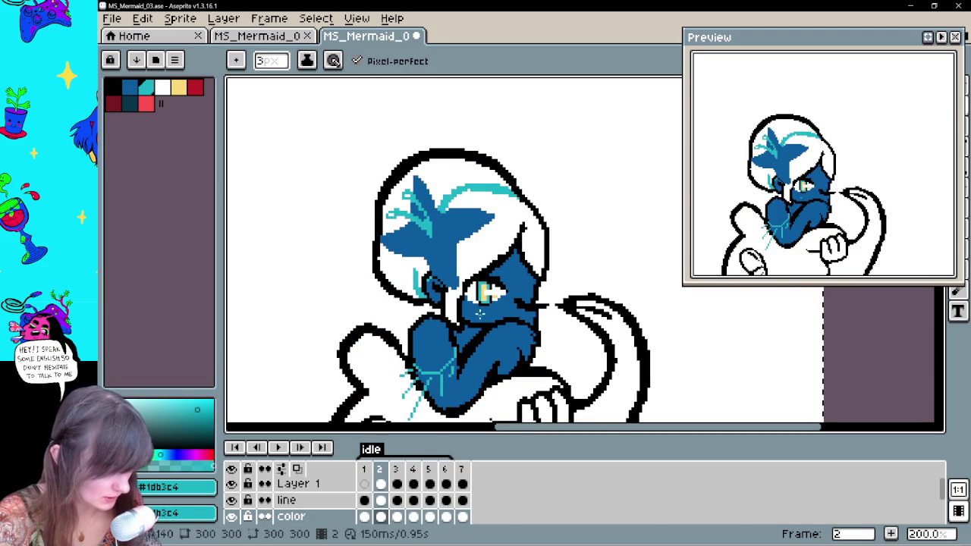
key("period")
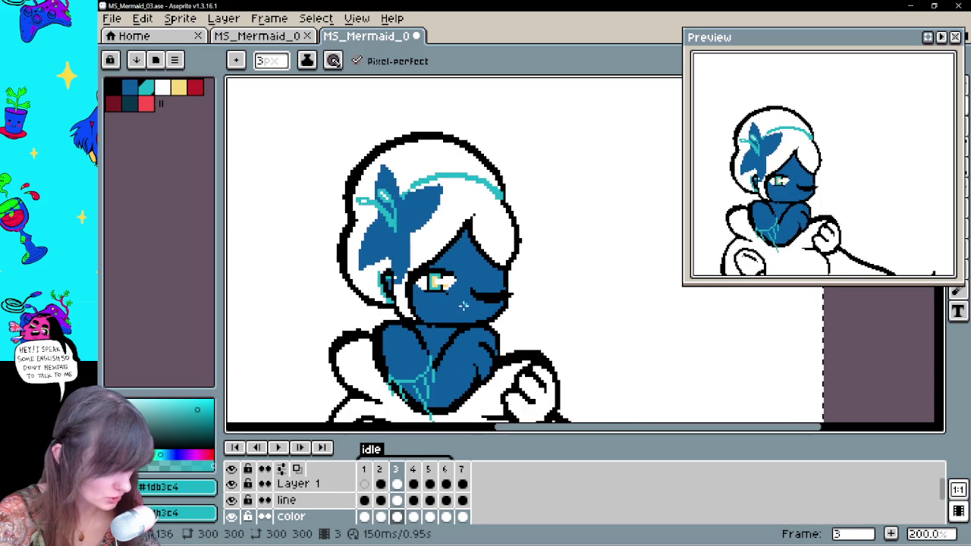
key("comma")
key("period")
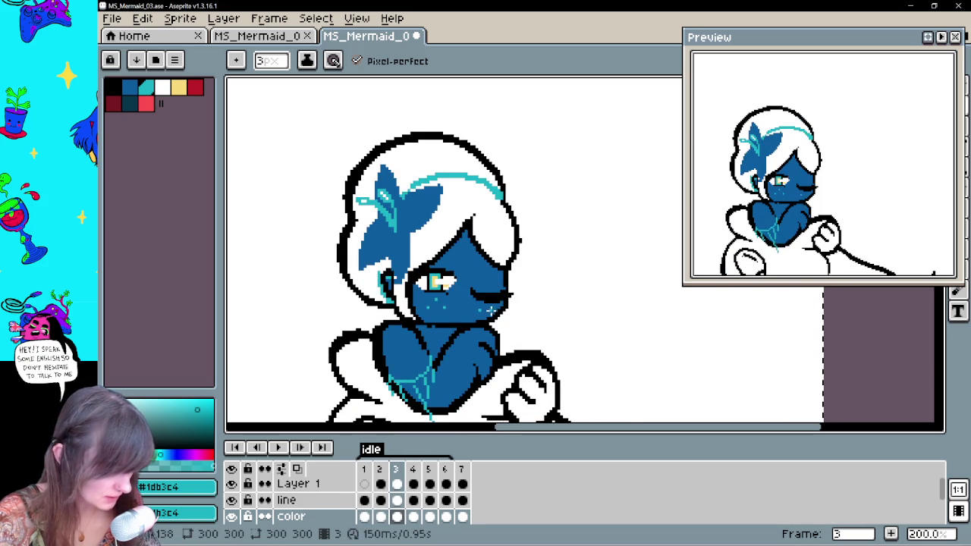
key("comma")
key("comma")
key("period")
key("comma")
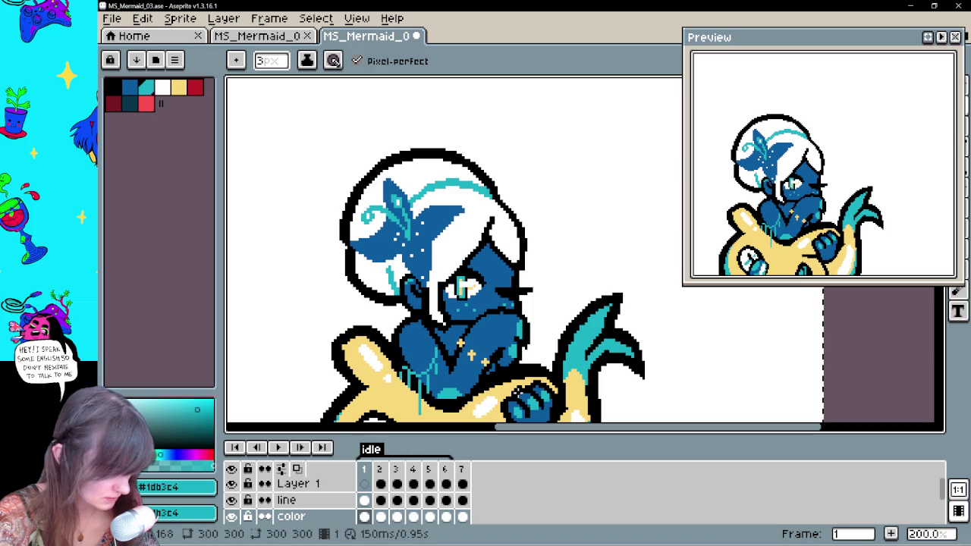
Step forward through frames 2 to 7 to review the animation
key("period")
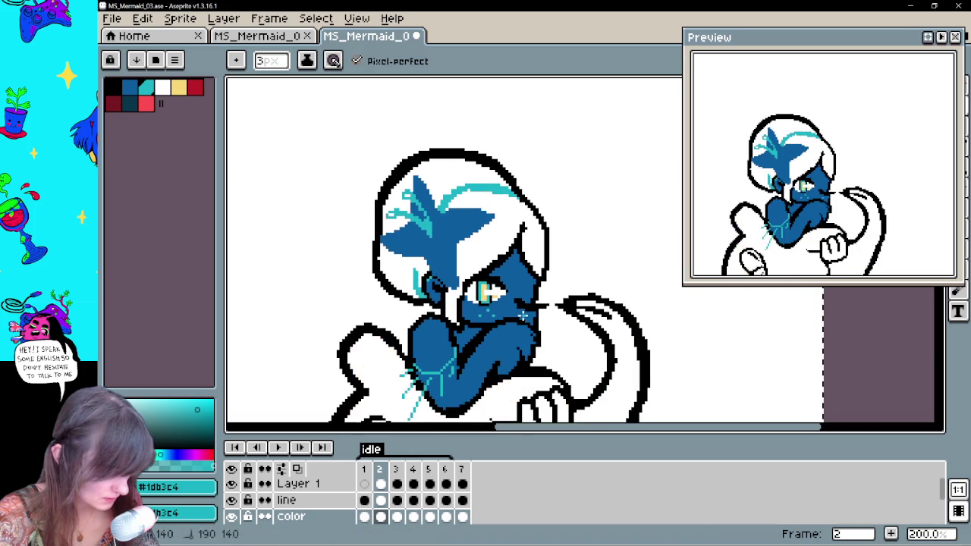
key("period")
key("period")
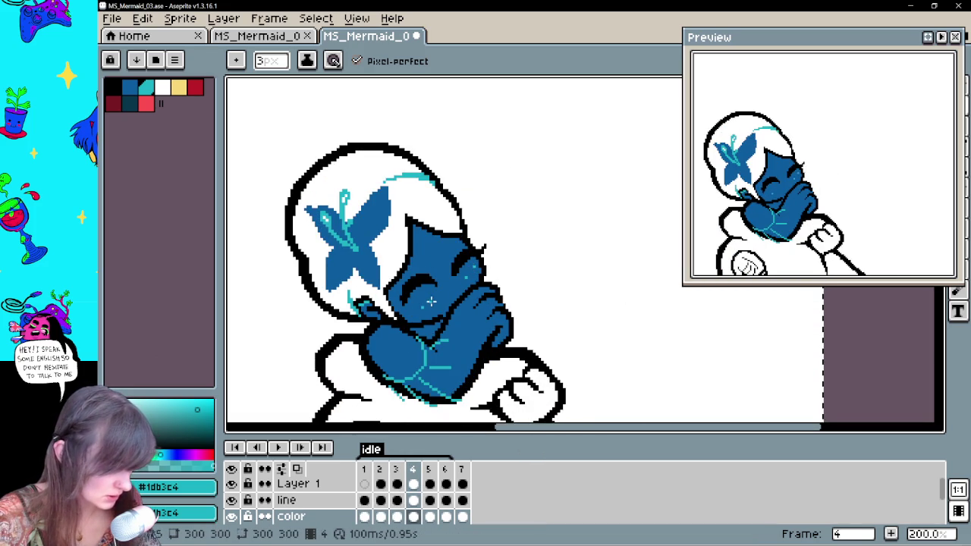
key("period")
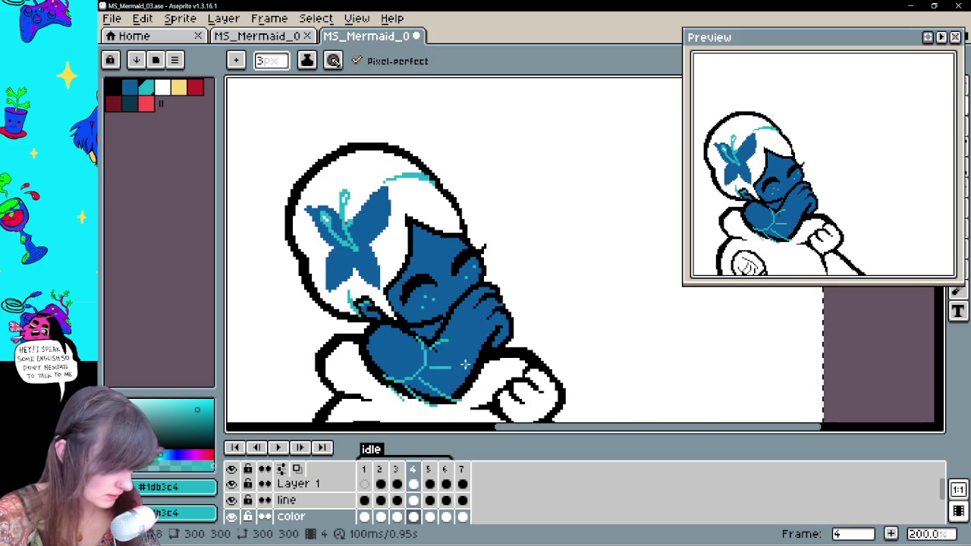
key("period")
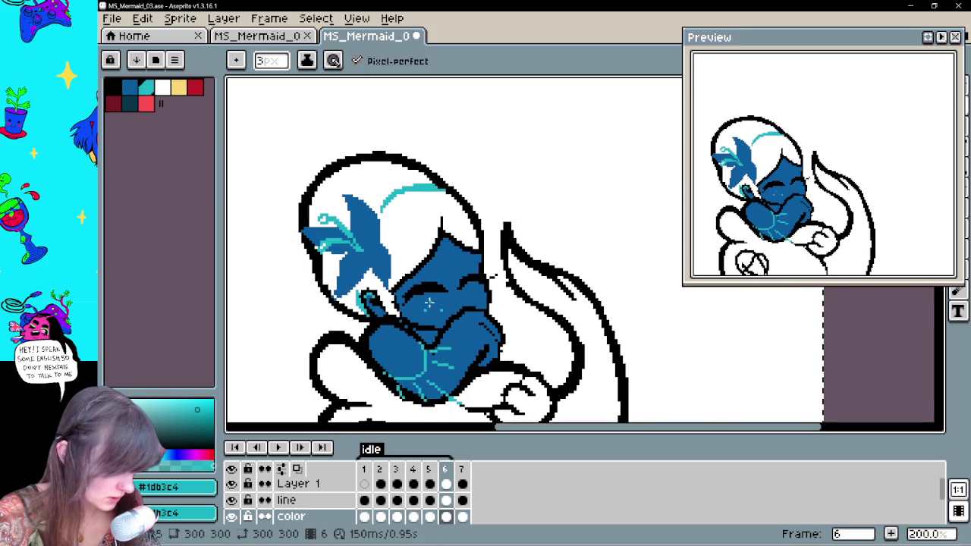
key("period")
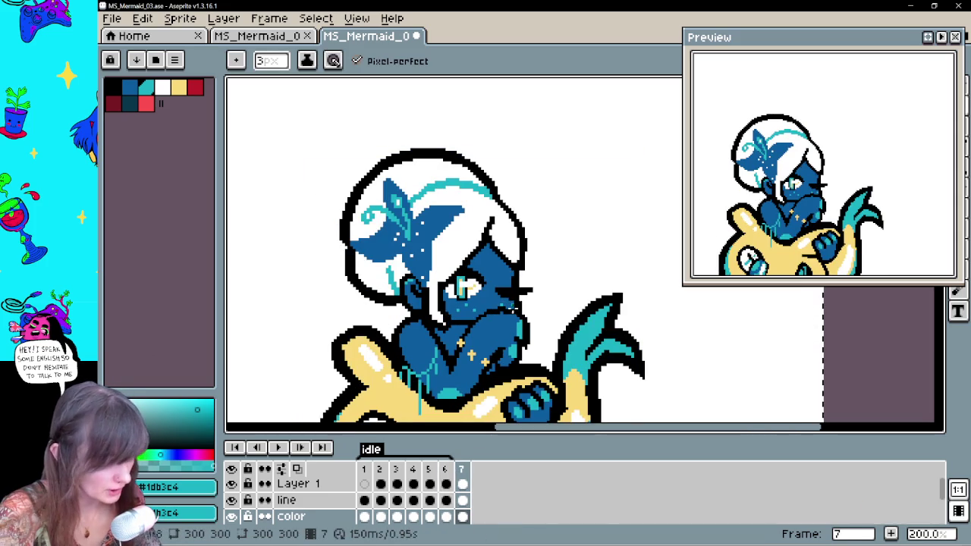
type("1")
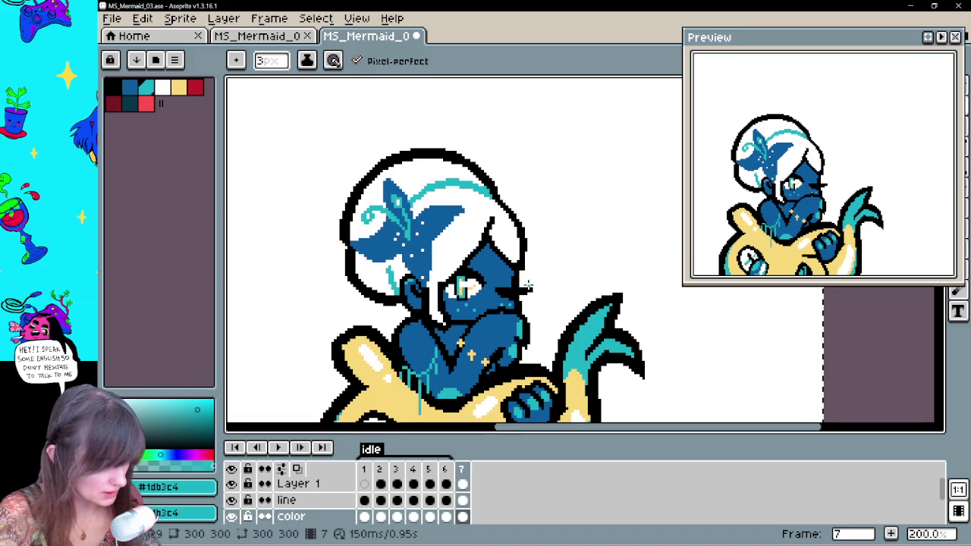
Add thin teal highlight lines along the arm on frames 4 and 5
key("Home")
key("Right")
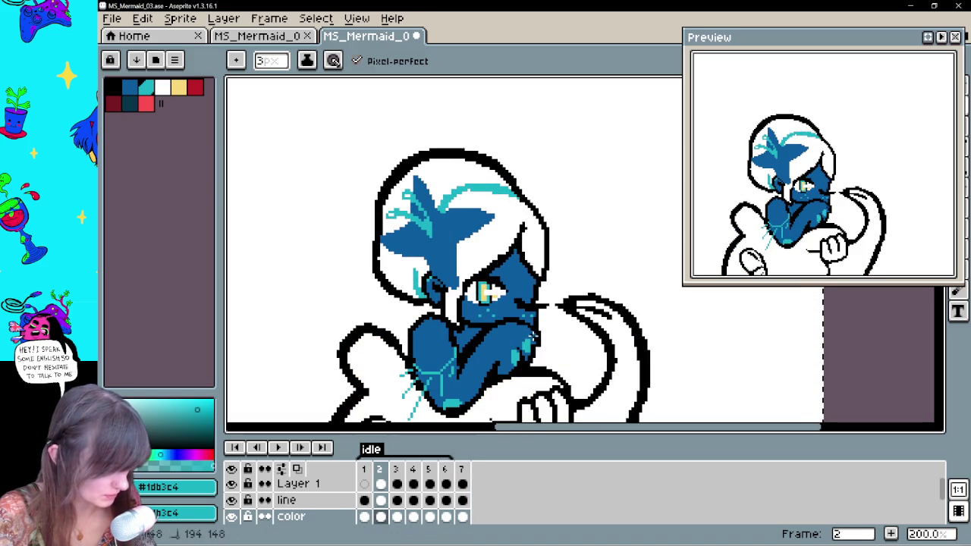
key("Right")
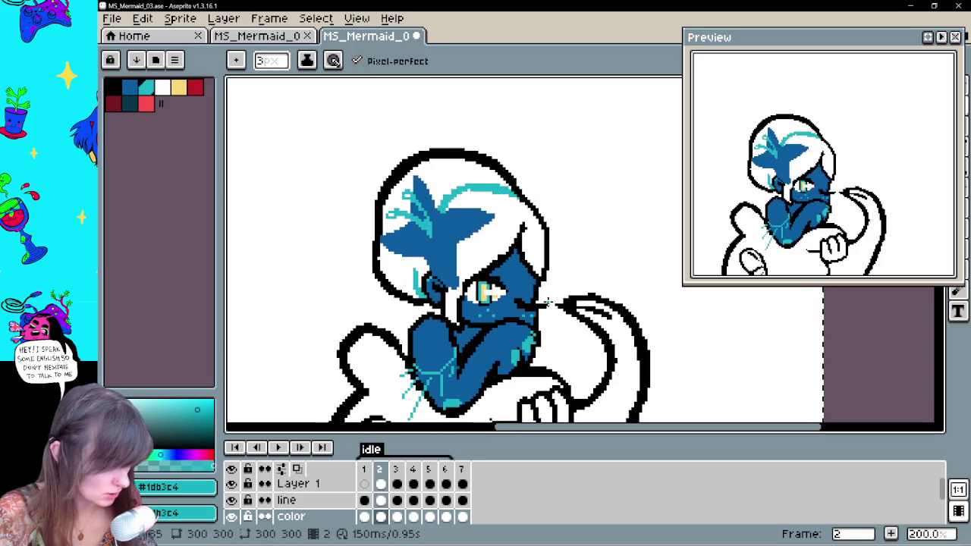
key("Right")
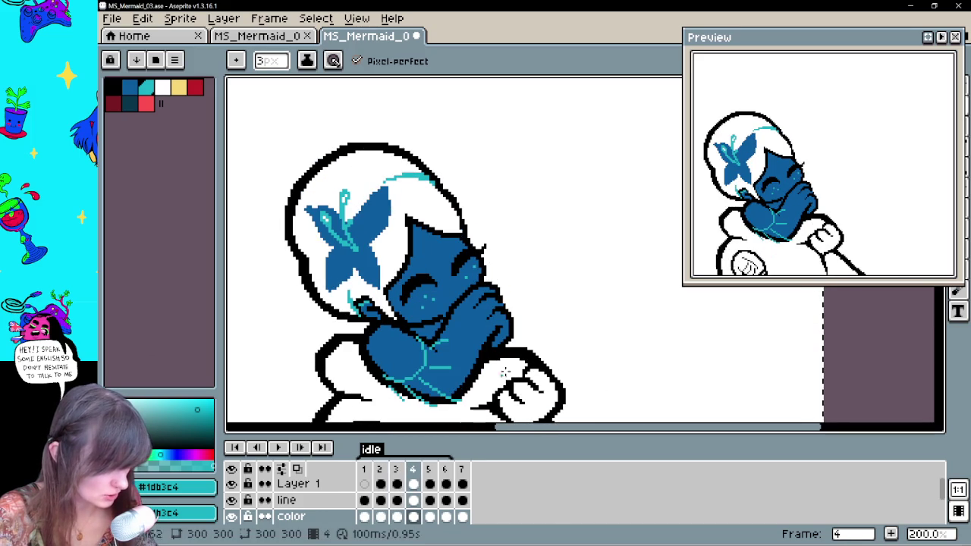
left_click_drag(490, 293, 498, 308)
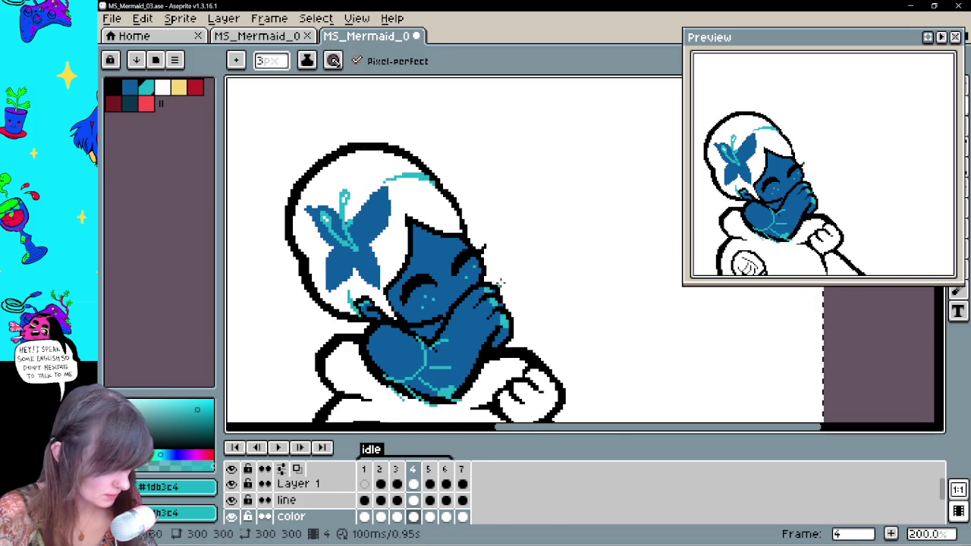
key("Right")
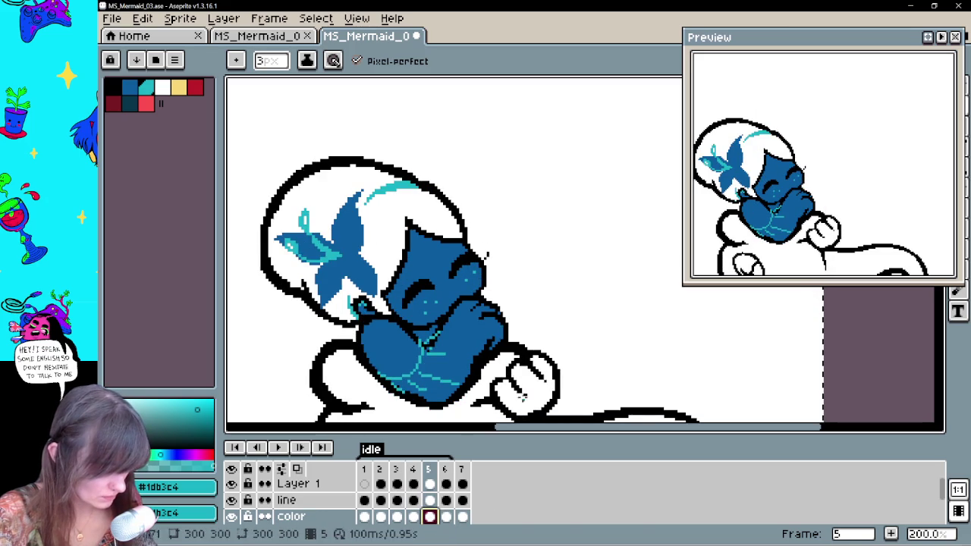
left_click_drag(489, 318, 492, 321)
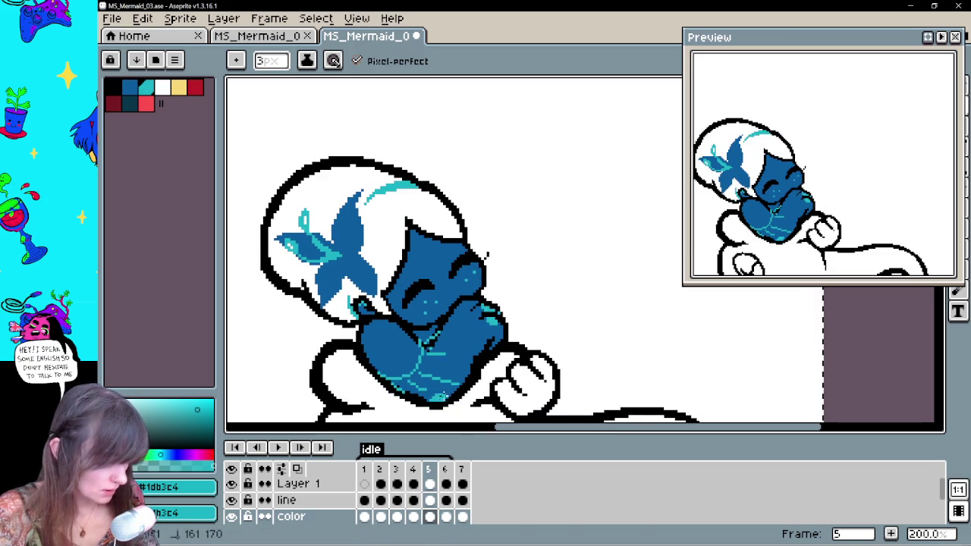
Compare frames 6 and 7, eyedrop white, and settle on frame 5
key("period")
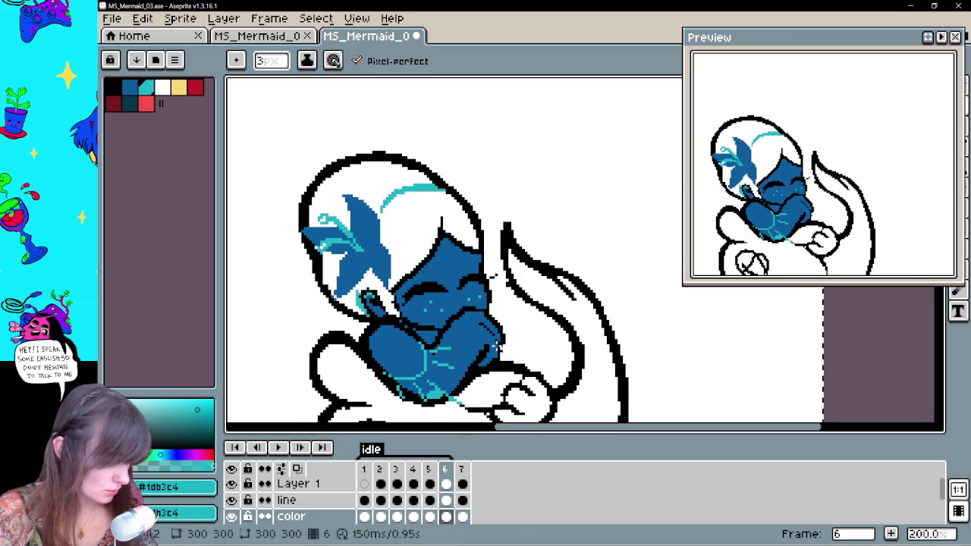
key("period")
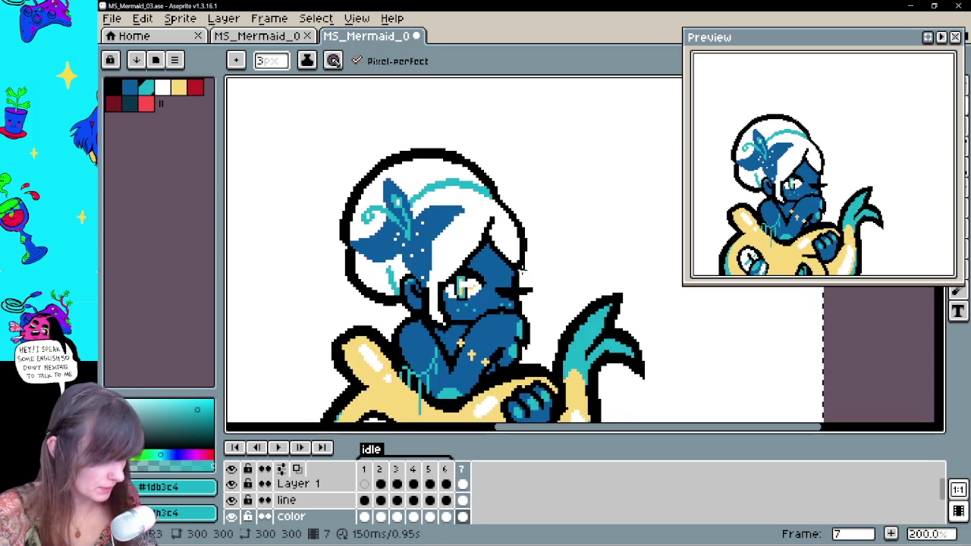
key("comma")
key("period")
key("comma")
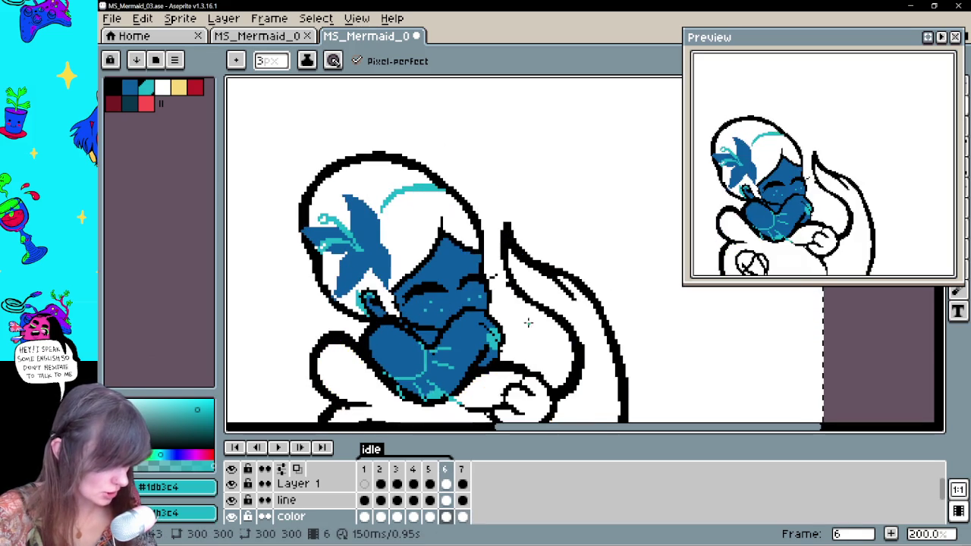
left_click(410, 203, "alt")
key("comma")
key("period")
key("period")
key("comma")
key("comma")
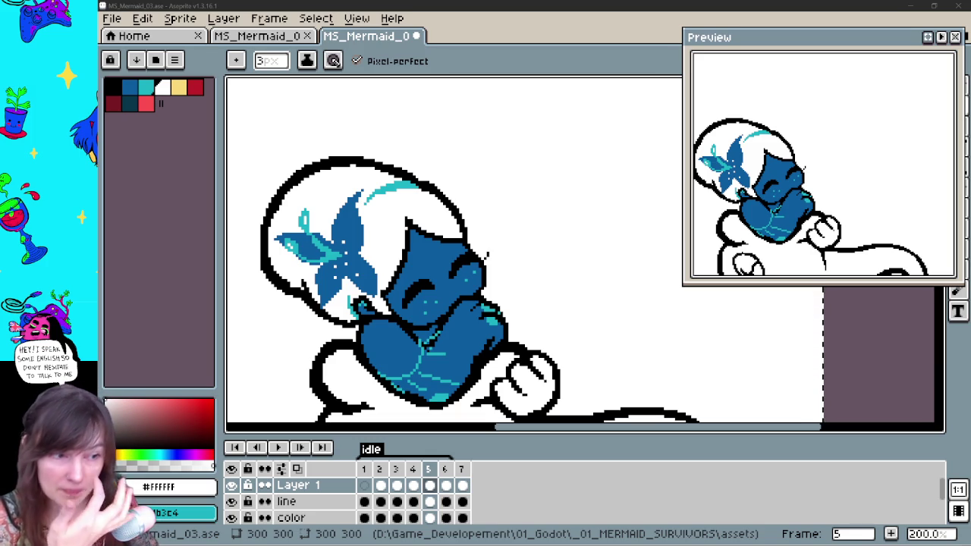
Pan the canvas up, then play and stop the idle animation
left_click_drag(542, 292, 567, 238)
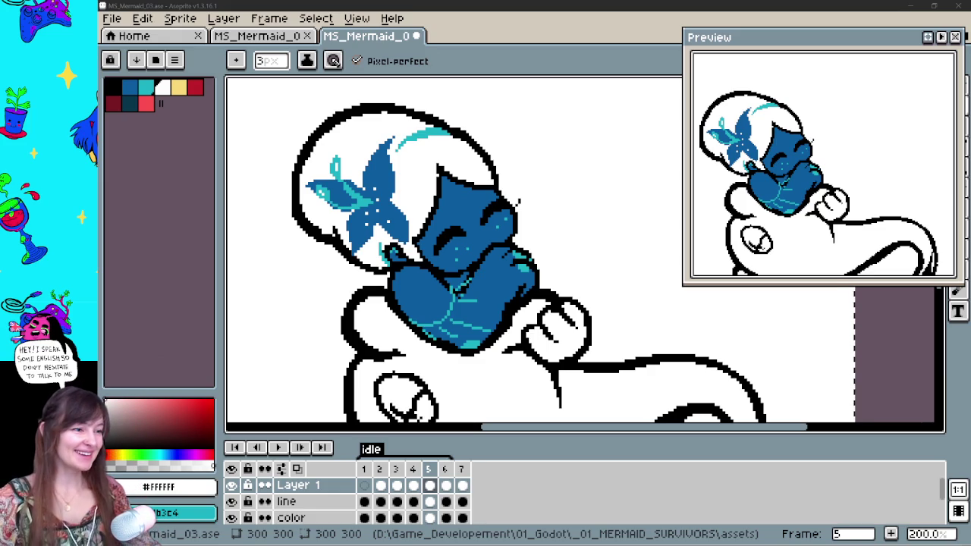
left_click_drag(587, 262, 580, 242)
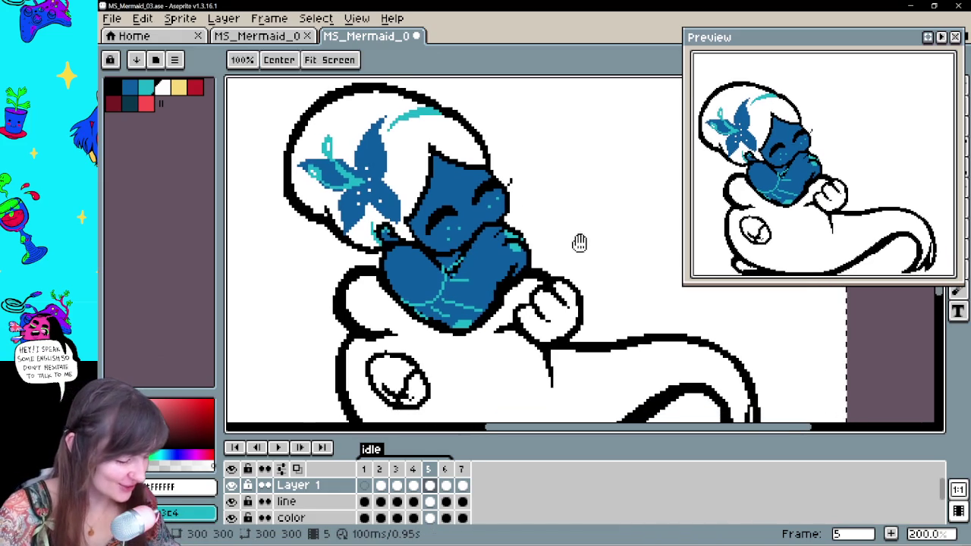
left_click(279, 449)
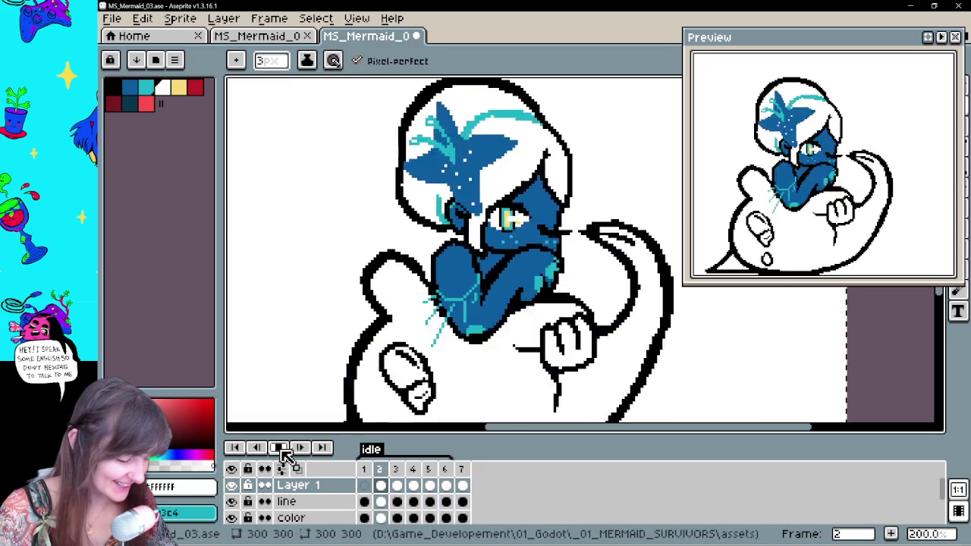
left_click(292, 448)
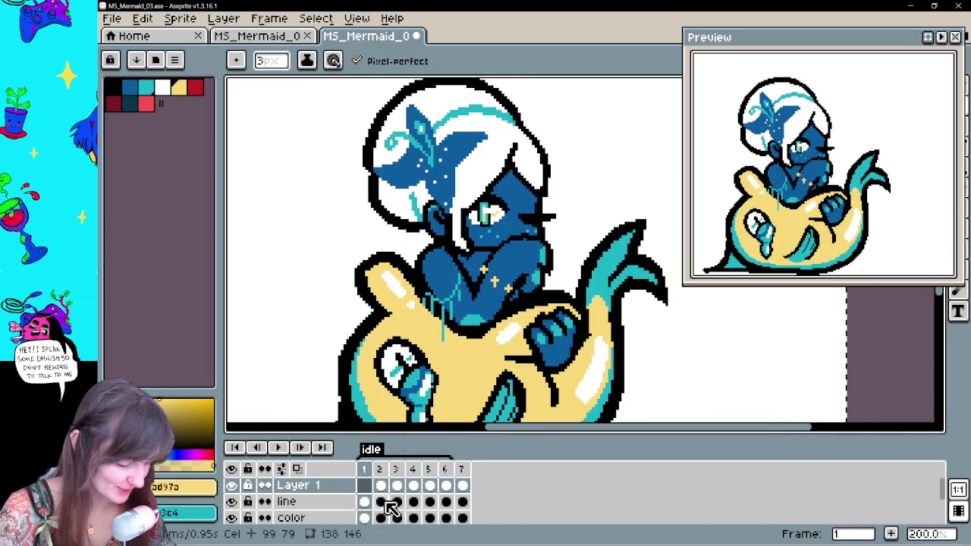
Select Layer 1's cel on frame 2 for painting
left_click(381, 502)
left_click(384, 518)
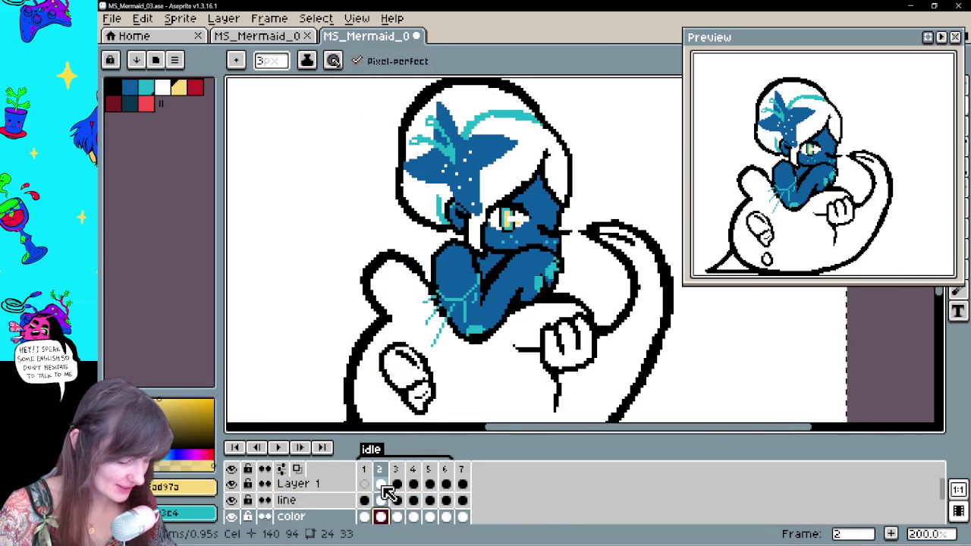
left_click(382, 501)
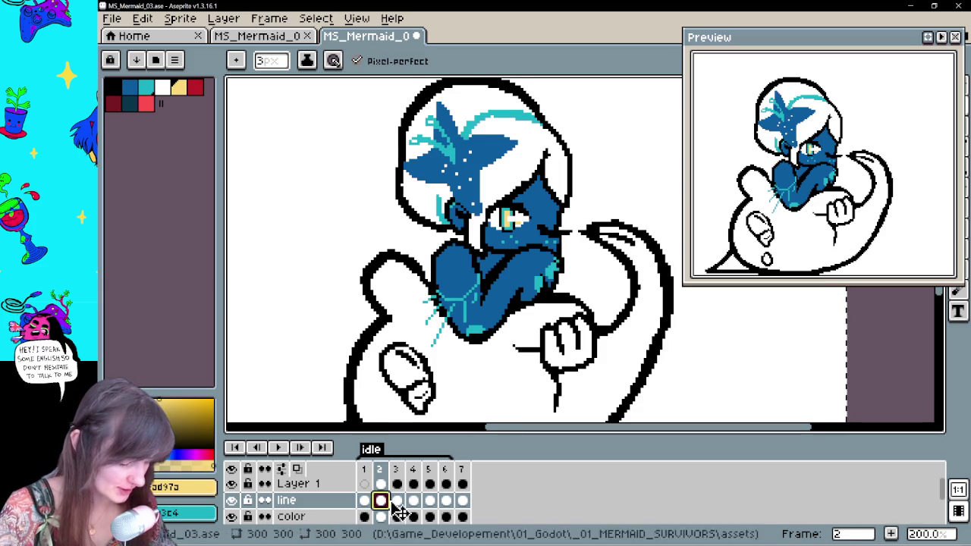
left_click(381, 484)
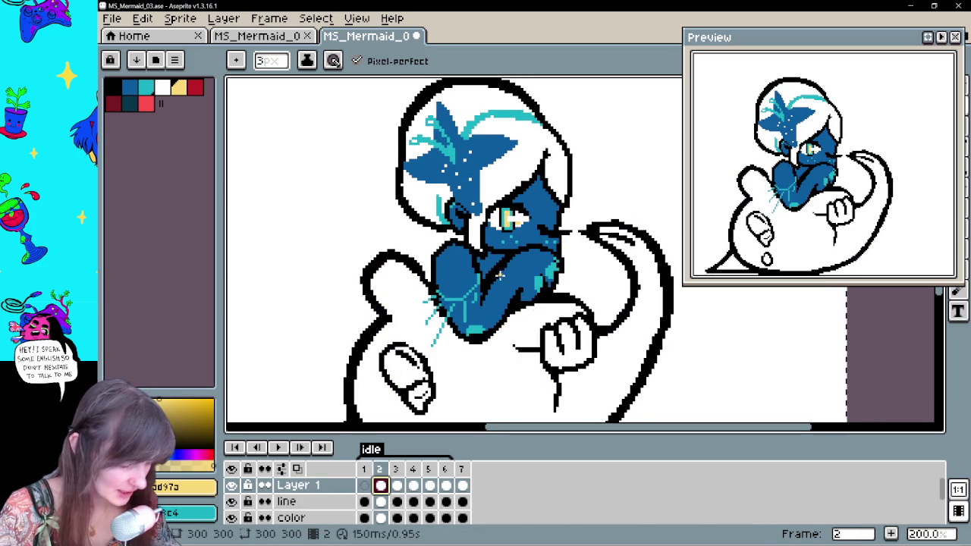
Flip between frames 1 and 2 to compare their colouring, then move on to frame 3
key("Left")
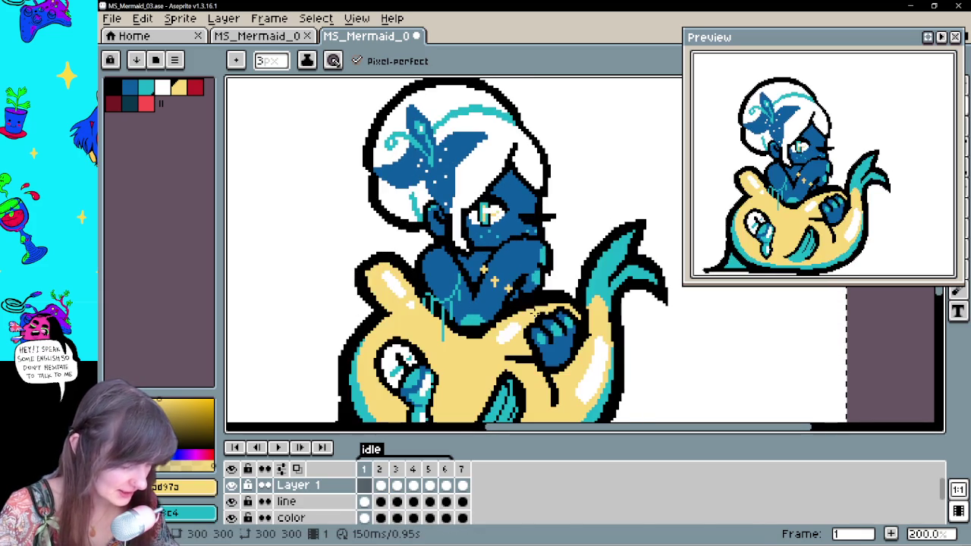
key("Right")
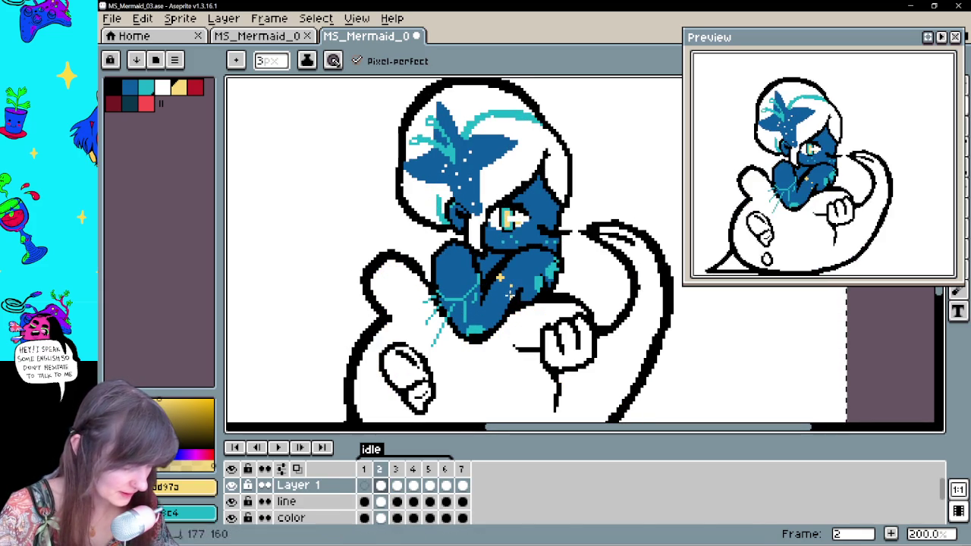
key("Left")
key("Right")
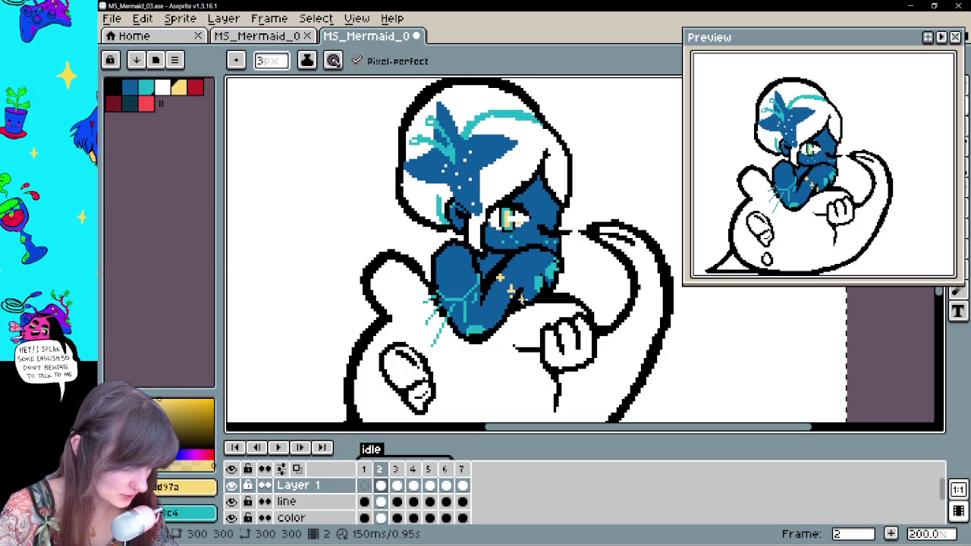
key("Left")
key("Right")
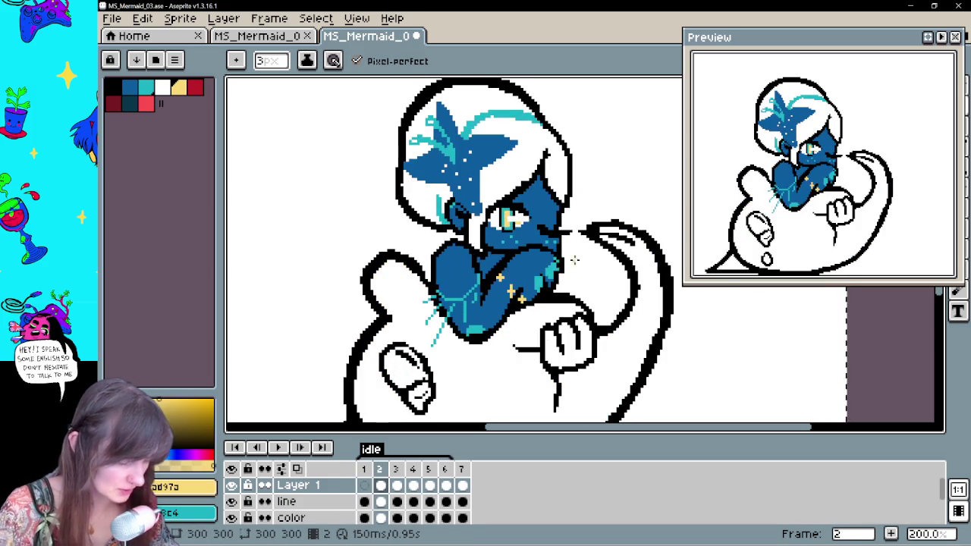
key("Left")
key("Right")
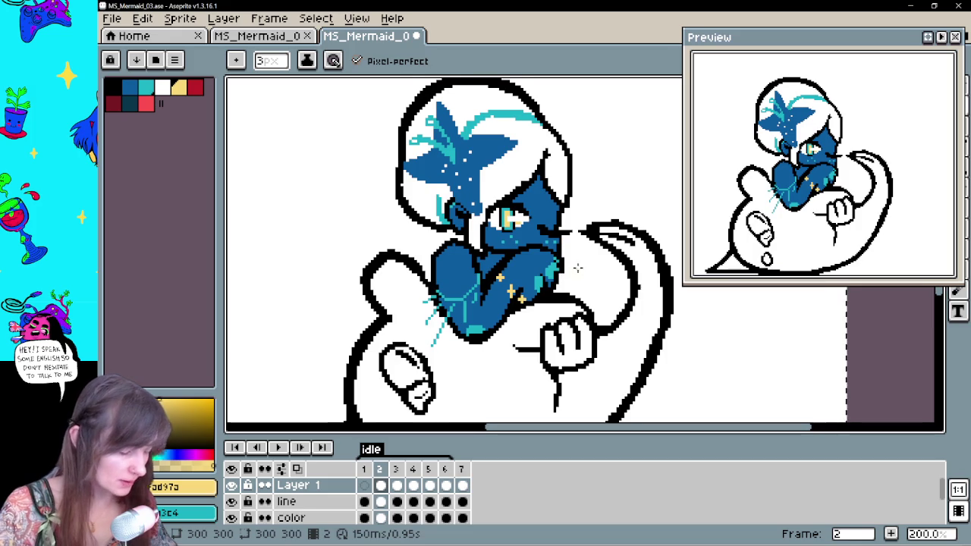
key("Left")
key("Right")
key("Right")
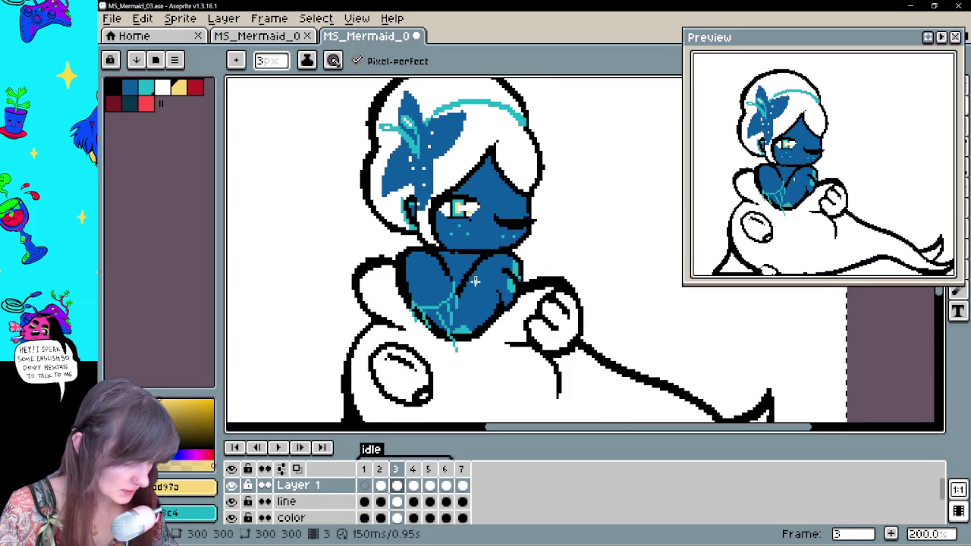
Draw a sparkle accent on frame 3's chest, then step back through the frames to compare
left_click_drag(485, 285, 497, 304)
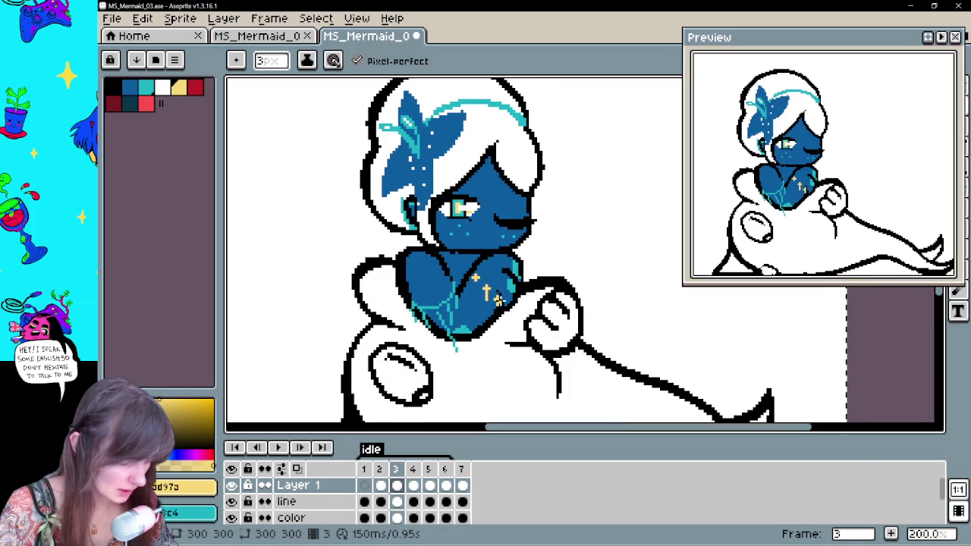
left_click(381, 502)
key("Left")
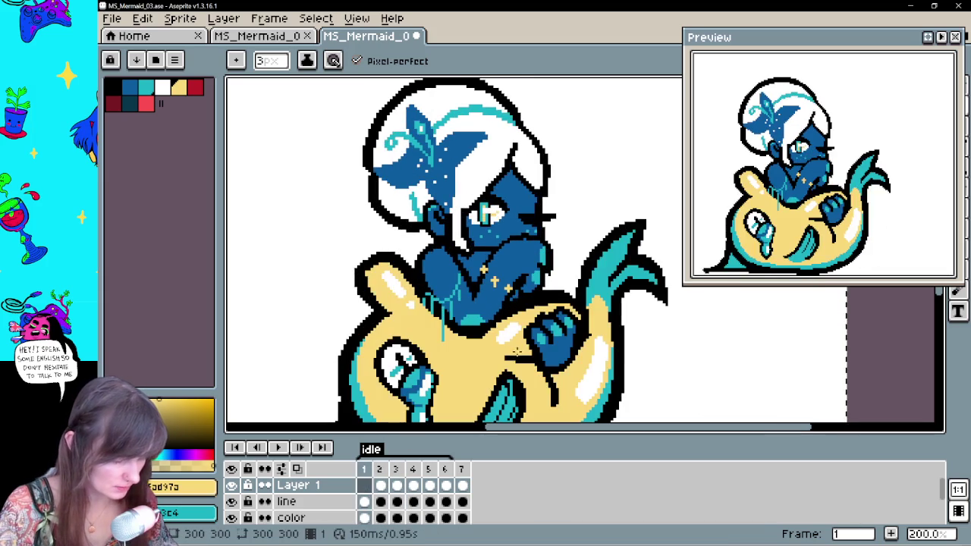
key("Left")
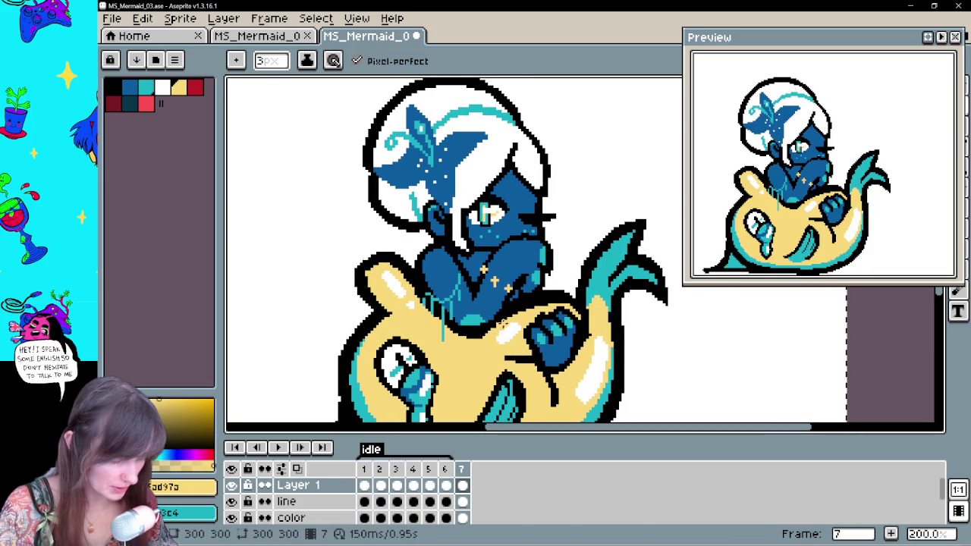
key("Right")
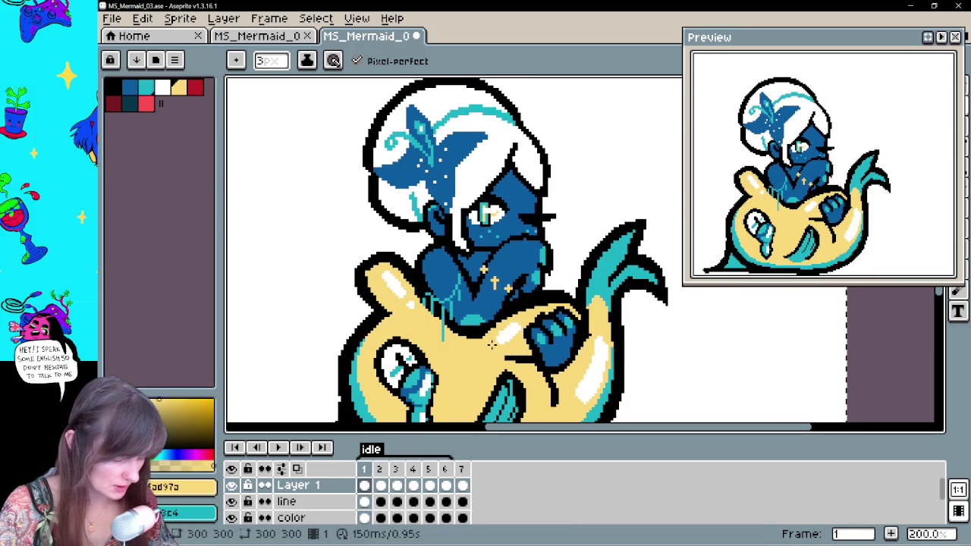
key("Right")
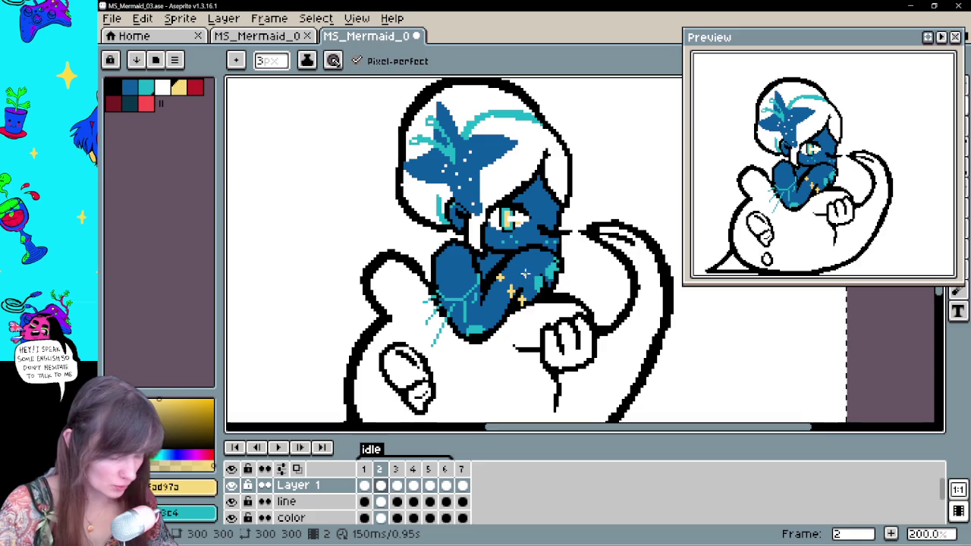
Toggle between eraser and pencil while comparing frames 1 and 2, then advance to frame 4
key("b")
key("Left")
key("Right")
key("e")
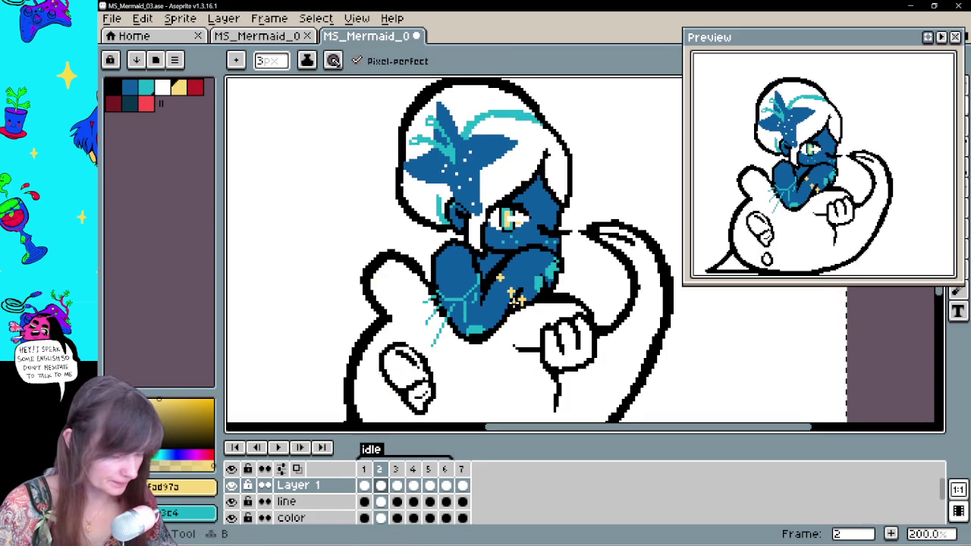
key("Right")
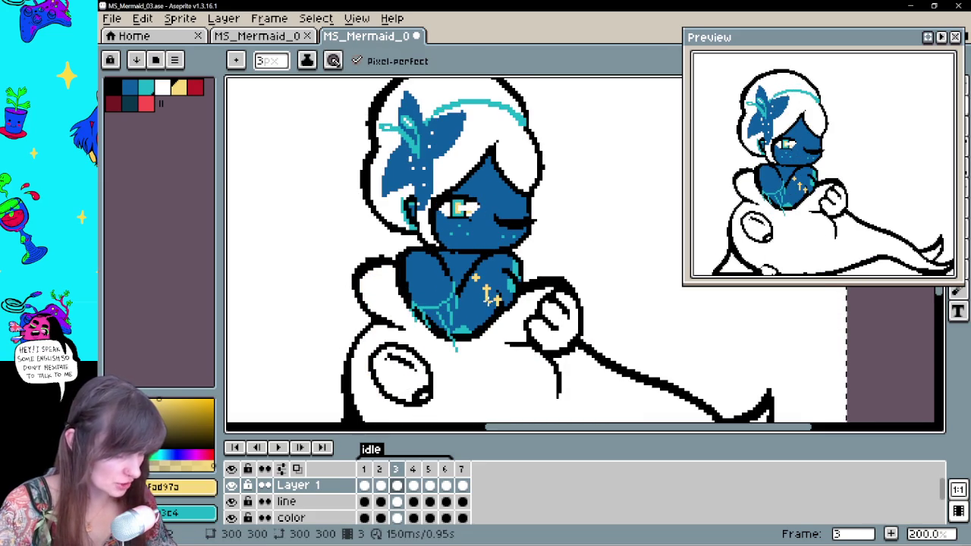
key("b")
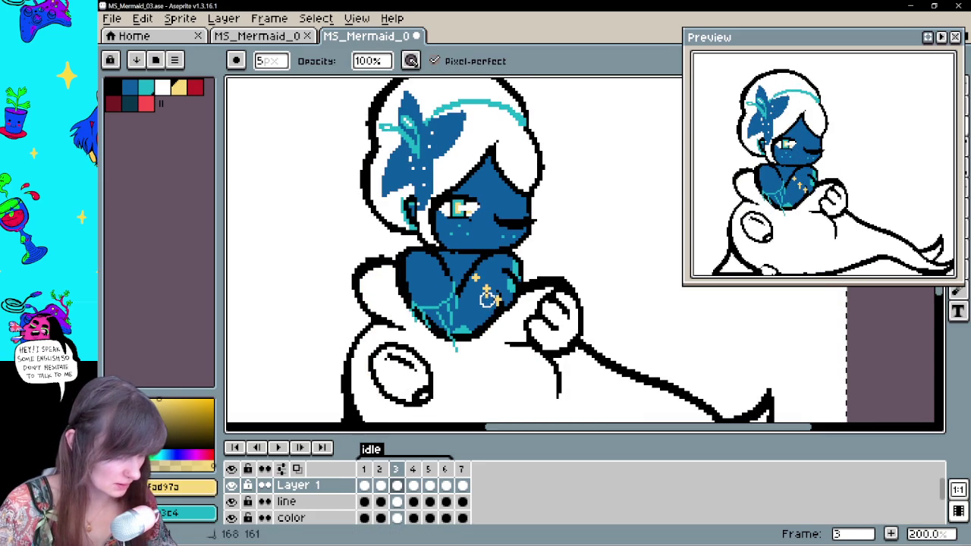
key("b")
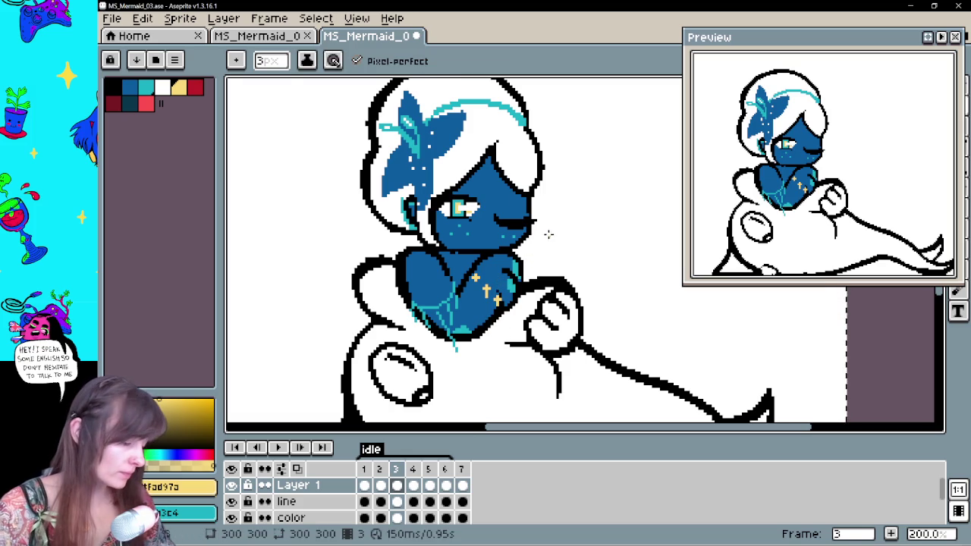
key("Right")
Draw a sparkle on frame 4's arm, then undo that stroke
left_click_drag(494, 249, 493, 258)
key("e")
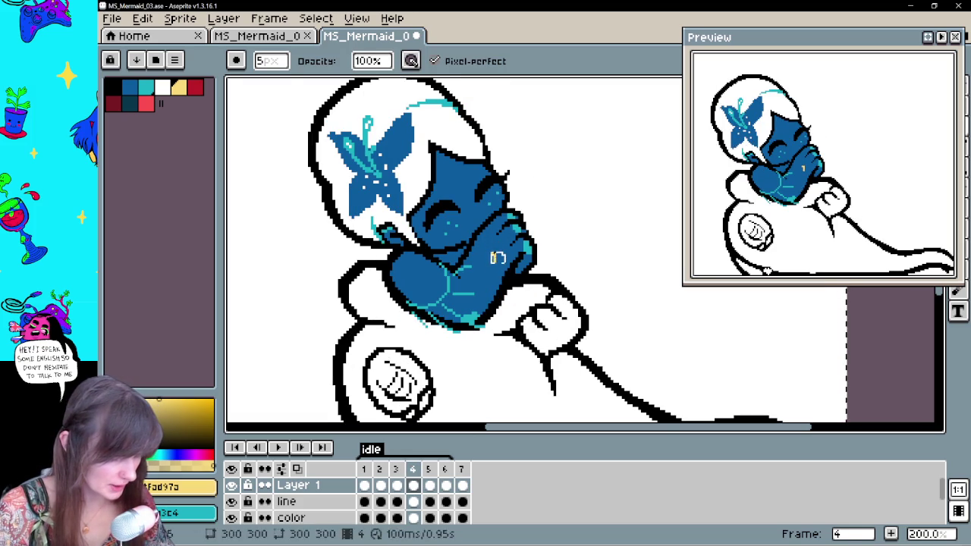
key("b")
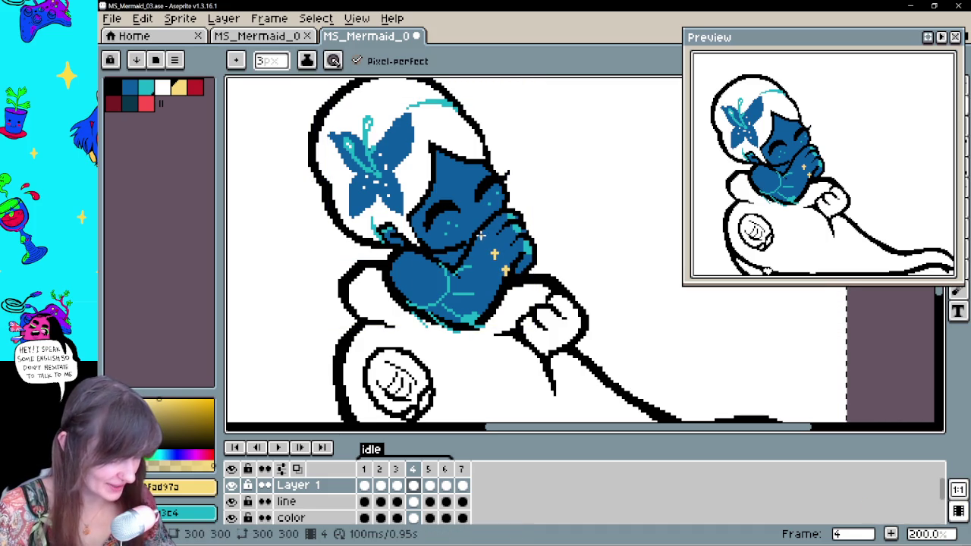
key("ctrl+z")
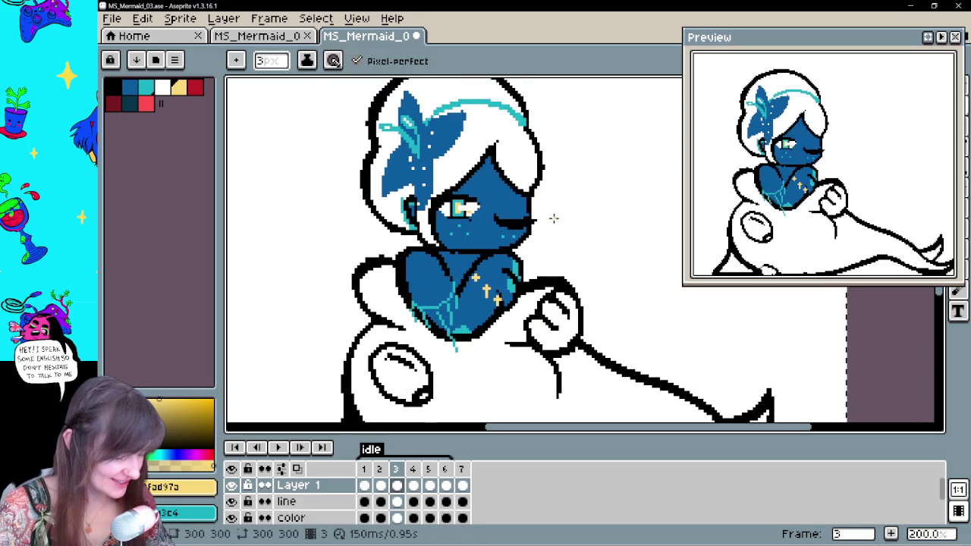
Retouch frame 5's chest sparkles with the eraser and pencil, then move on to frame 6
key("Right")
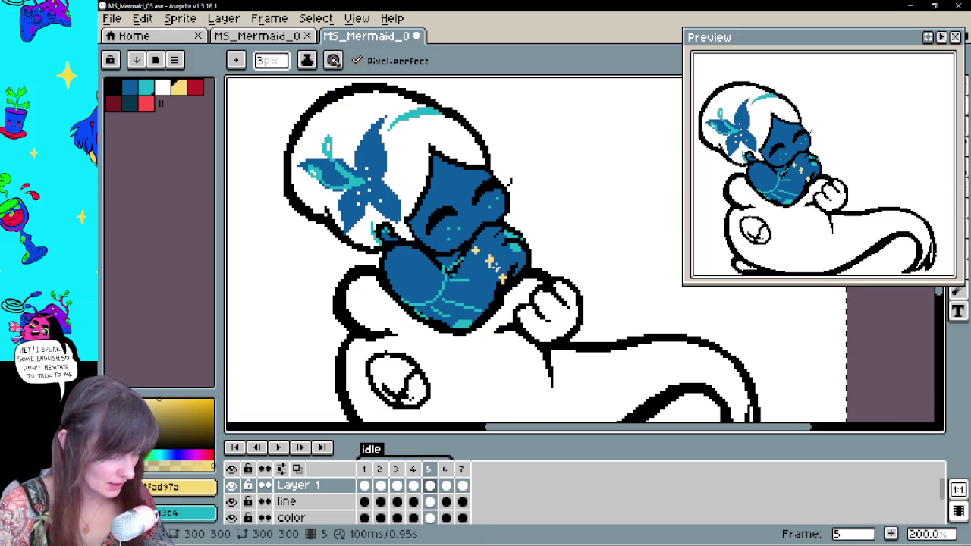
key("e")
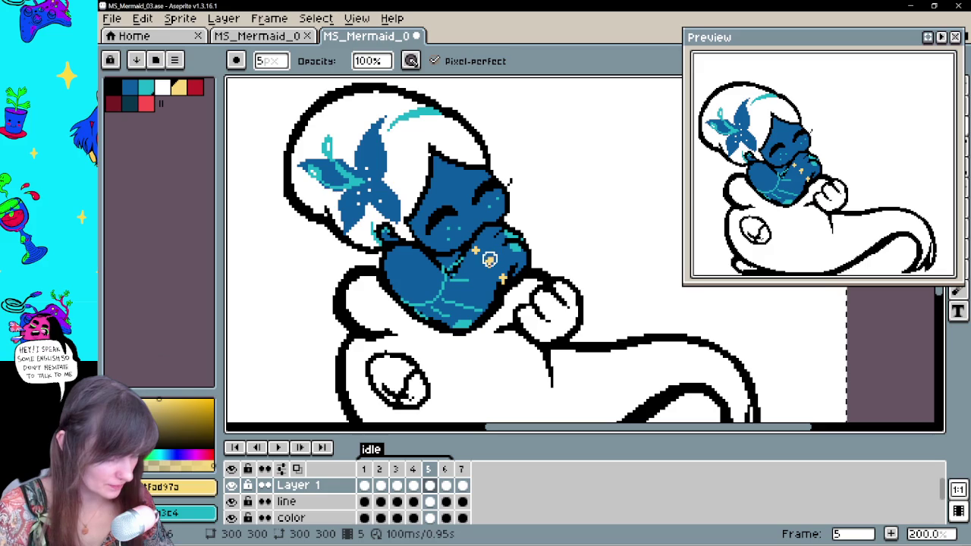
key("b")
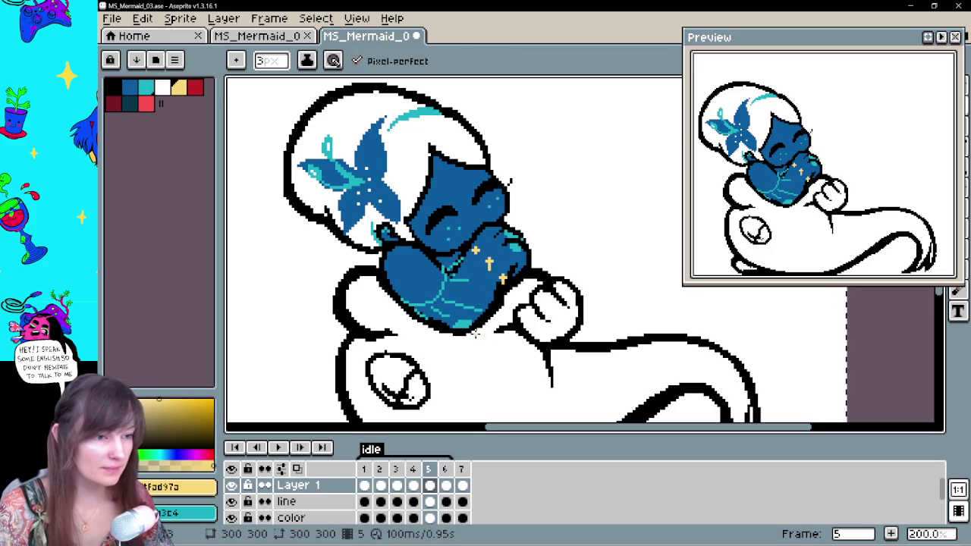
key("period")
key("comma")
key("period")
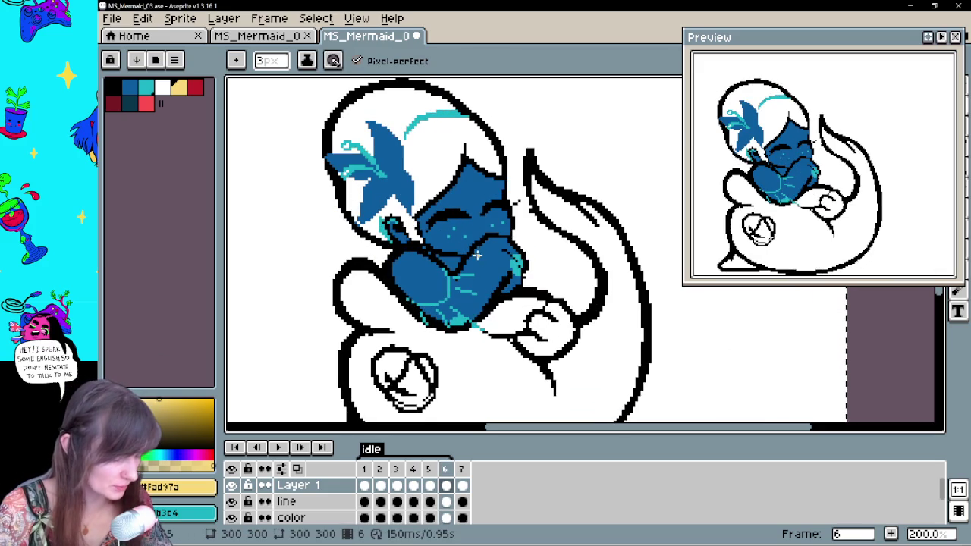
Add a sparkle pixel on frame 6's blue torso, then step back to frame 4
left_click(490, 275)
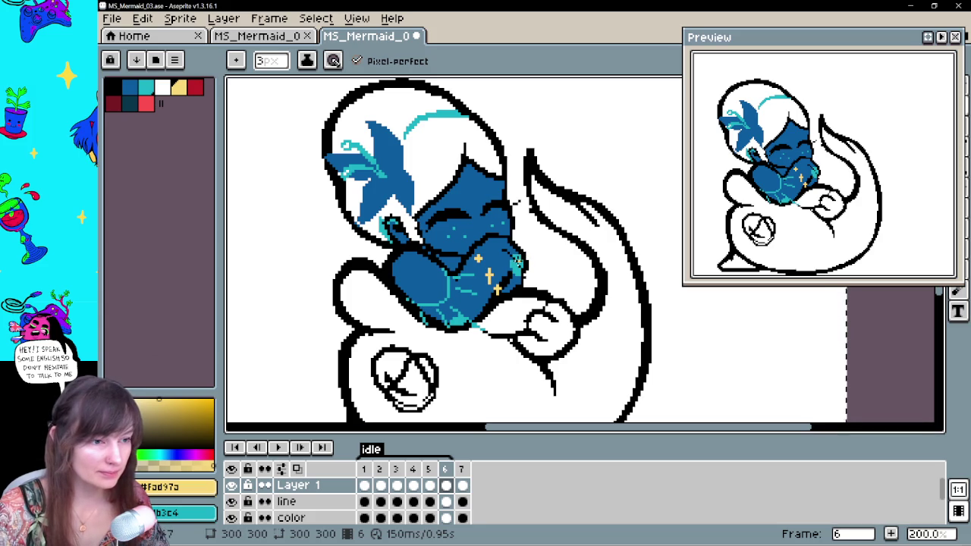
key("Left")
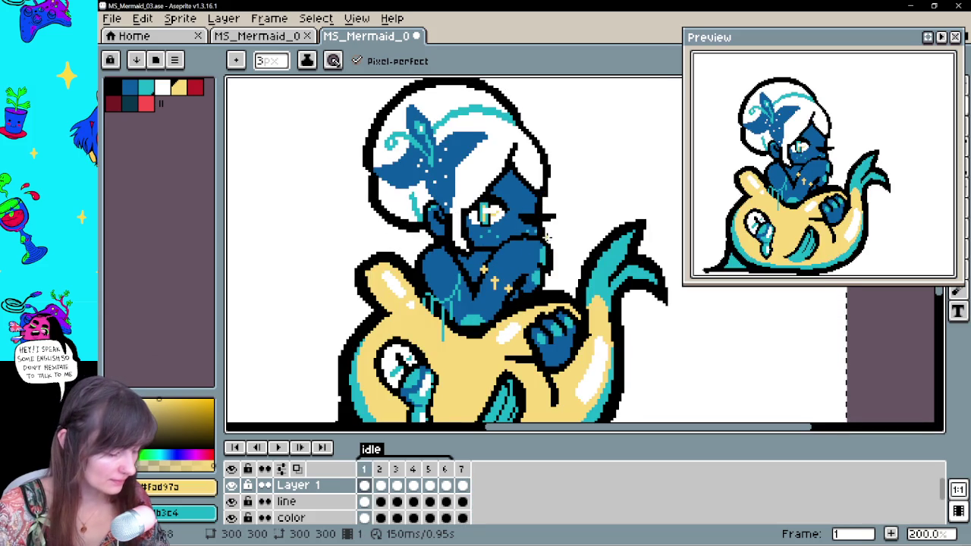
key("Left")
key("Left")
key("Right")
key("Right")
key("Right")
key("Right")
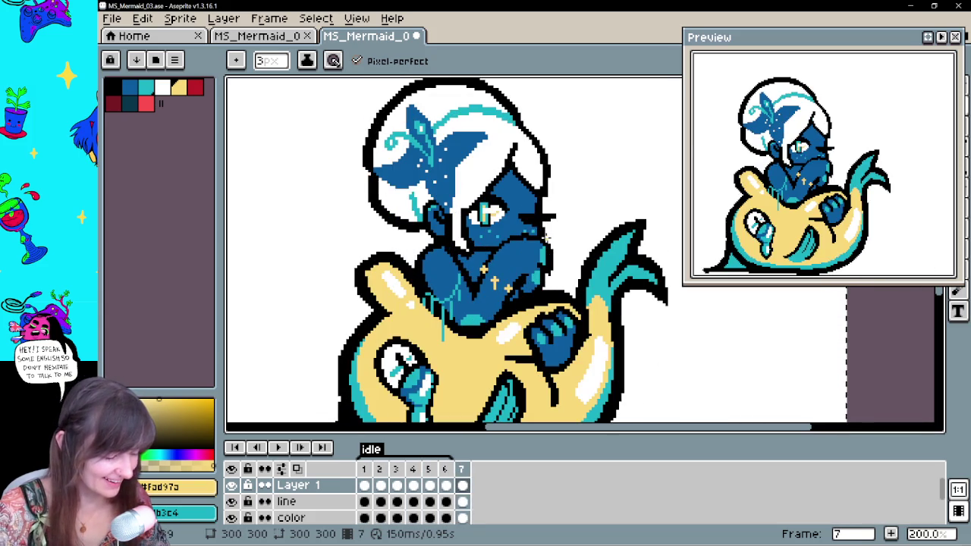
key("Left")
key("Left")
key("Left")
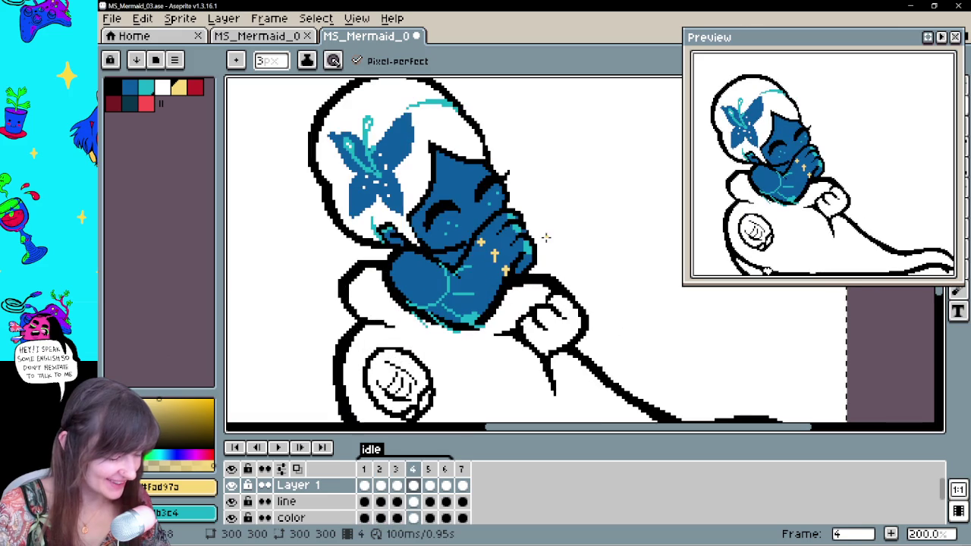
Lasso-select frame 4's chest sparkles and move them into a new position
key("m")
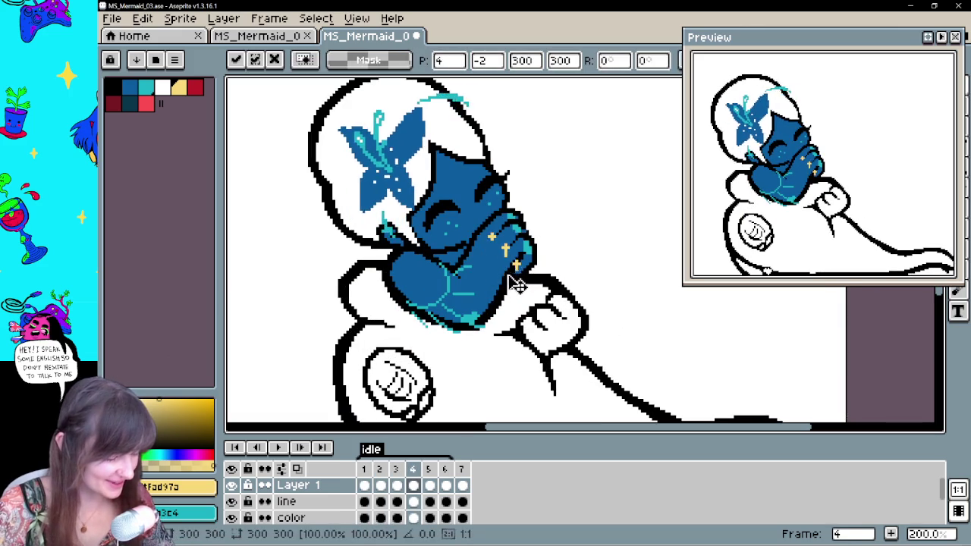
left_click_drag(510, 249, 513, 294)
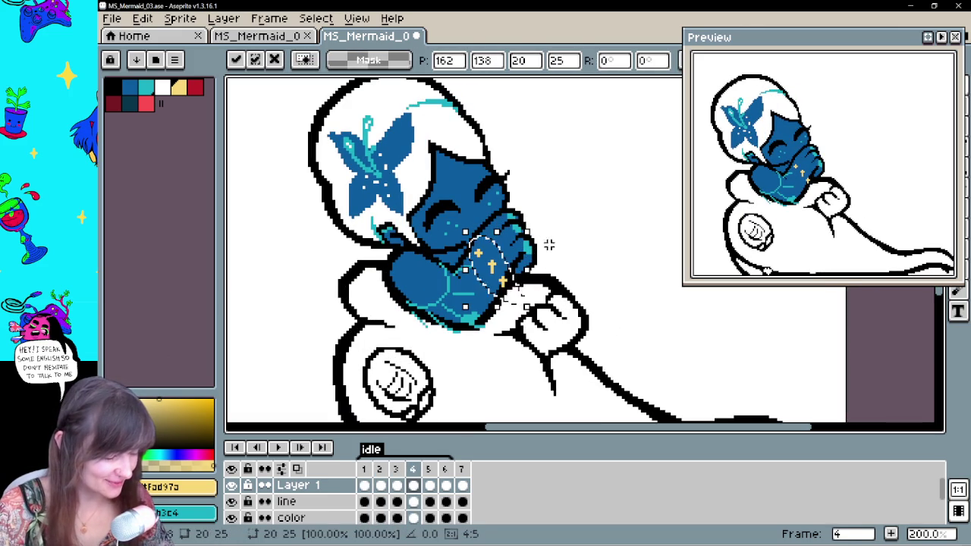
left_click_drag(552, 241, 576, 230)
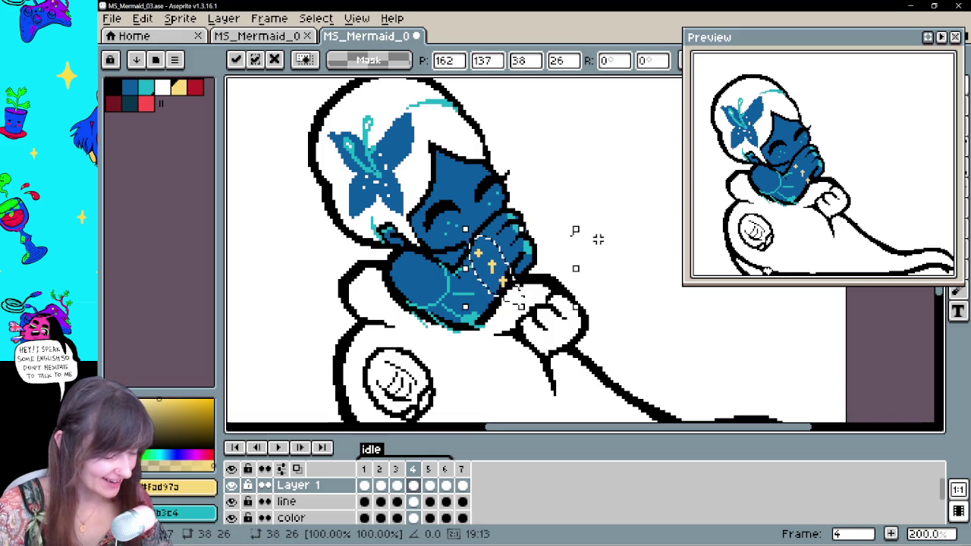
left_click(595, 239)
key("Left")
Reposition the chest sparkles on frames 3 and 2, committing each move with Enter
left_click(503, 322)
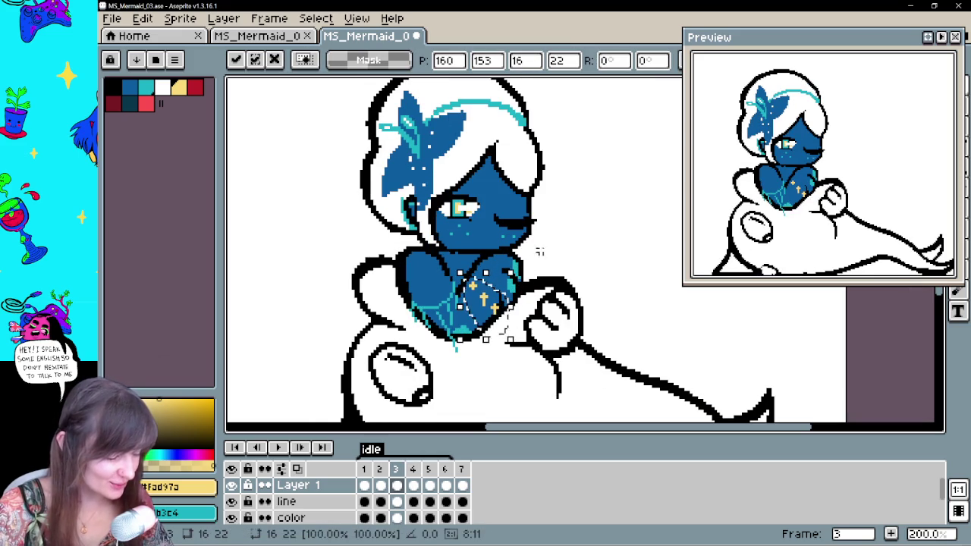
key("Return")
key("Left")
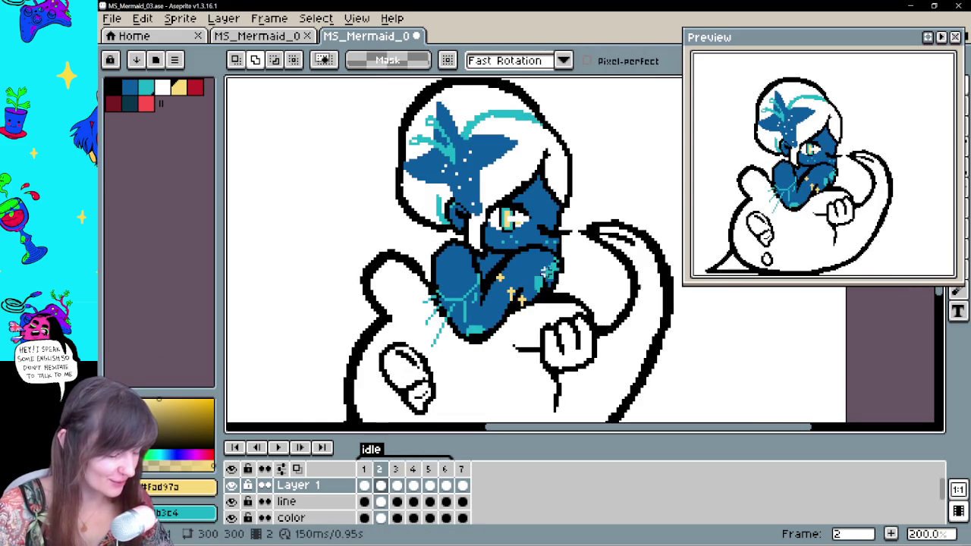
left_click(521, 321)
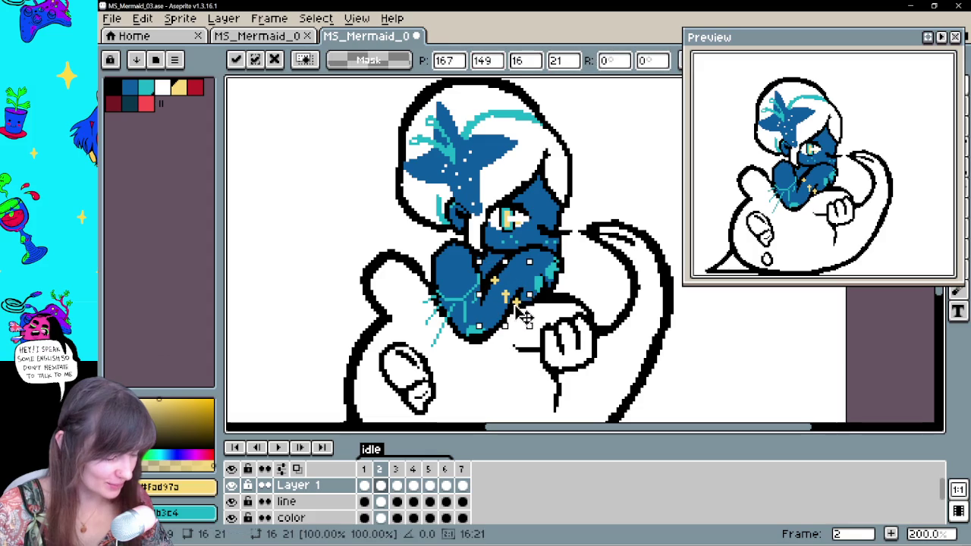
key("Return")
key("Left")
key("Right")
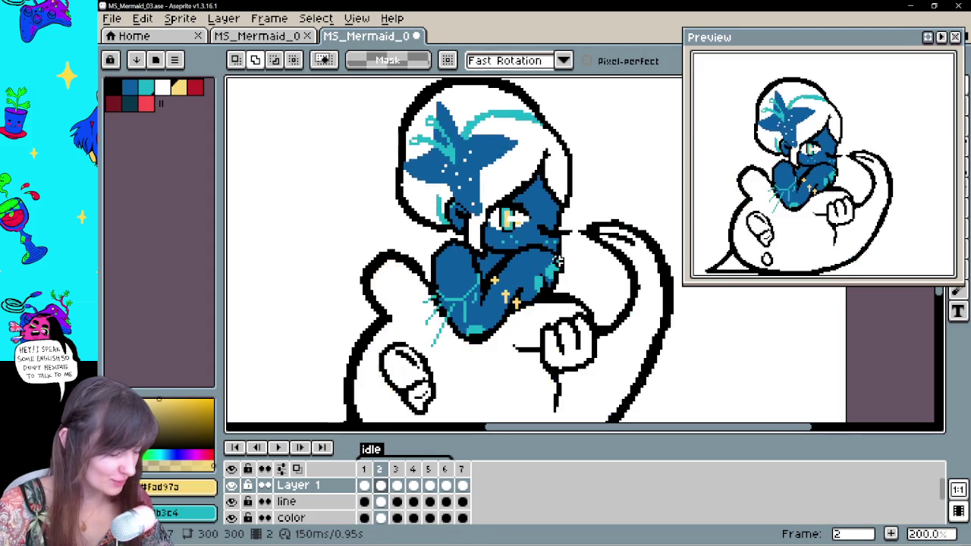
key("Right")
key("Right")
key("Right")
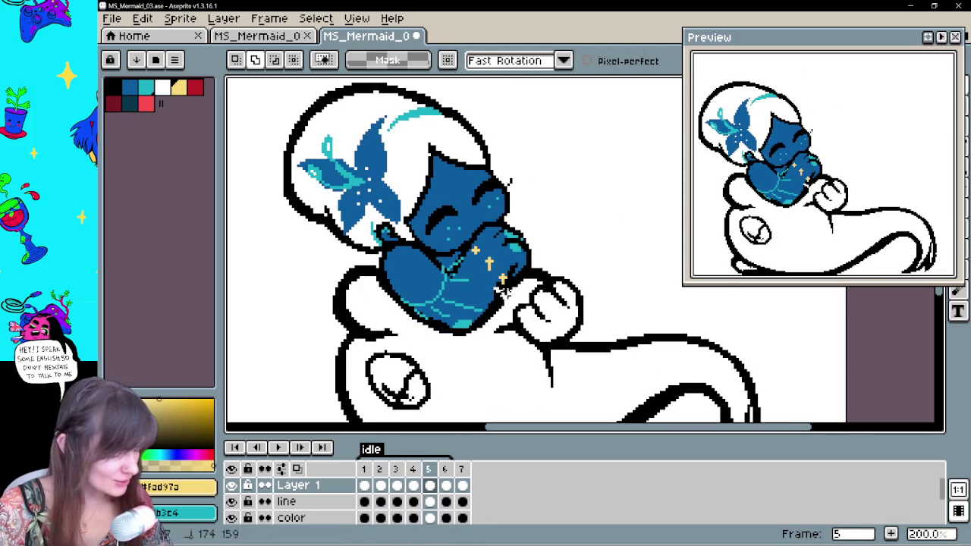
Move the chest sparkles on frames 5 and 6 and commit each move
mouse_move(499, 288)
left_mouse_down()
mouse_move(522, 263)
mouse_move(519, 272)
left_mouse_up()
key("Return")
key("Left")
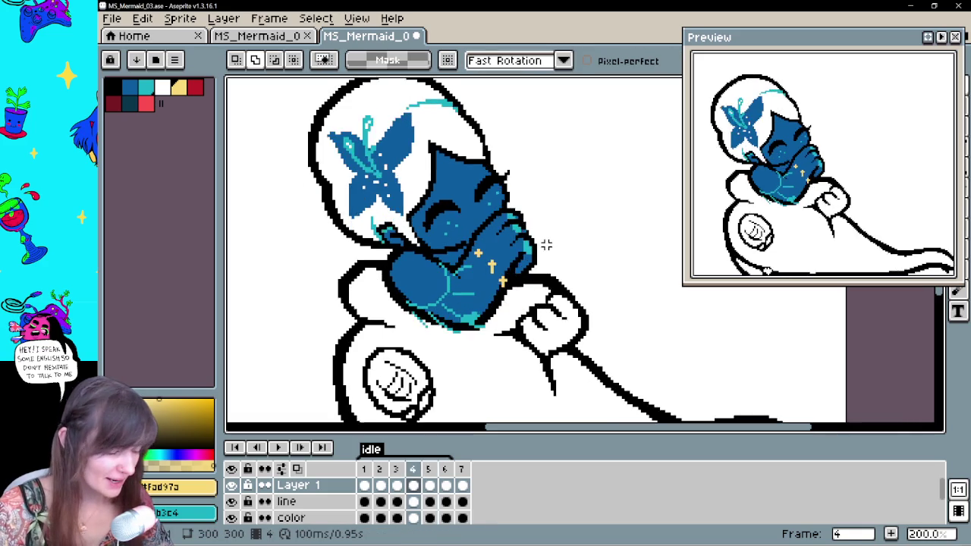
key("Right")
key("Right")
left_click_drag(499, 303, 507, 316)
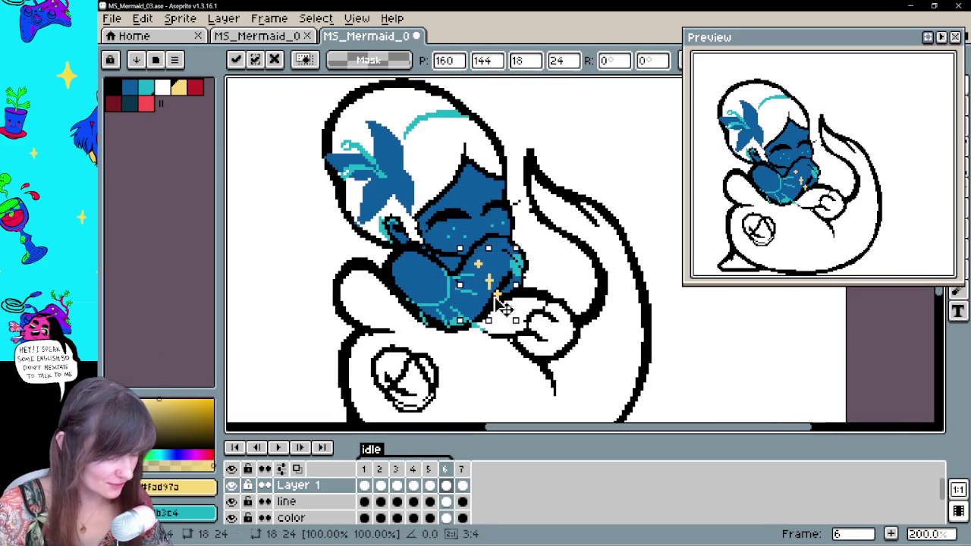
key("Return")
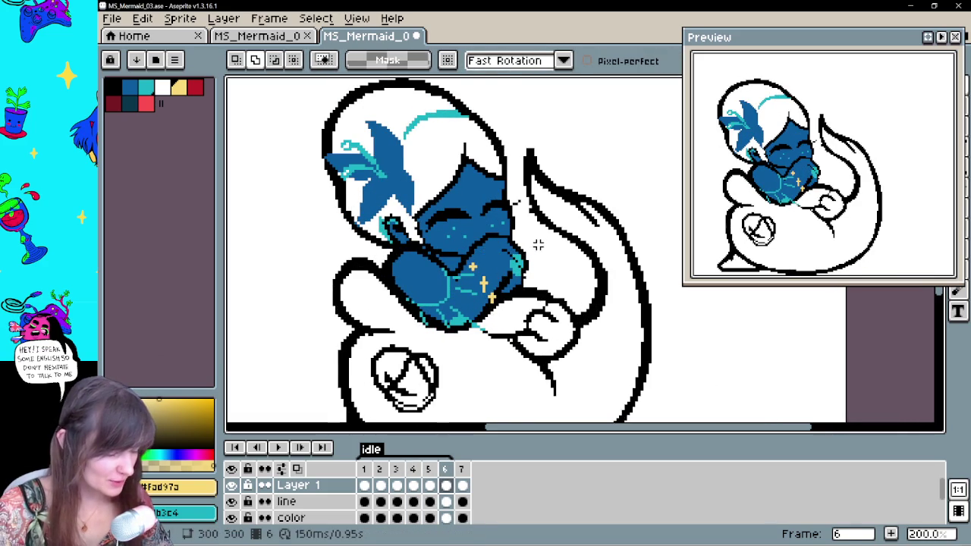
Step through to frame 7, lasso-select its chest sparkles, then drop the selection
key("Right")
key("Right")
key("Right")
key("Right")
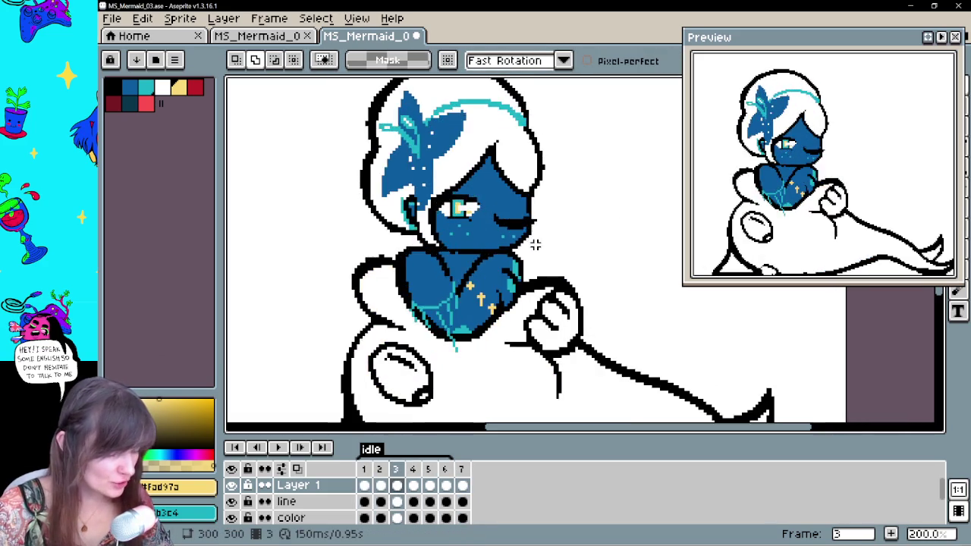
key("Right")
key("Right")
key("Right")
key("Right")
key("Left")
key("Right")
key("Left")
key("Right")
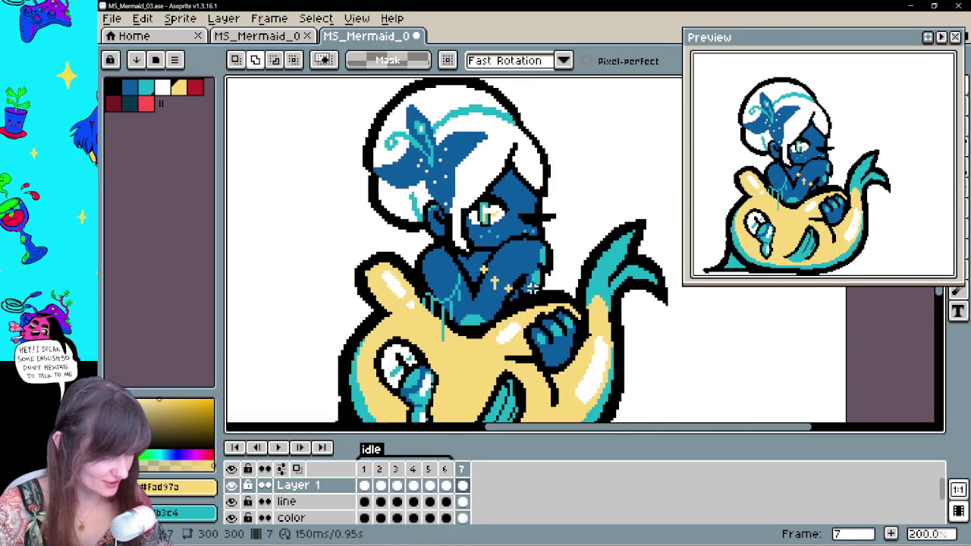
left_click_drag(494, 273, 525, 307)
left_click(529, 297)
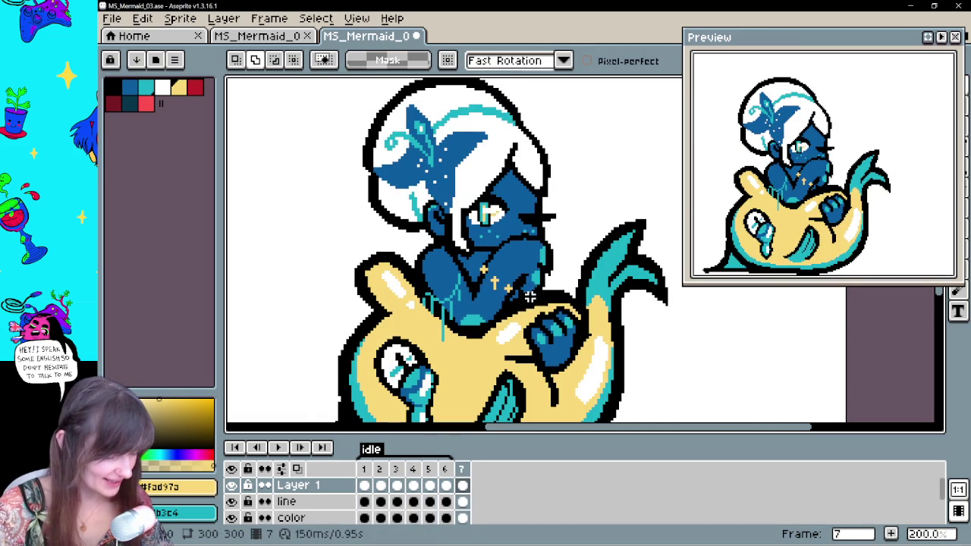
key("b")
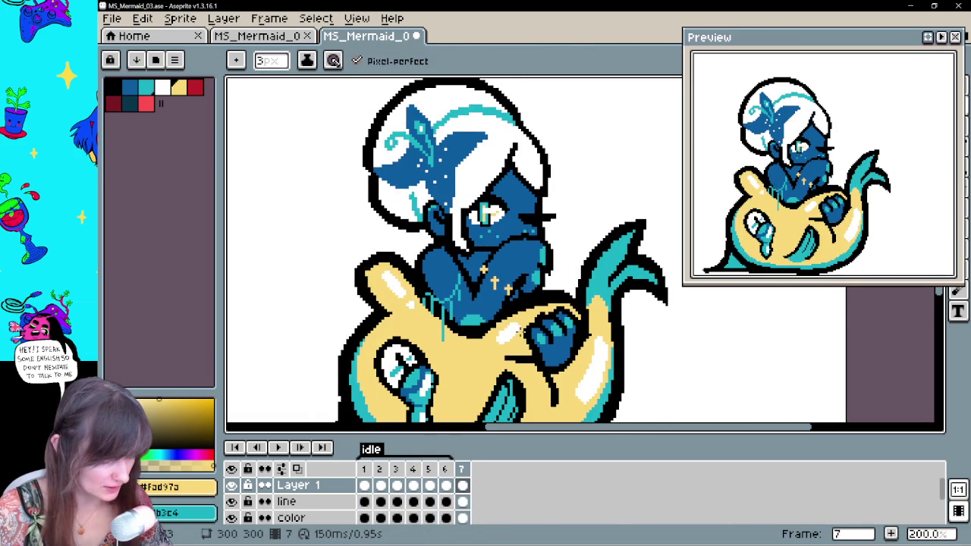
Step through the frames, pan to show the fish's lower body, and select frame 2's colour cel
left_click(365, 487)
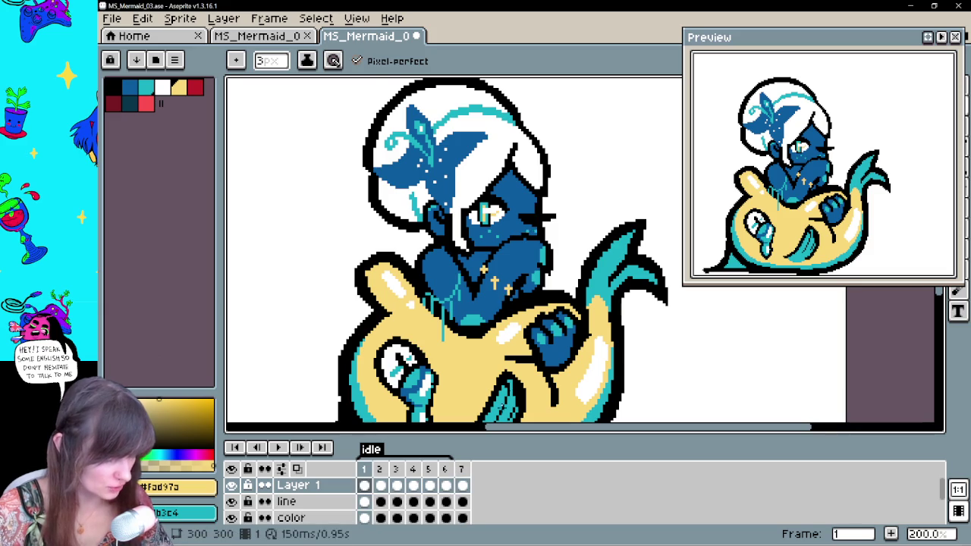
key("period")
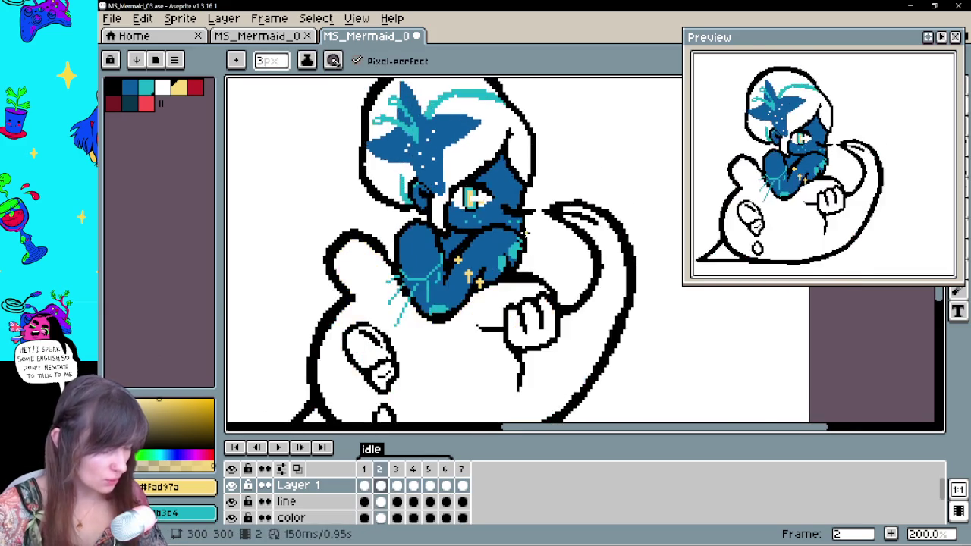
key("period")
key("period")
key("period")
key("period")
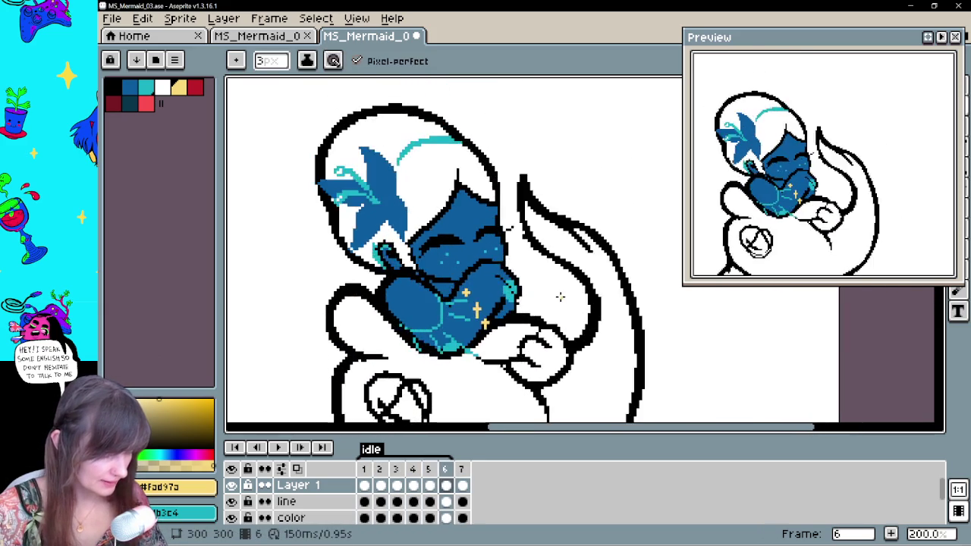
key("period")
key("period")
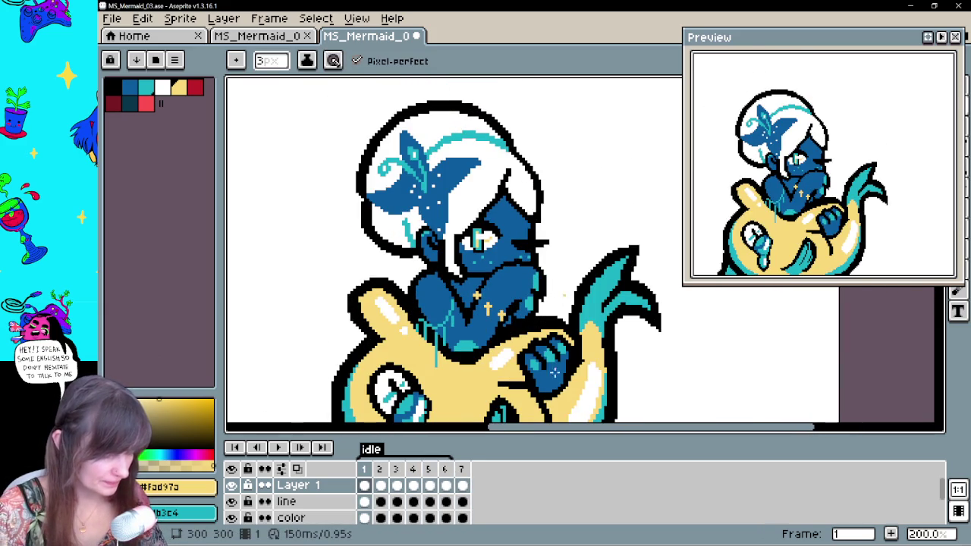
left_click_drag(563, 294, 551, 203)
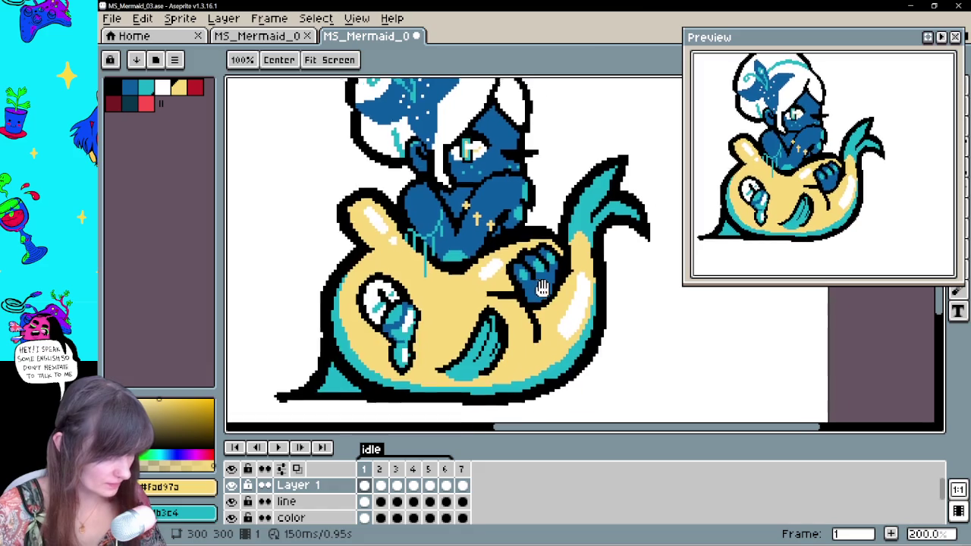
left_click(369, 519)
left_click(381, 517)
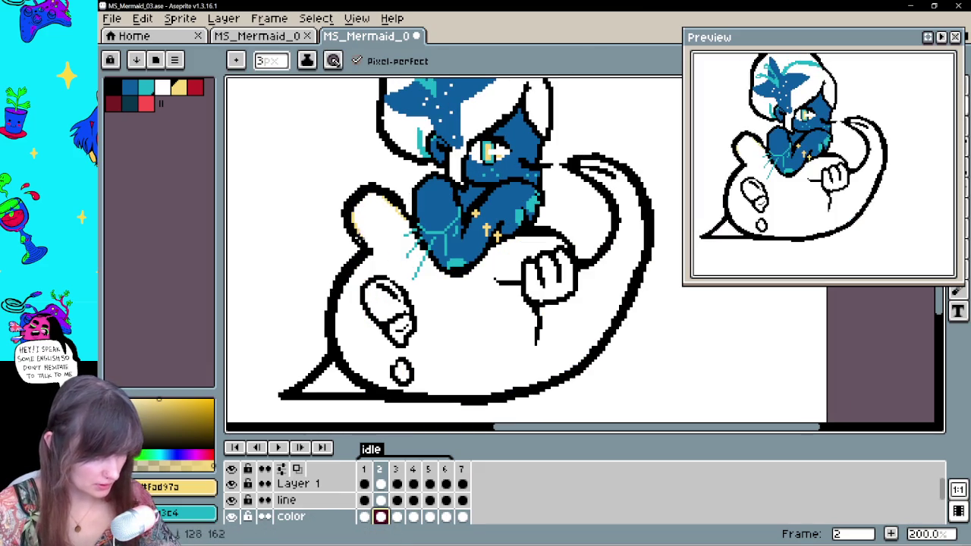
Shade frame 2's inner bottom and arm-side edges, then bucket-fill the fish body with yellow #fad97a
mouse_move(341, 281)
left_mouse_down()
mouse_move(357, 372)
mouse_move(455, 396)
mouse_move(505, 394)
mouse_move(631, 285)
mouse_move(639, 186)
mouse_move(578, 161)
left_mouse_up()
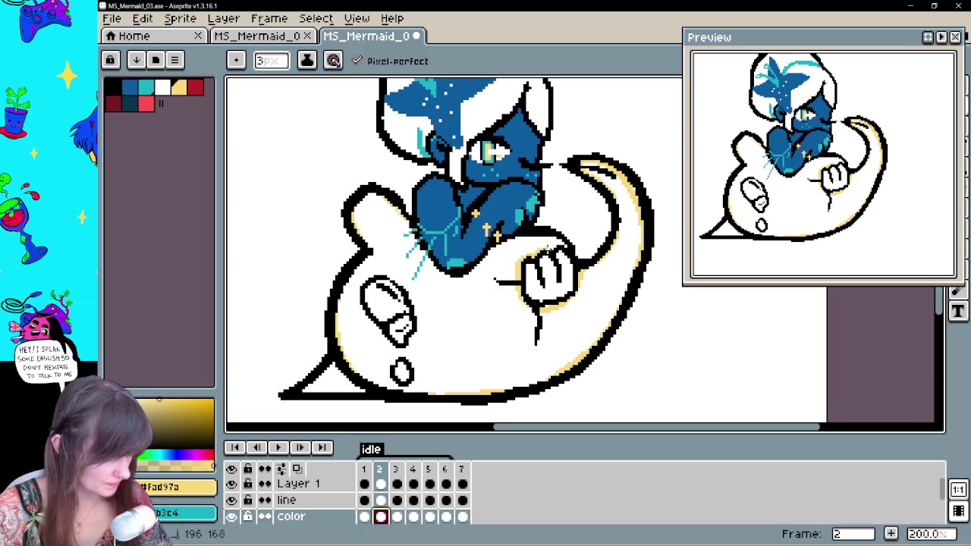
left_click_drag(410, 229, 387, 199)
key("g")
left_click(479, 316)
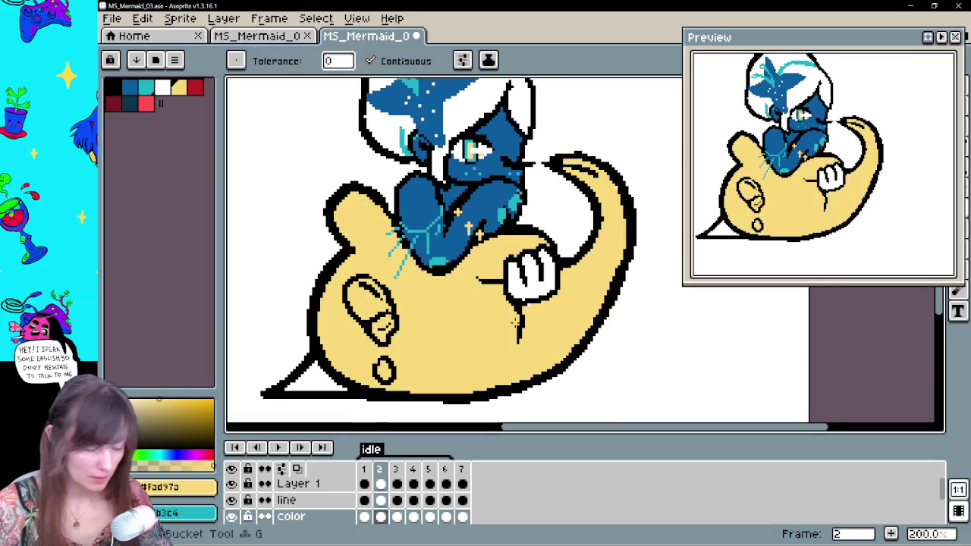
key("b")
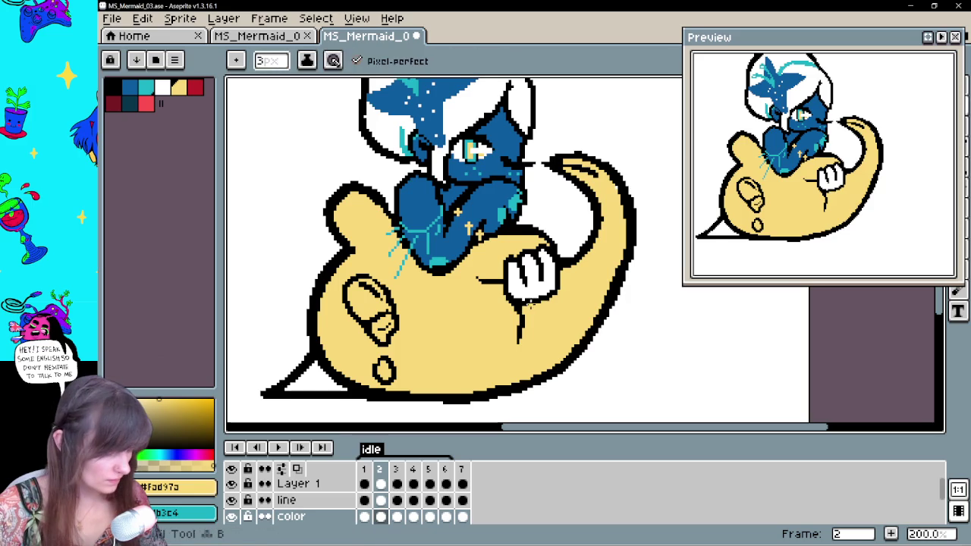
left_click_drag(590, 306, 596, 314)
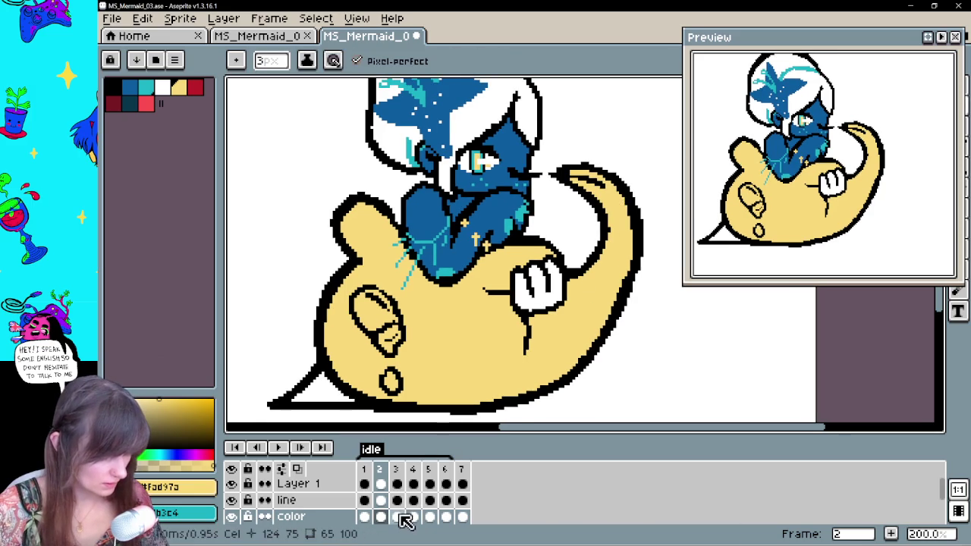
left_click(397, 517)
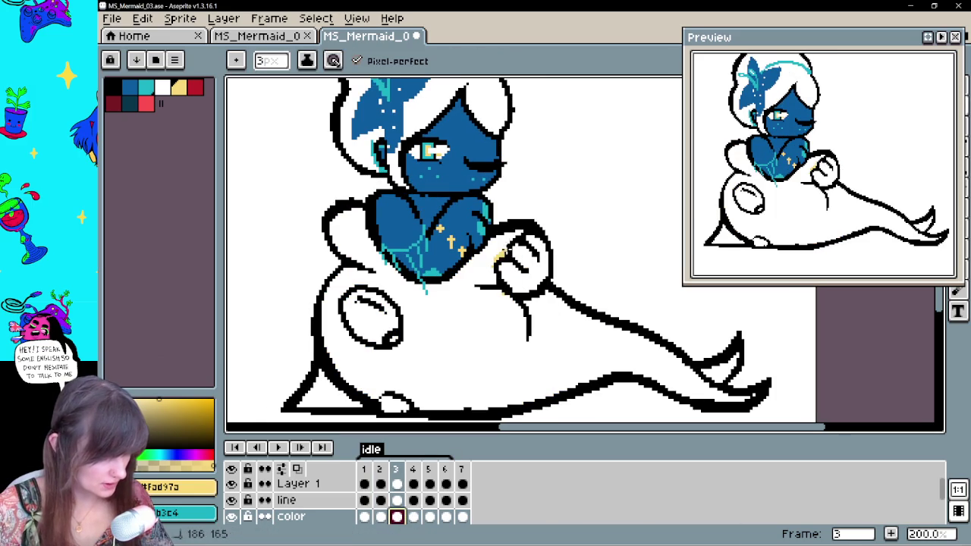
Shade frame 3's left torso edge and lower tail edge, then bucket-fill the body and tail yellow
left_click_drag(402, 279, 362, 214)
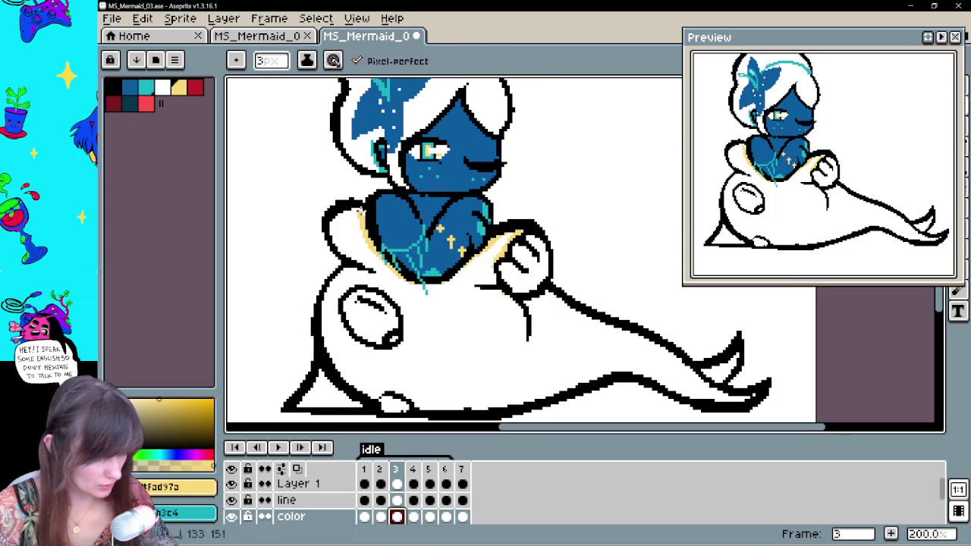
mouse_move(334, 369)
left_mouse_down()
mouse_move(385, 393)
mouse_move(605, 383)
mouse_move(705, 404)
left_mouse_up()
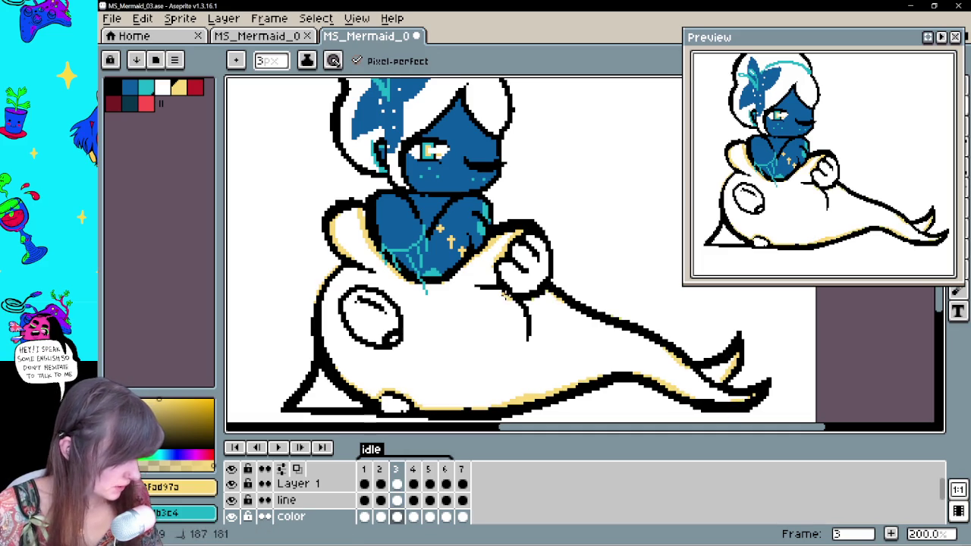
key("g")
left_click(505, 300)
key("z")
key("e")
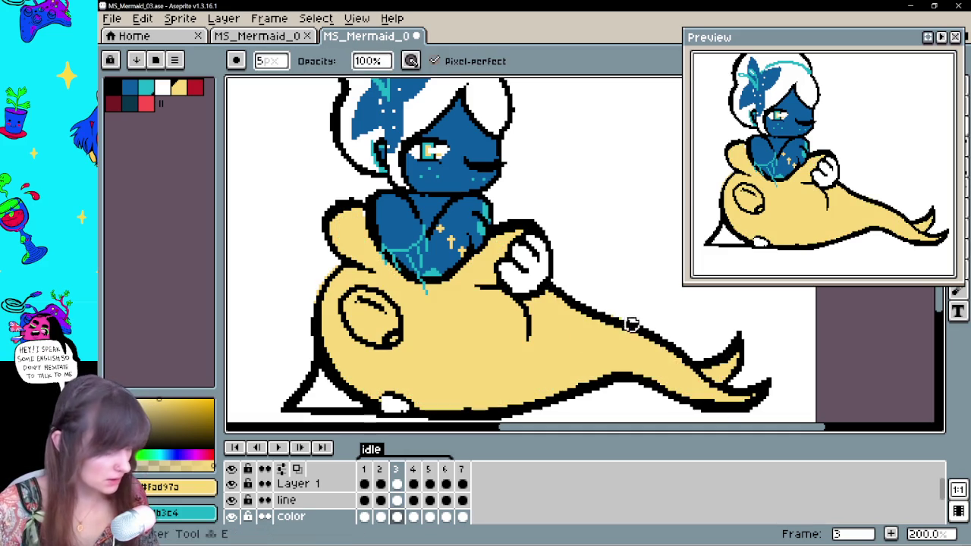
mouse_move(768, 363)
left_mouse_down()
mouse_move(791, 329)
mouse_move(787, 356)
left_mouse_up()
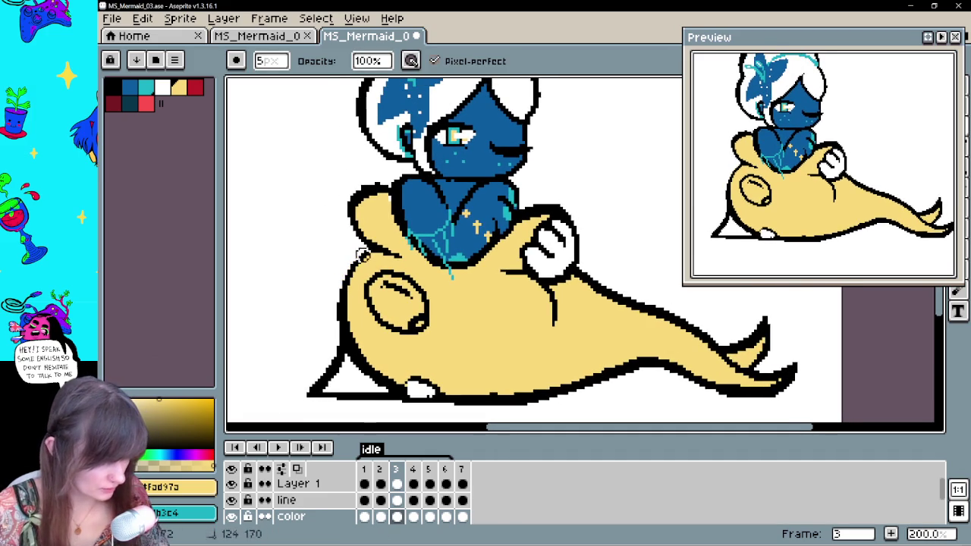
key("b")
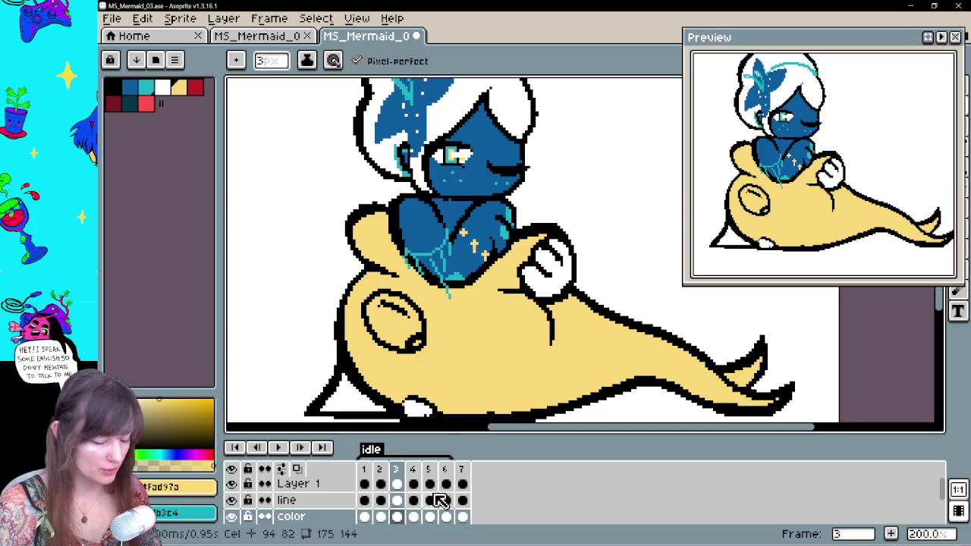
left_click(412, 517)
Shade frame 4's inner tail edges in cream and bucket-fill its tail body yellow
left_click_drag(521, 369, 474, 311)
key("b")
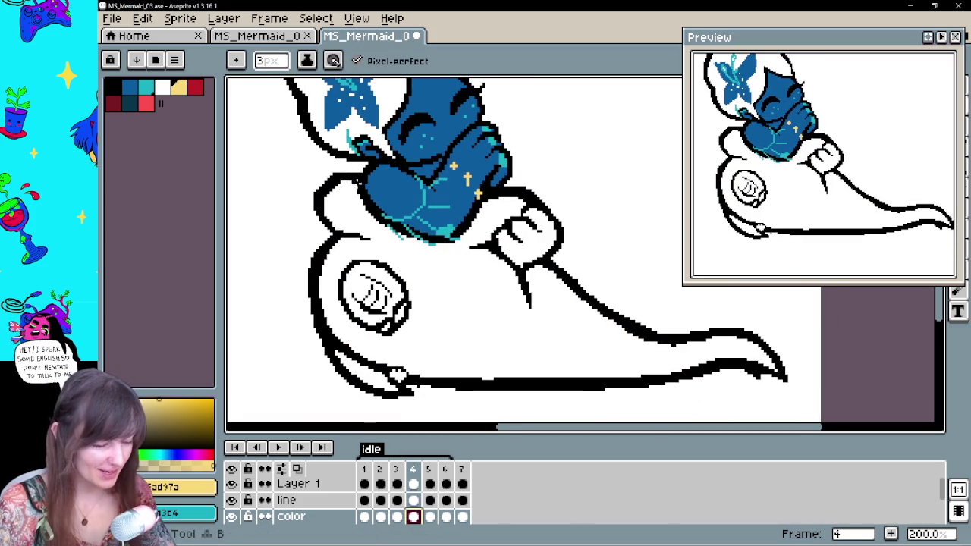
left_click_drag(322, 302, 383, 368)
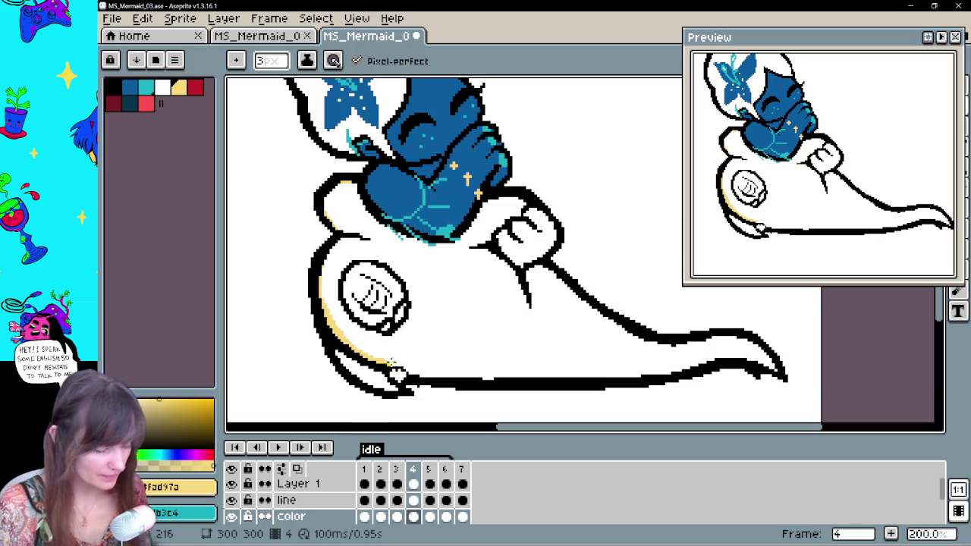
mouse_move(435, 375)
left_mouse_down()
mouse_move(641, 375)
mouse_move(730, 362)
mouse_move(695, 340)
left_mouse_up()
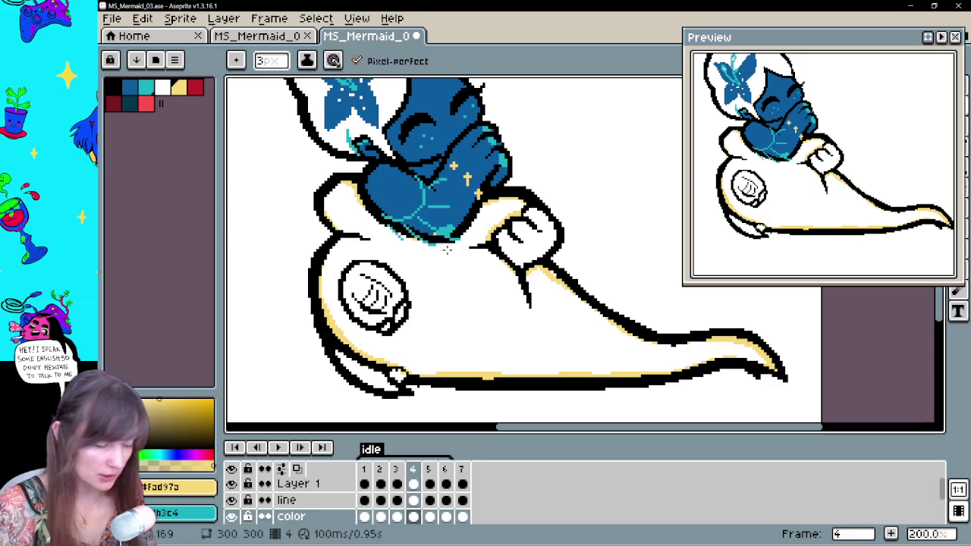
key("g")
left_click(447, 283)
left_click_drag(668, 323, 653, 334)
key("b")
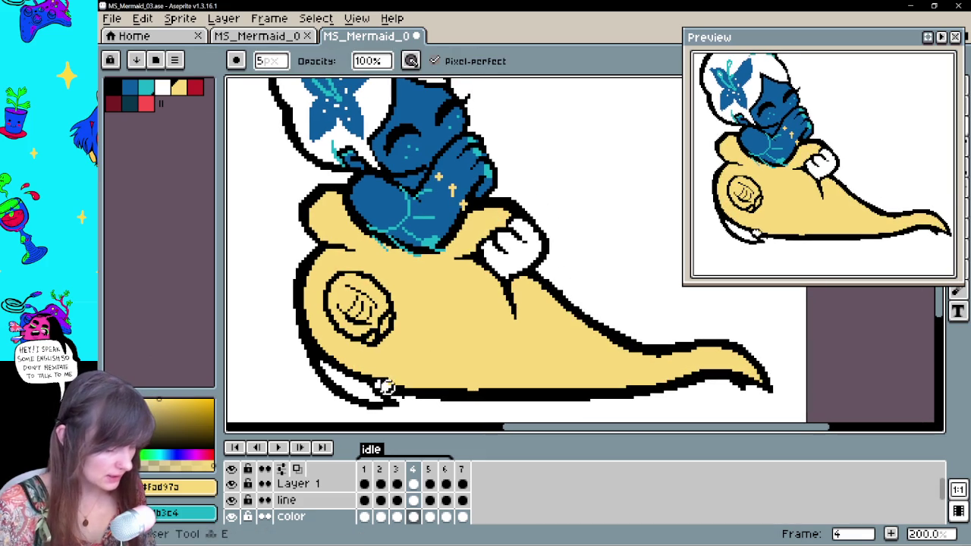
On frame 5, shade the tail curve, tail tip and body edges in cream, then fill the body yellow
left_click(429, 517)
left_click_drag(529, 377, 671, 309)
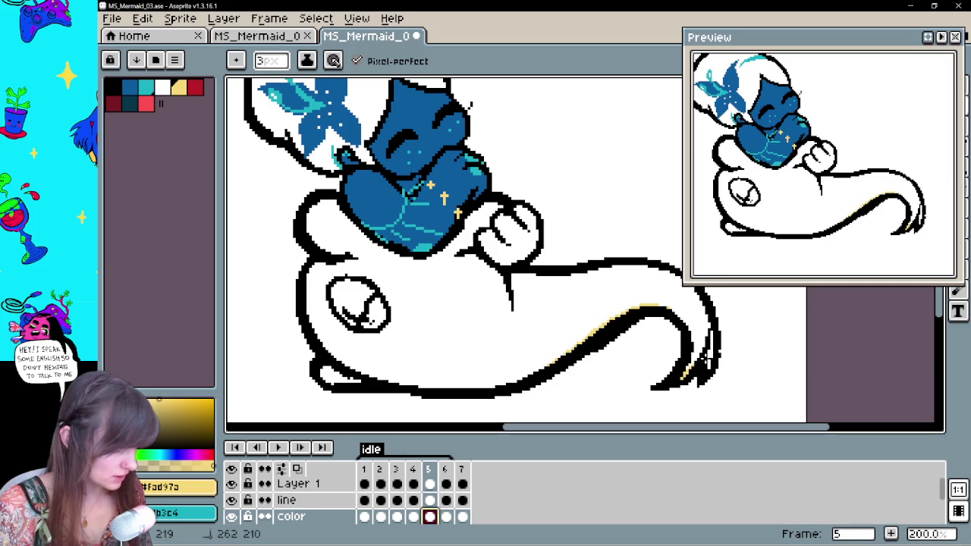
mouse_move(705, 327)
left_mouse_down()
mouse_move(668, 273)
mouse_move(580, 274)
left_mouse_up()
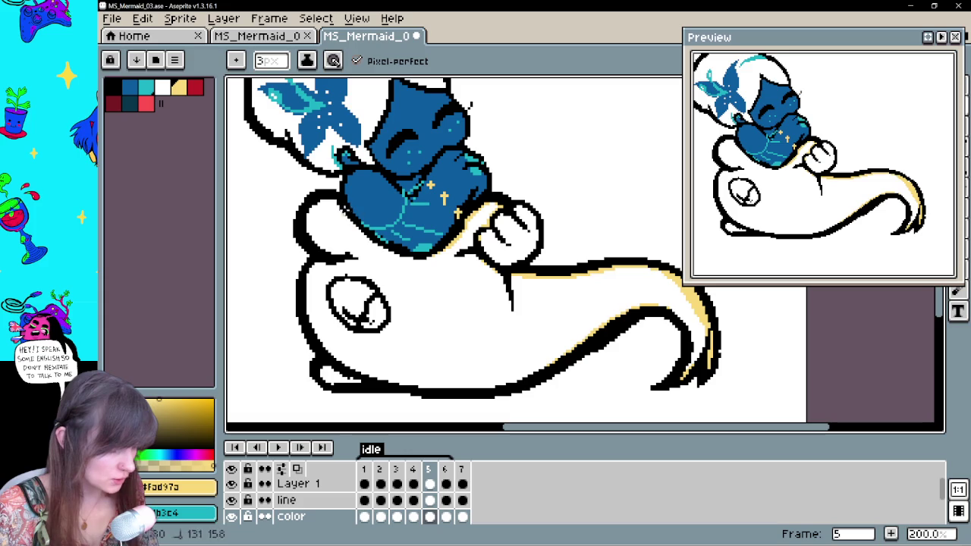
mouse_move(308, 280)
left_mouse_down()
mouse_move(357, 367)
mouse_move(513, 383)
left_mouse_up()
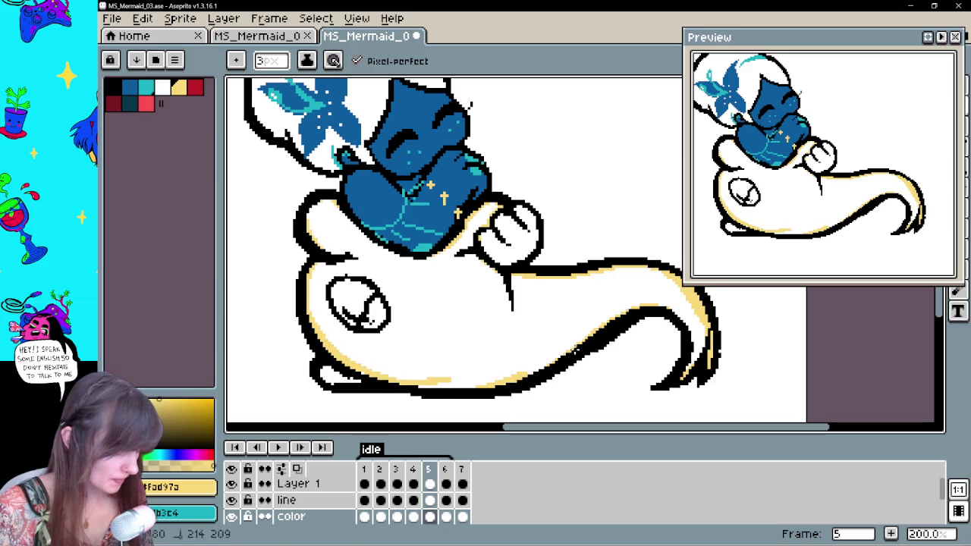
key("g")
left_click(579, 310)
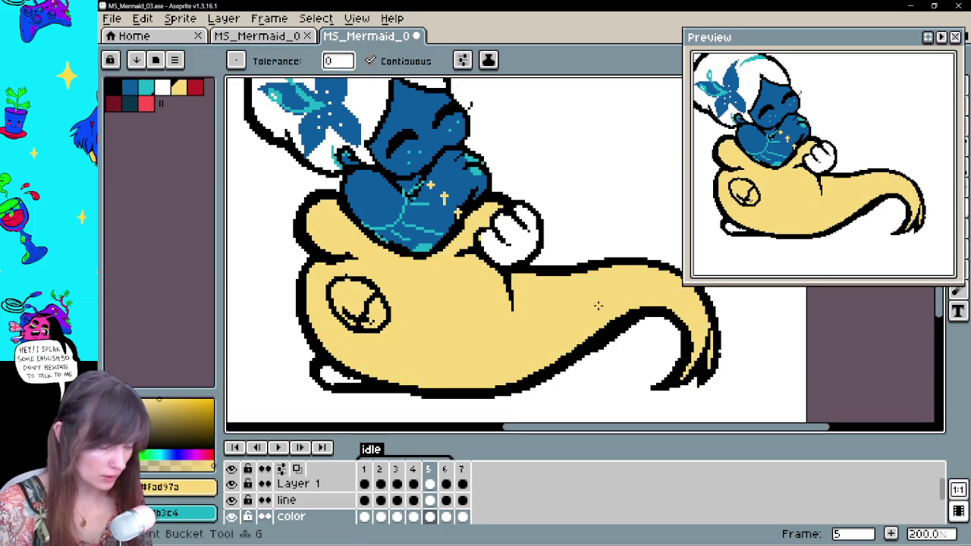
left_click(445, 516)
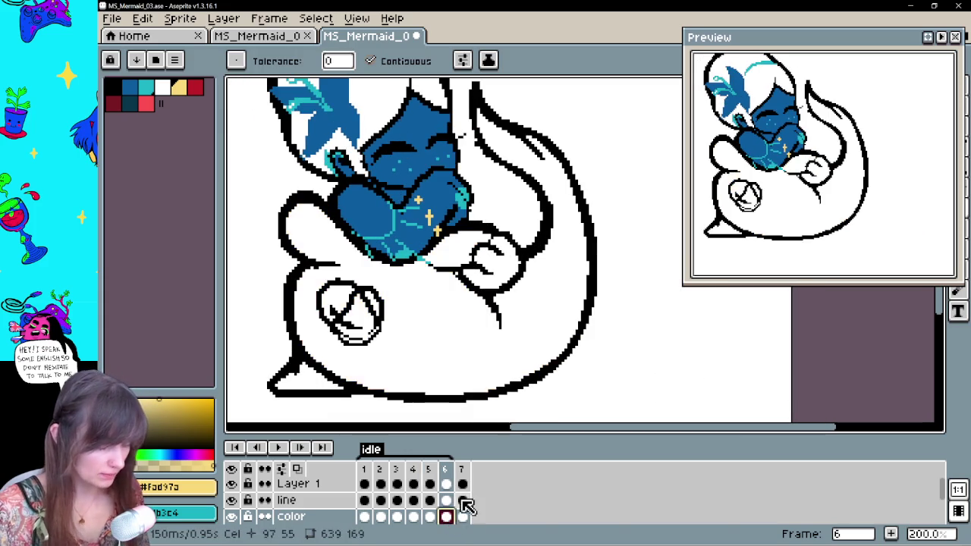
Add cream highlights along frame 6's tail, left lobe and bottom edges, then bucket-fill the body yellow
key("b")
mouse_move(482, 133)
left_mouse_down()
mouse_move(486, 163)
mouse_move(548, 209)
mouse_move(590, 289)
mouse_move(584, 339)
mouse_move(566, 378)
left_mouse_up()
left_click_drag(590, 290, 616, 245)
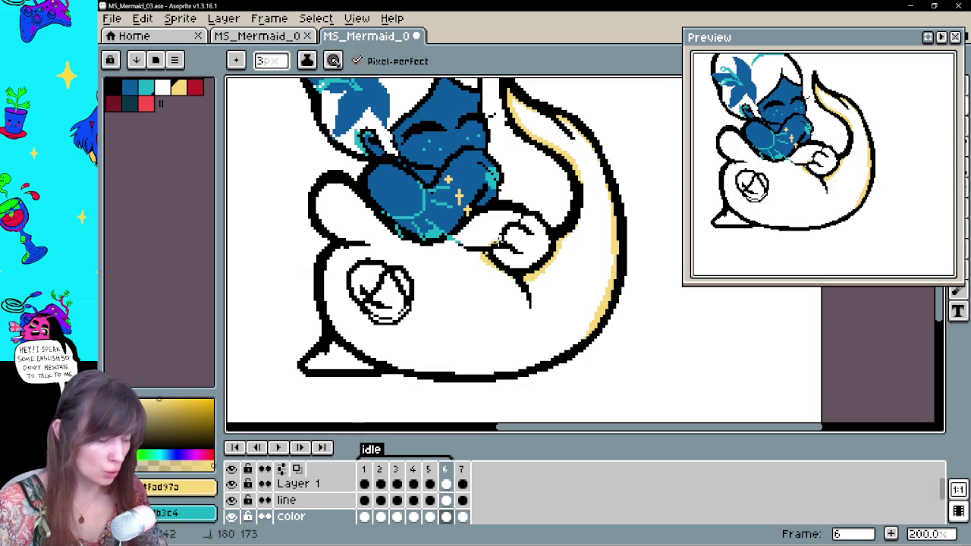
mouse_move(372, 182)
left_mouse_down()
mouse_move(334, 196)
mouse_move(320, 229)
left_mouse_up()
left_click_drag(382, 358, 425, 370)
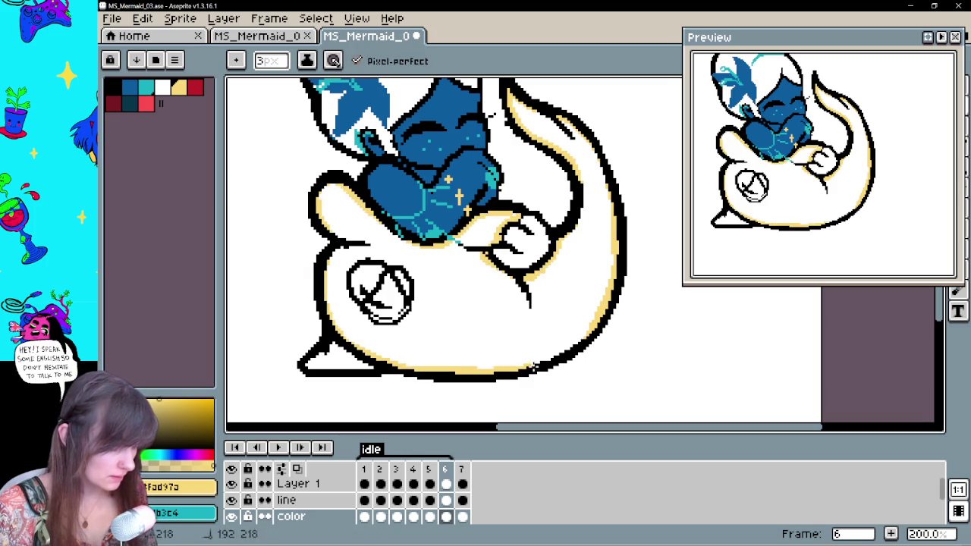
key("g")
left_click(586, 290)
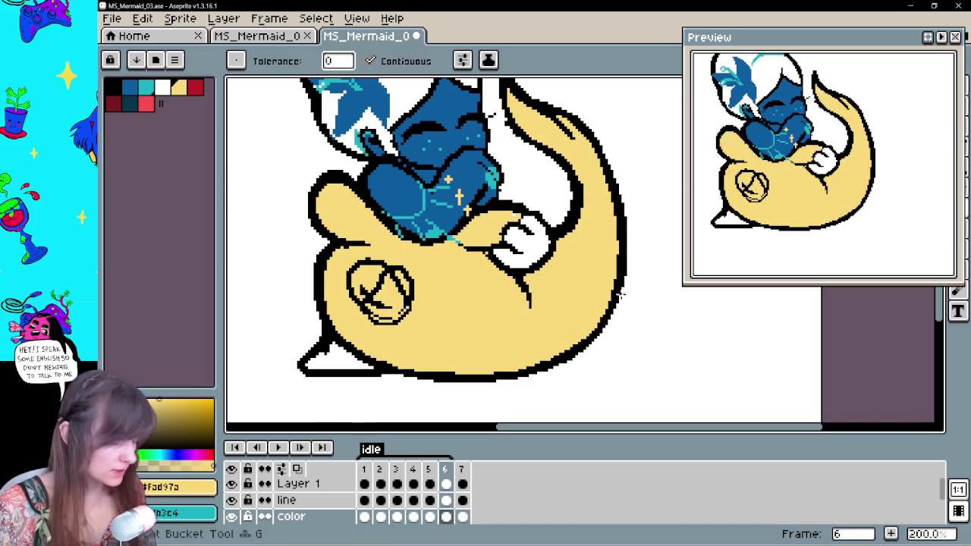
key("b")
Sample teal #1db3c4 from frame 7 and draw a teal rim along frame 6's lower and right tail edges
left_click(463, 517)
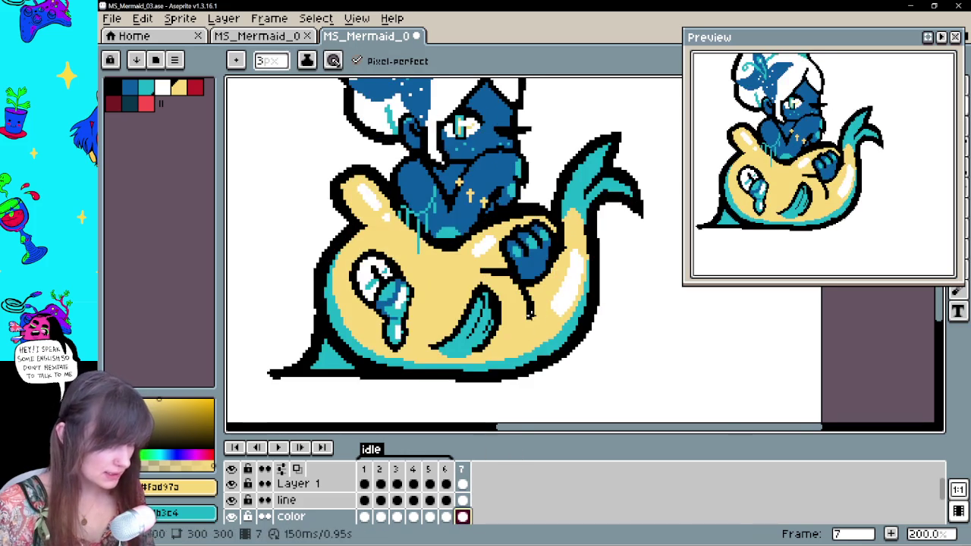
key("i")
left_click(341, 336)
key("b")
key("comma")
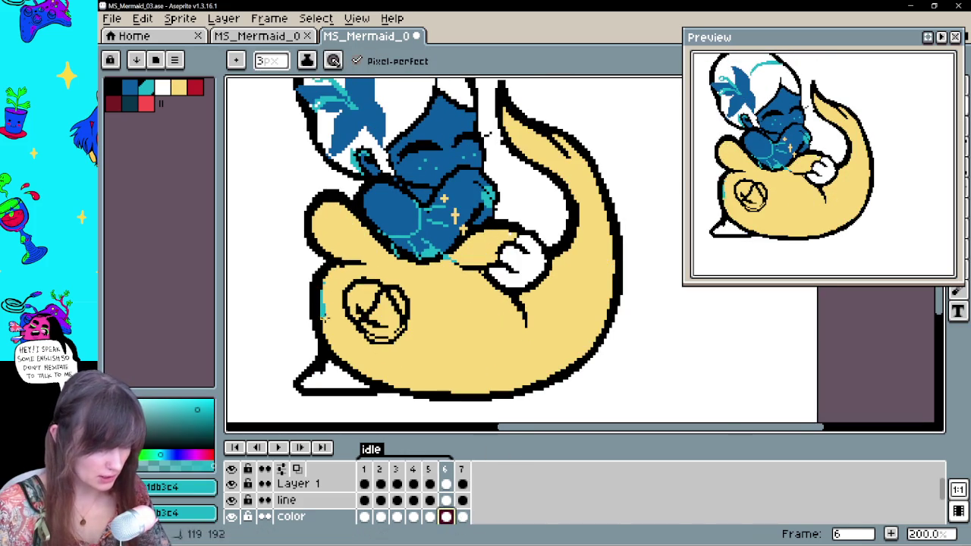
left_click_drag(322, 311, 616, 291)
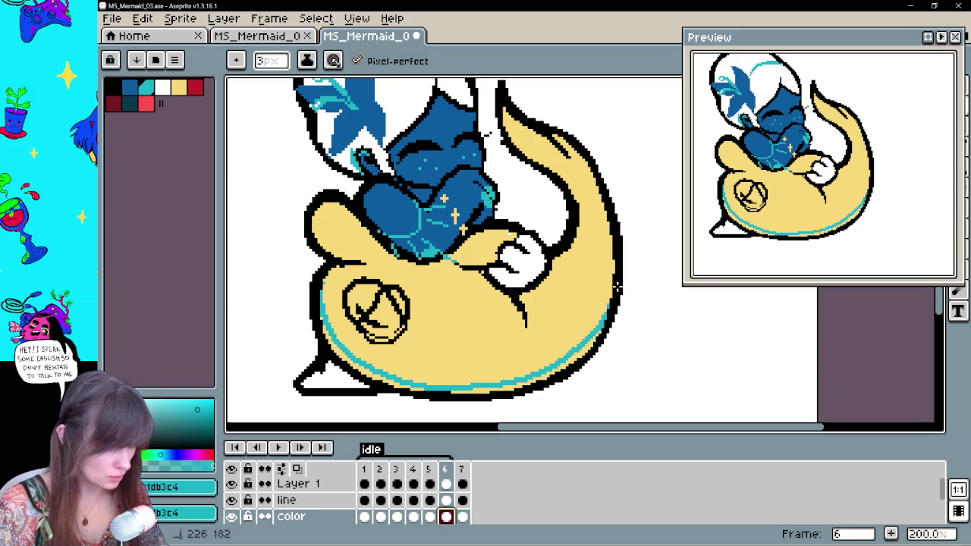
key("period")
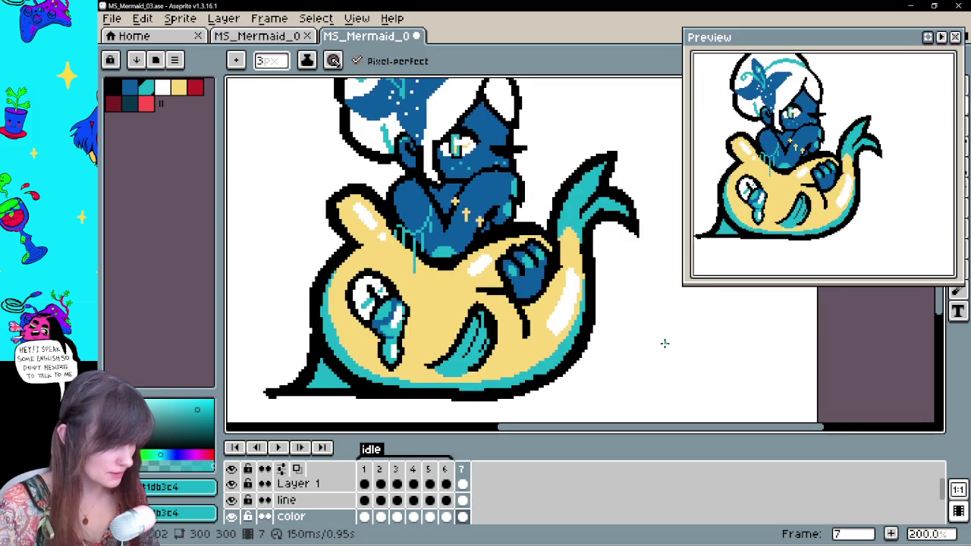
key("comma")
left_click_drag(605, 312, 607, 196)
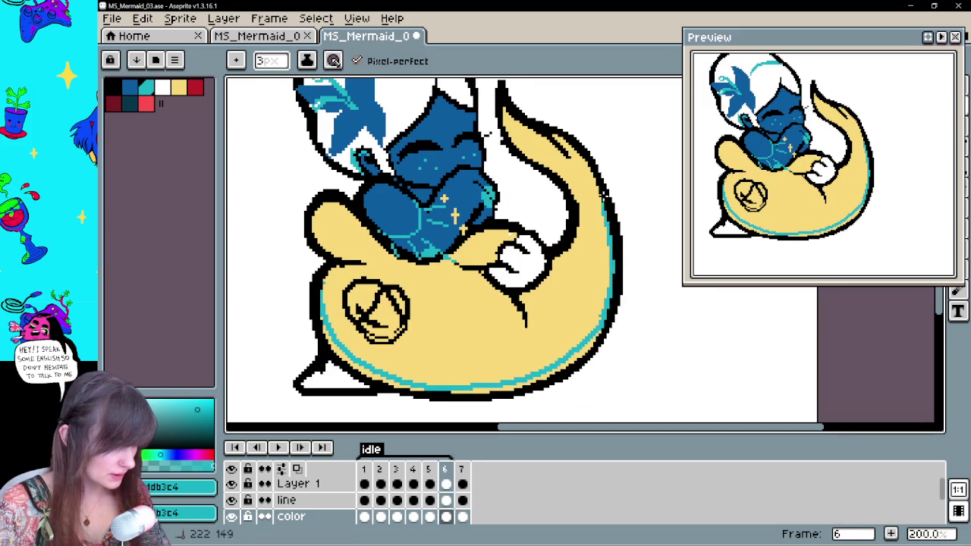
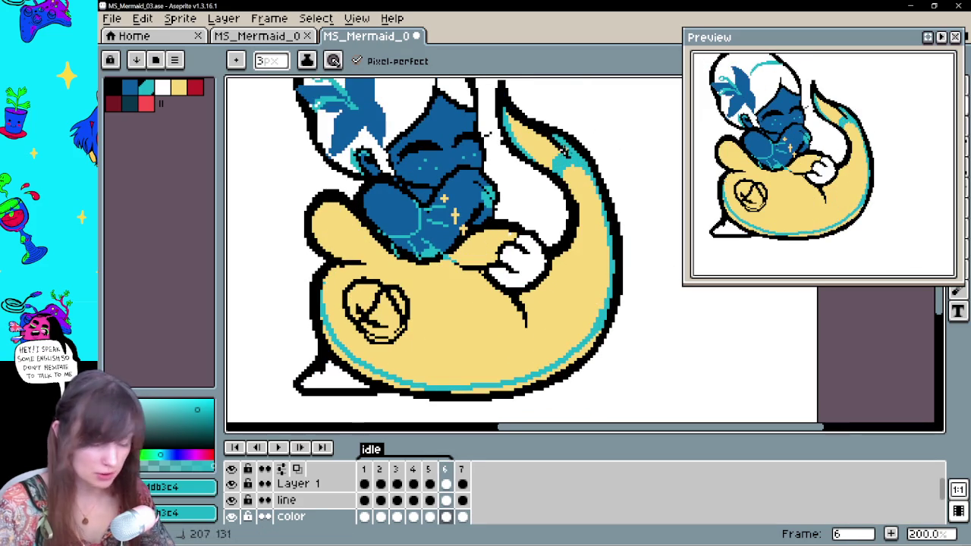
Draw a teal pencil line along frame 6's tail underside and bucket-fill its lower edge teal
key("g")
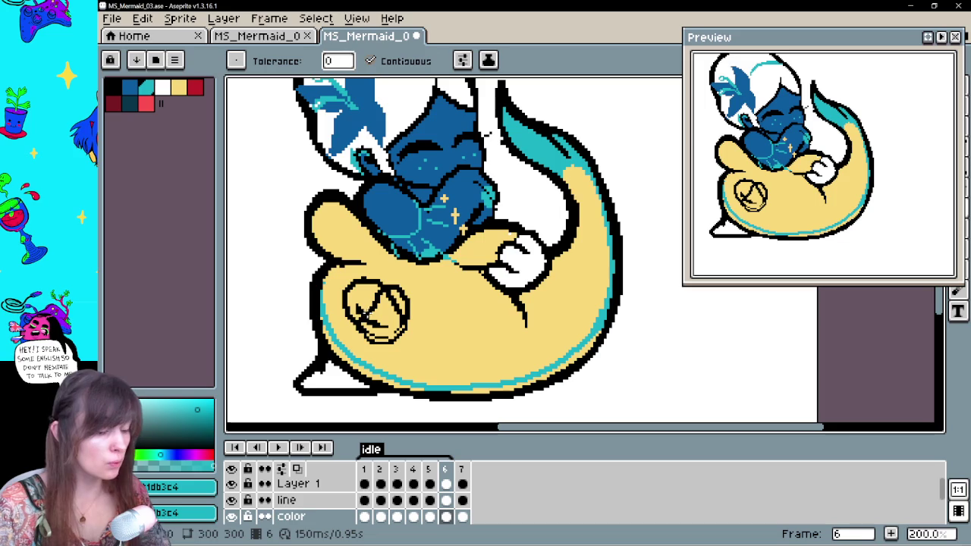
key("b")
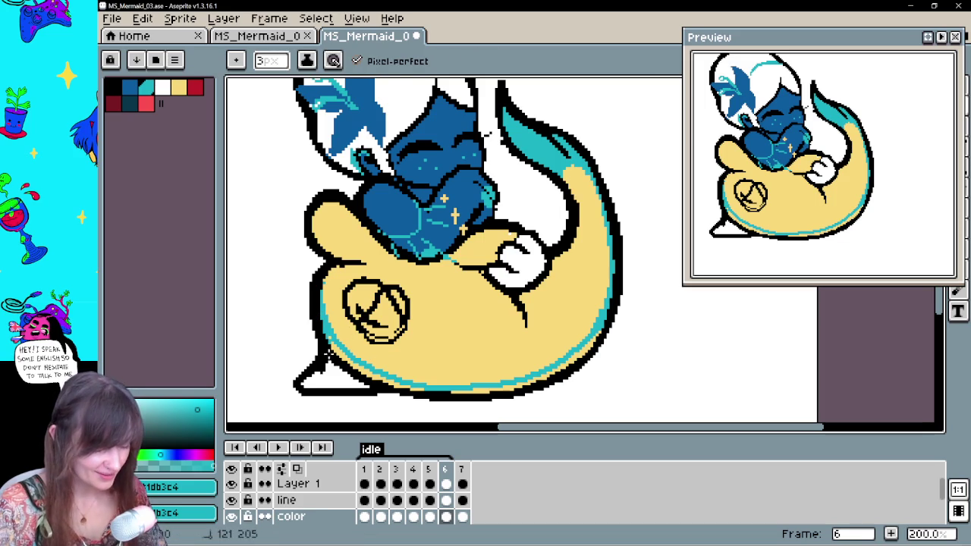
left_click_drag(302, 384, 435, 395)
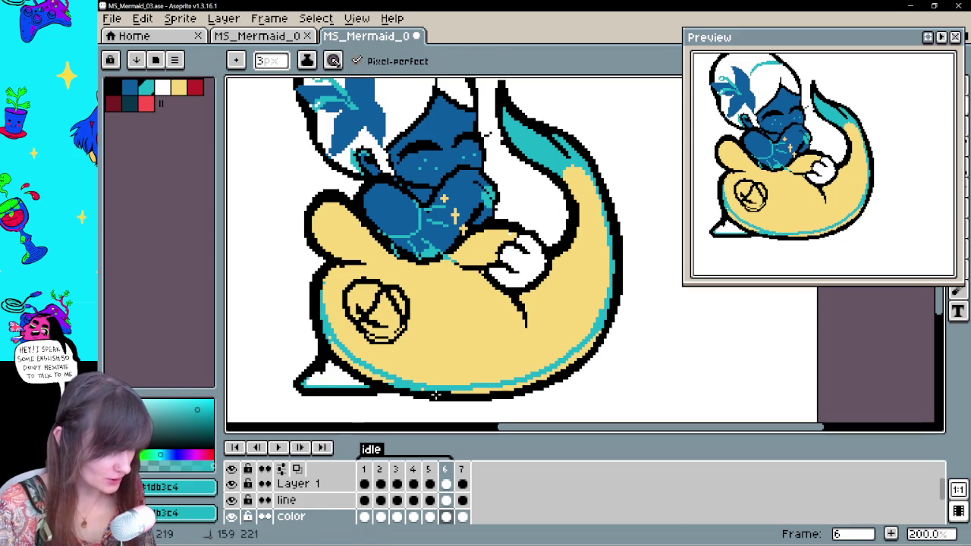
key("g")
left_click(475, 391)
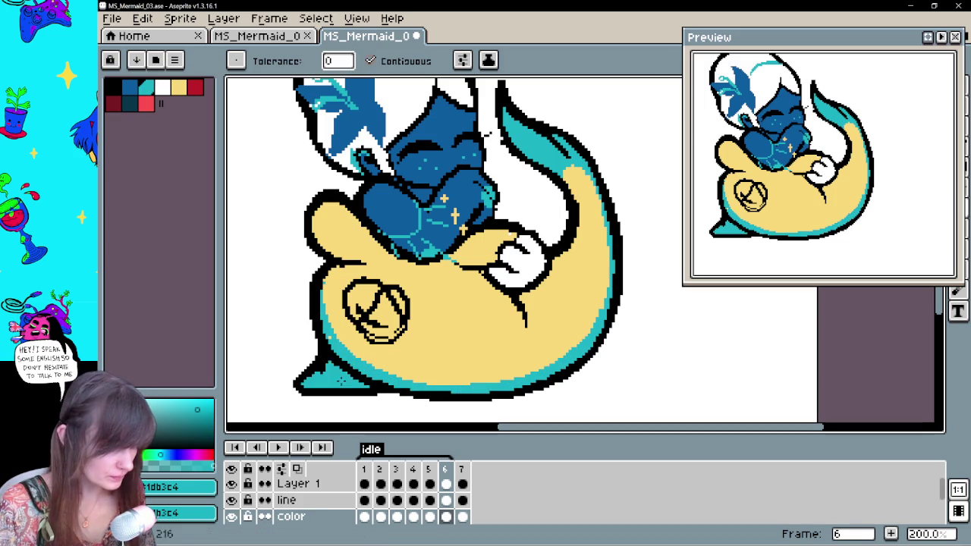
Compare frame 6's tail against frames 5 and 7, ending back on frame 6 with the pencil
key("Left")
key("Right")
key("Right")
key("Left")
key("Right")
key("Left")
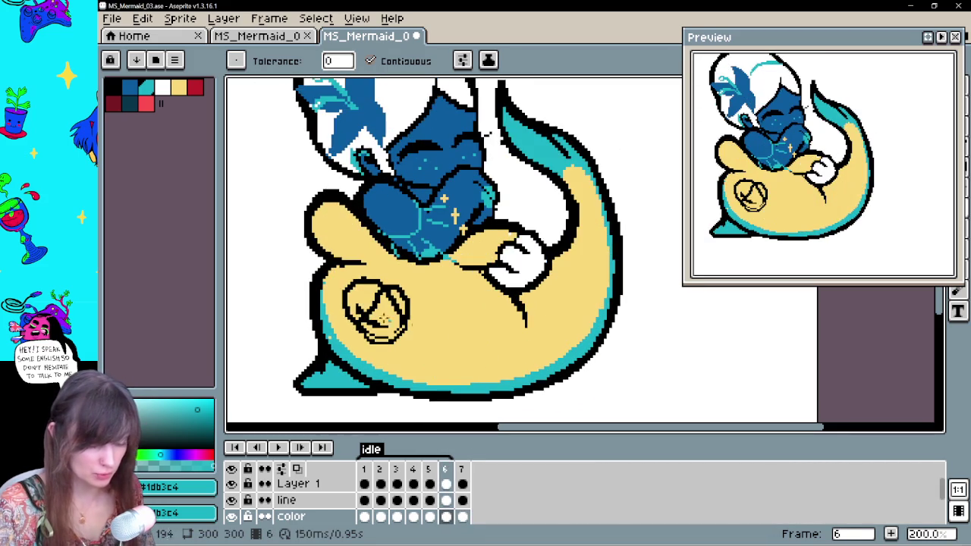
key("b")
key("Right")
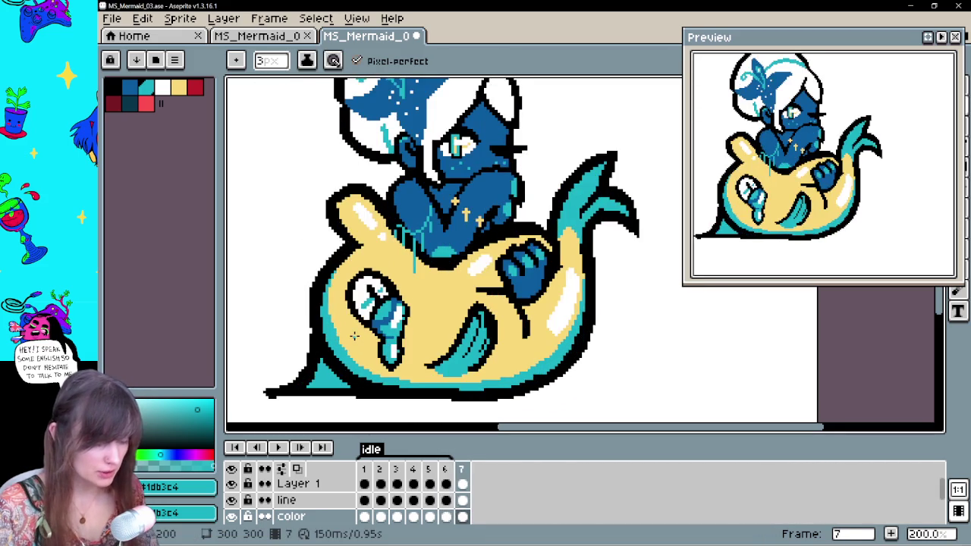
key("Left")
key("Right")
key("Left")
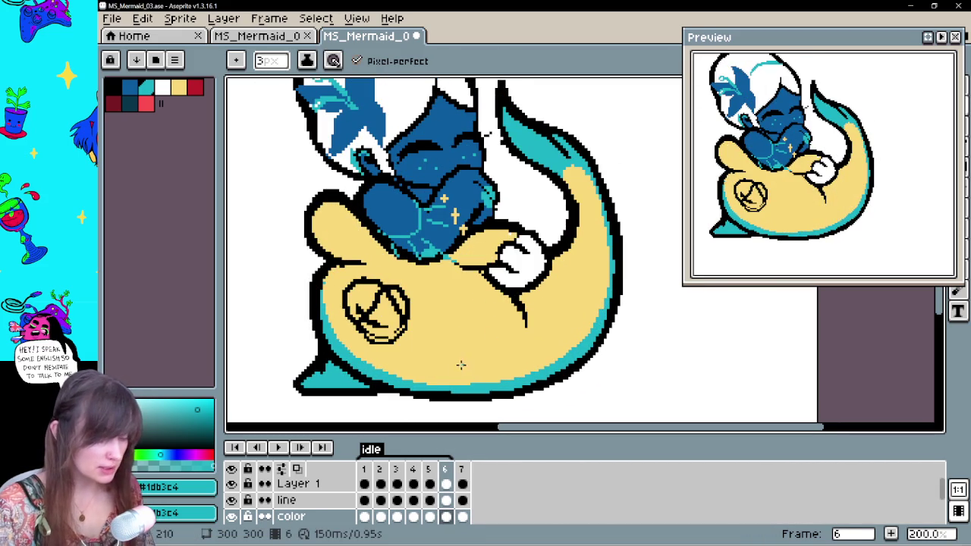
Pick black, select the line layer, and draw a thick curved crease and hatch mark on frame 2's tail
left_click(112, 87)
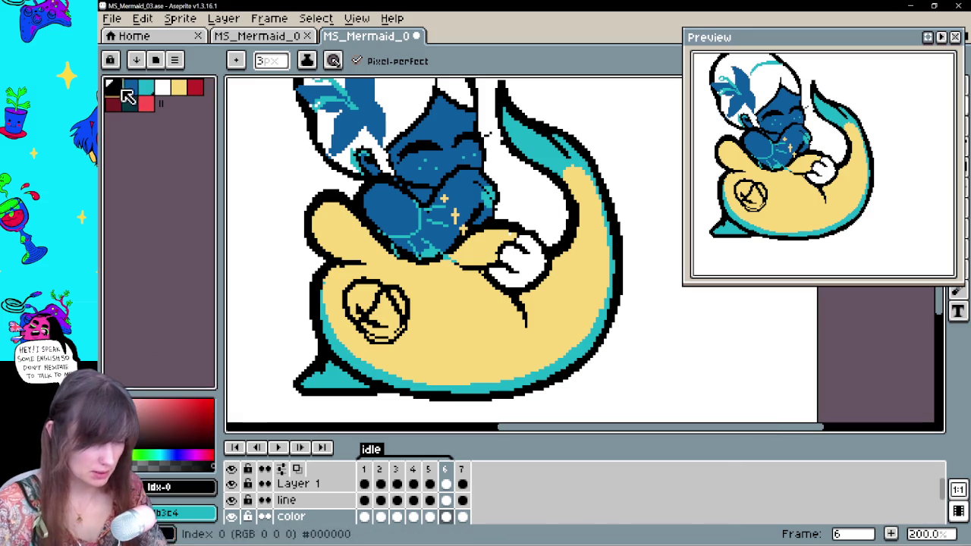
left_click(463, 495)
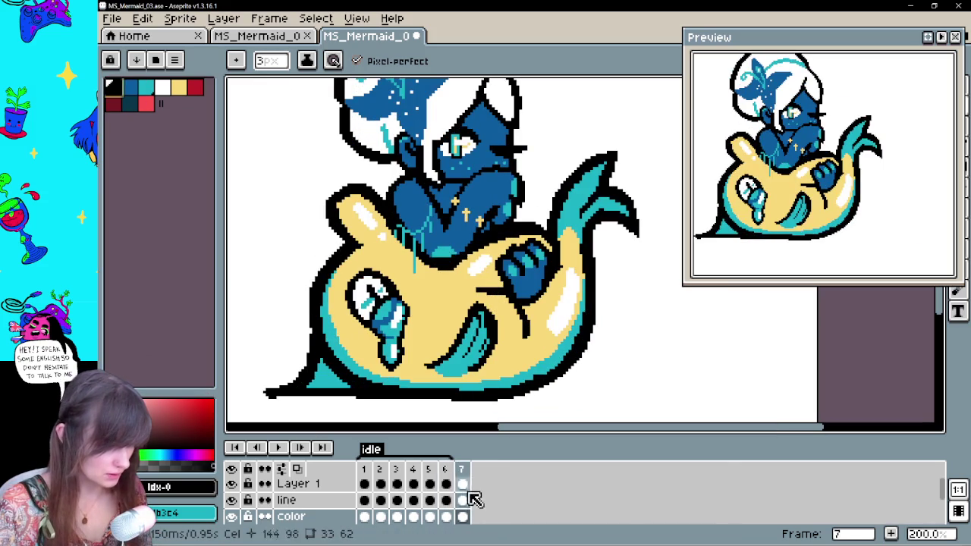
left_click(463, 500)
key("Left")
key("Right")
key("Return")
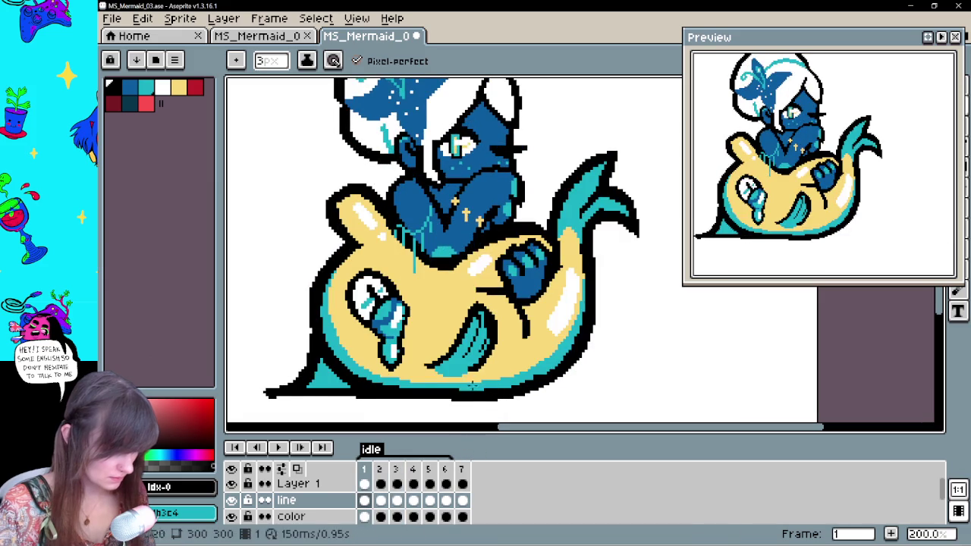
left_click_drag(439, 372, 535, 391)
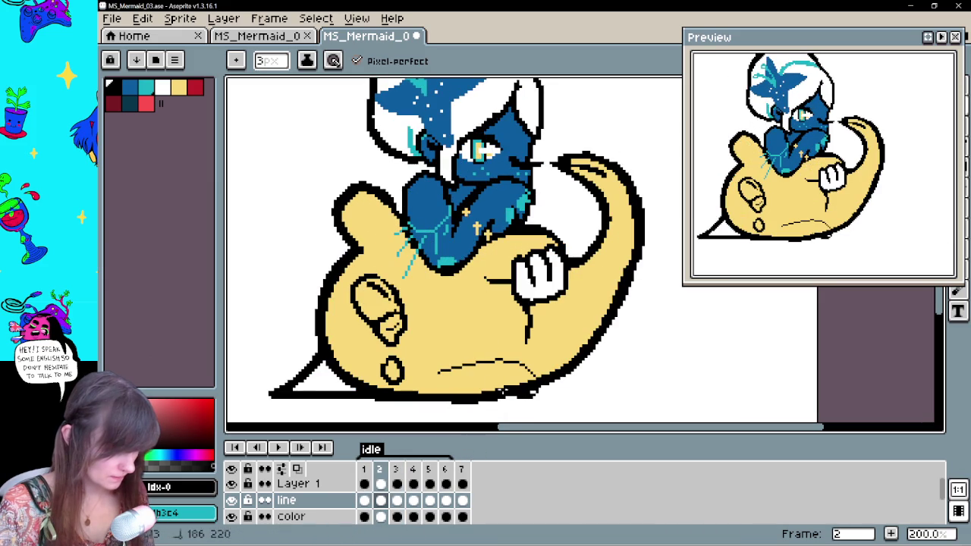
mouse_move(439, 371)
left_mouse_down()
mouse_move(501, 360)
mouse_move(532, 379)
left_mouse_up()
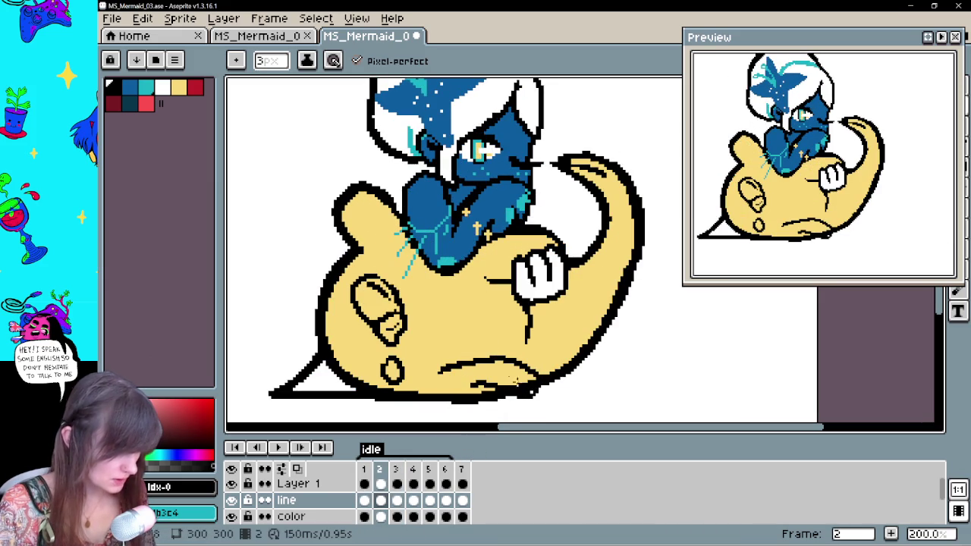
left_click_drag(466, 350, 472, 357)
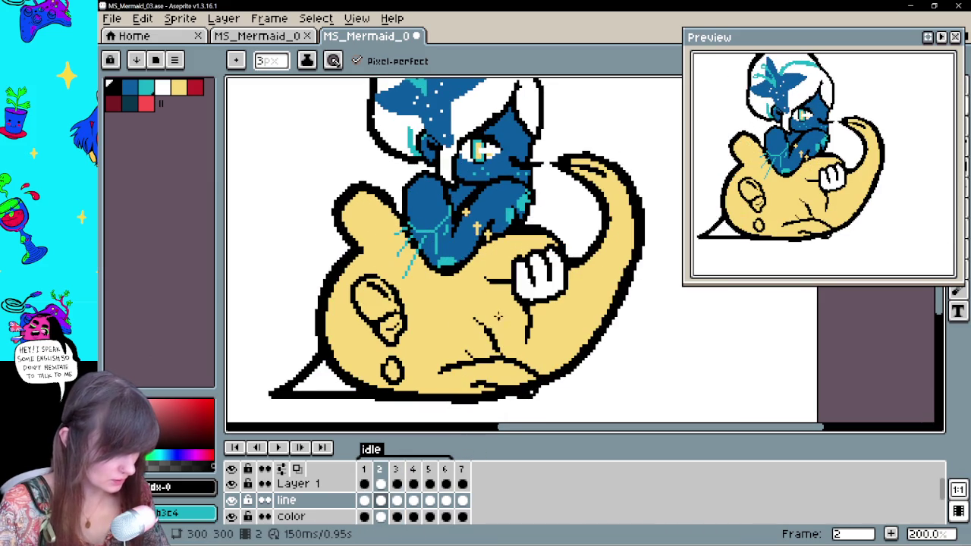
Draw black crease lines on the tail in frames 4 and 6
key("Left")
key("Right")
key("Right")
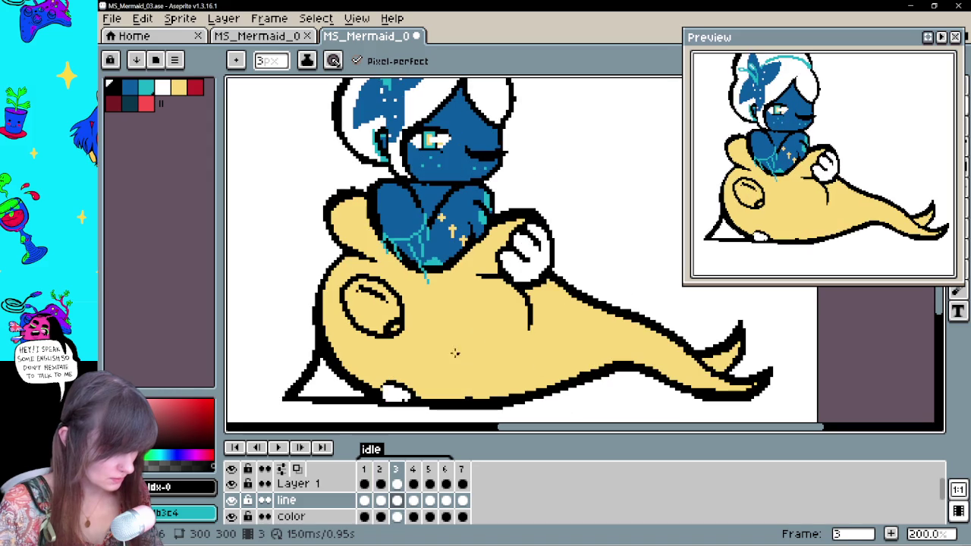
key("Right")
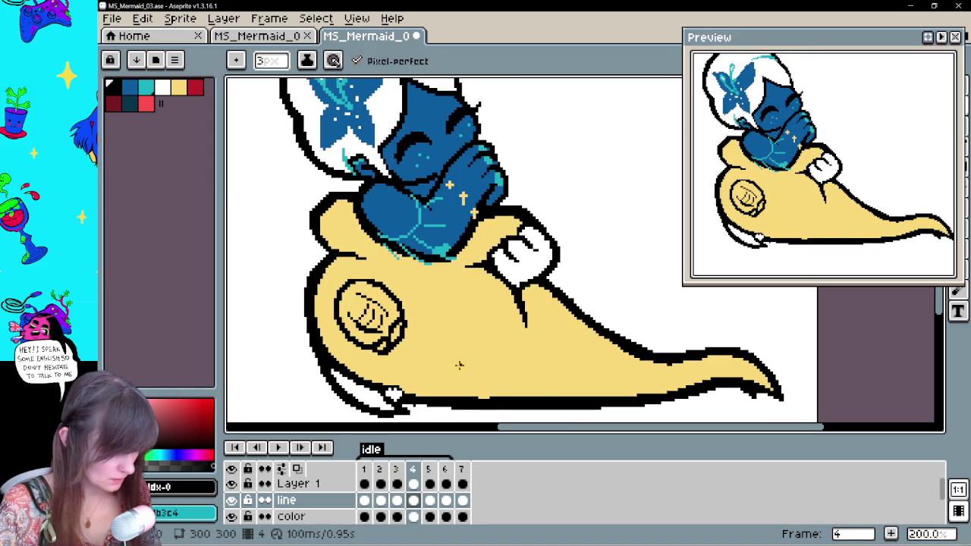
key("Right")
mouse_move(446, 367)
left_mouse_down()
mouse_move(461, 331)
mouse_move(531, 375)
mouse_move(516, 377)
left_mouse_up()
key("Right")
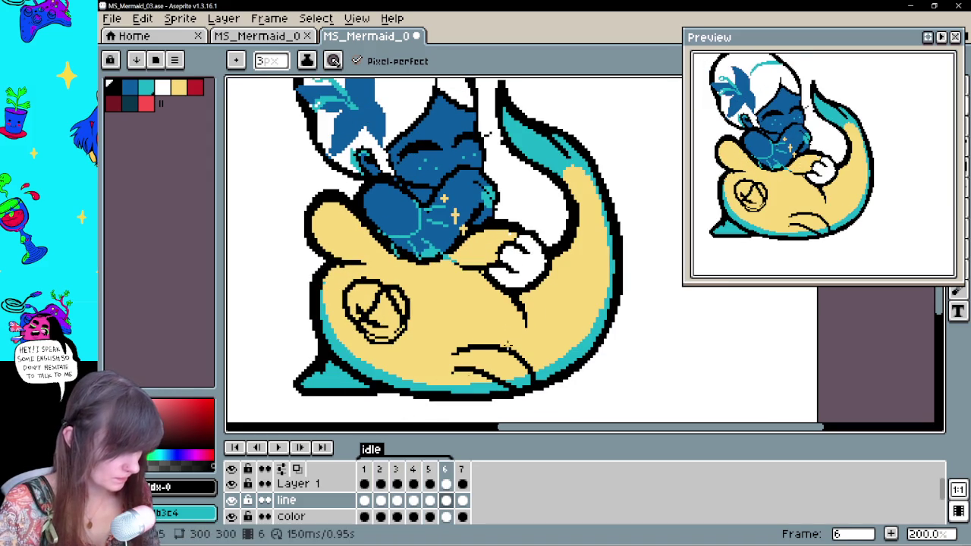
left_click_drag(466, 312, 527, 368)
Step back through the frames to frame 2 and play the idle animation
key("Left")
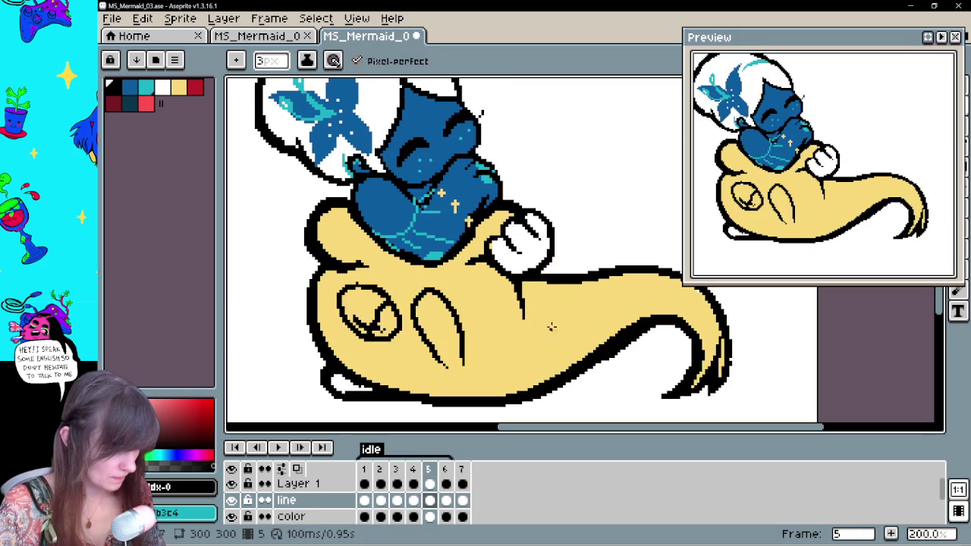
key("Left")
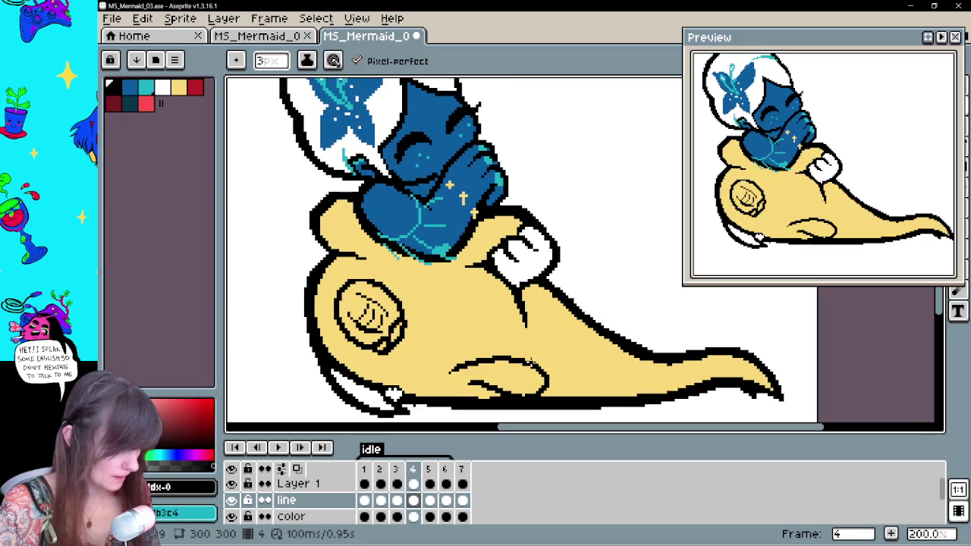
key("Right")
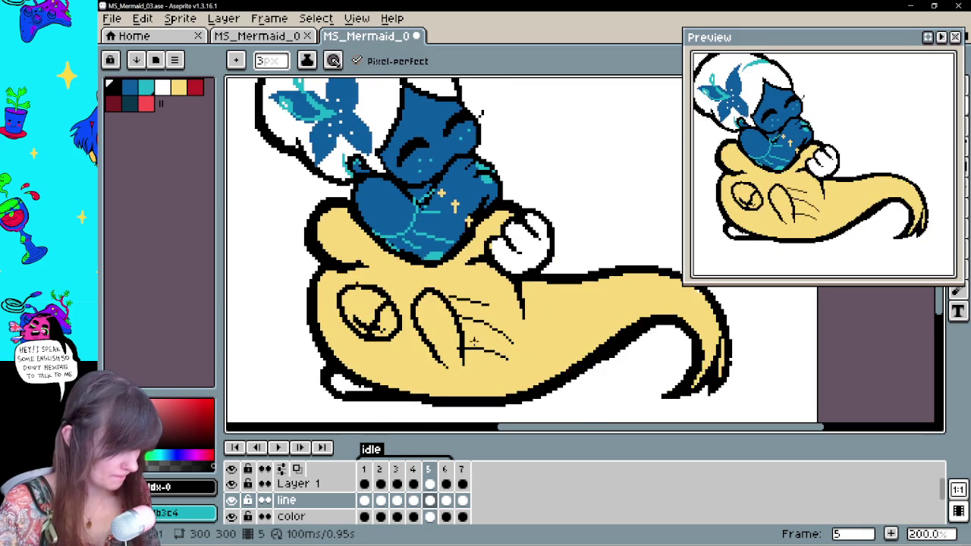
key("Left")
key("Left")
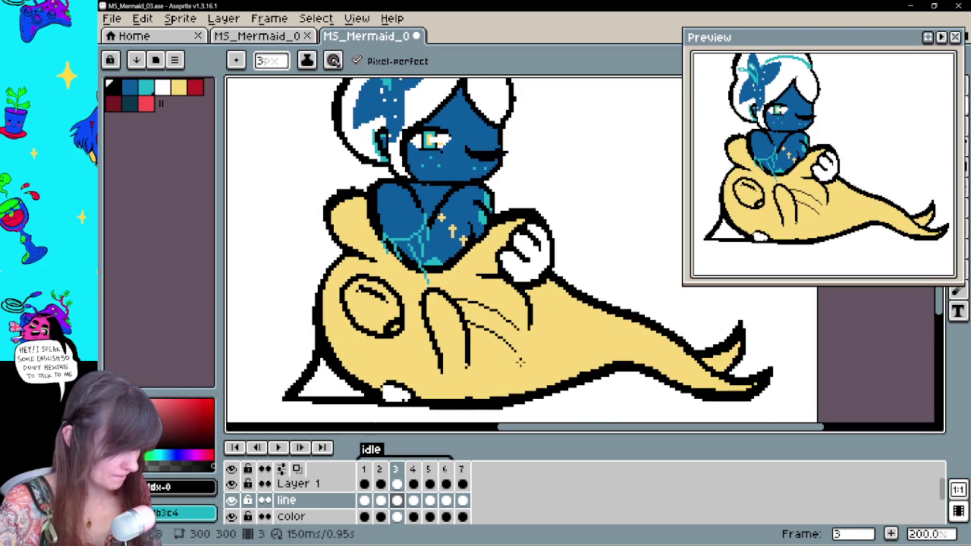
key("Left")
key("Left")
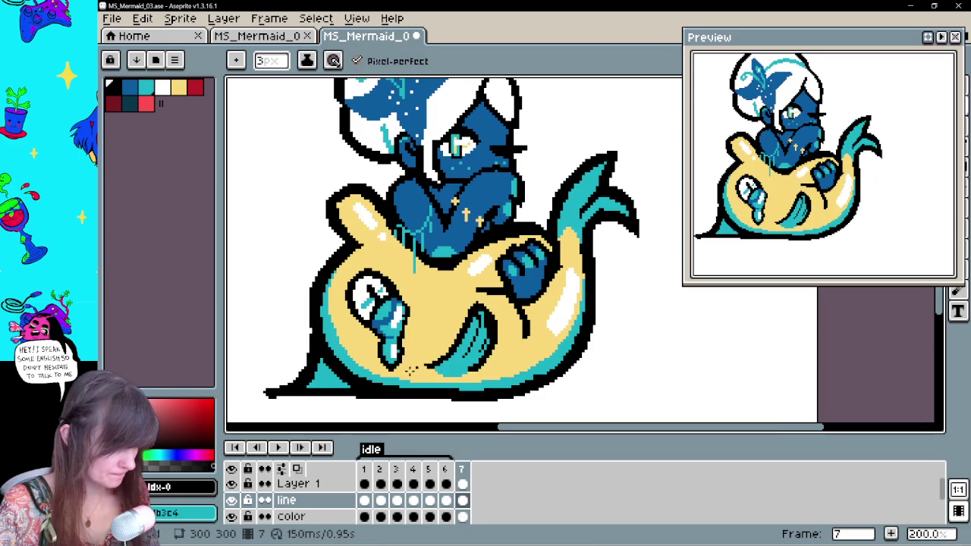
left_click(278, 448)
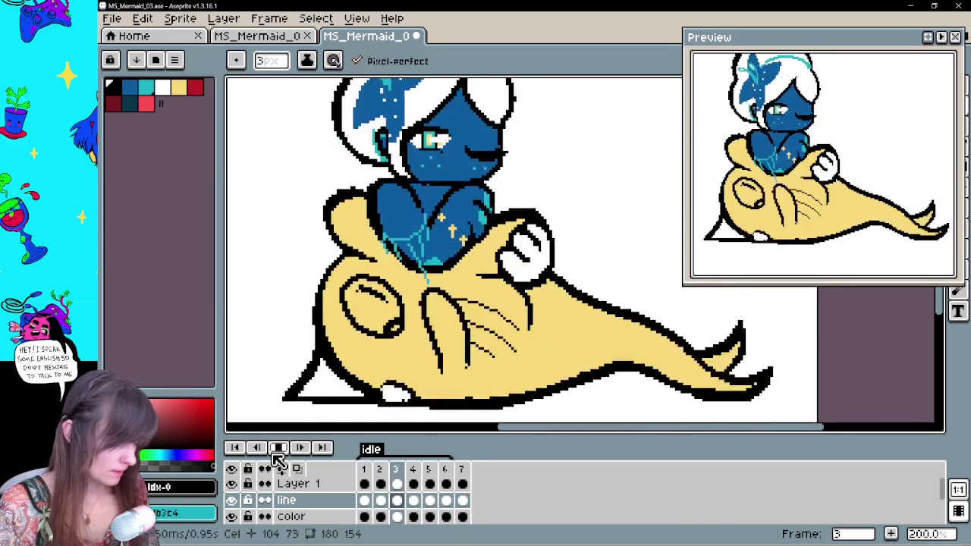
Watch the playback zoomed out at 100%, then stop it
scroll(456, 266, "down", 1)
left_click_drag(567, 269, 550, 265)
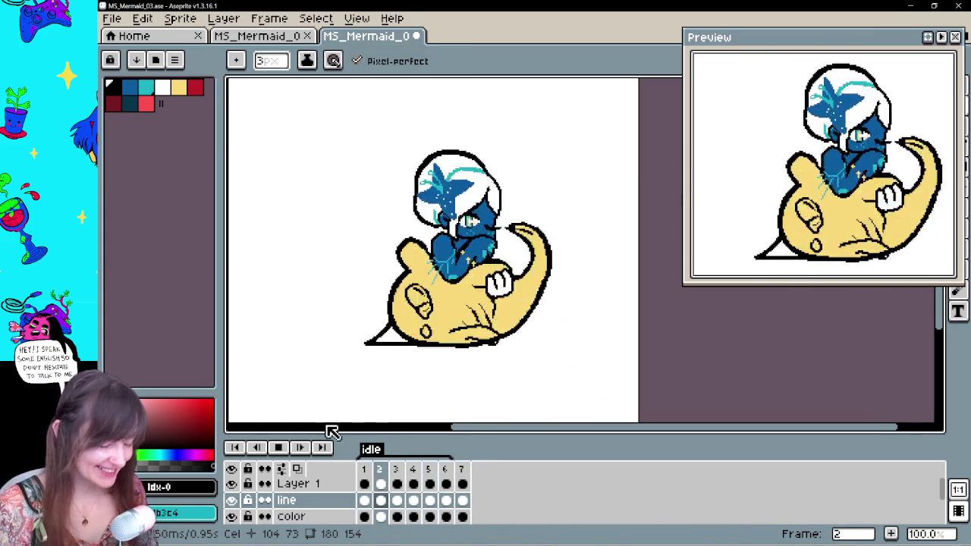
left_click(282, 442)
Zoom back to 200% and add a dark hatch stroke on frame 6's tail, then undo it
scroll(276, 423, "up", 1)
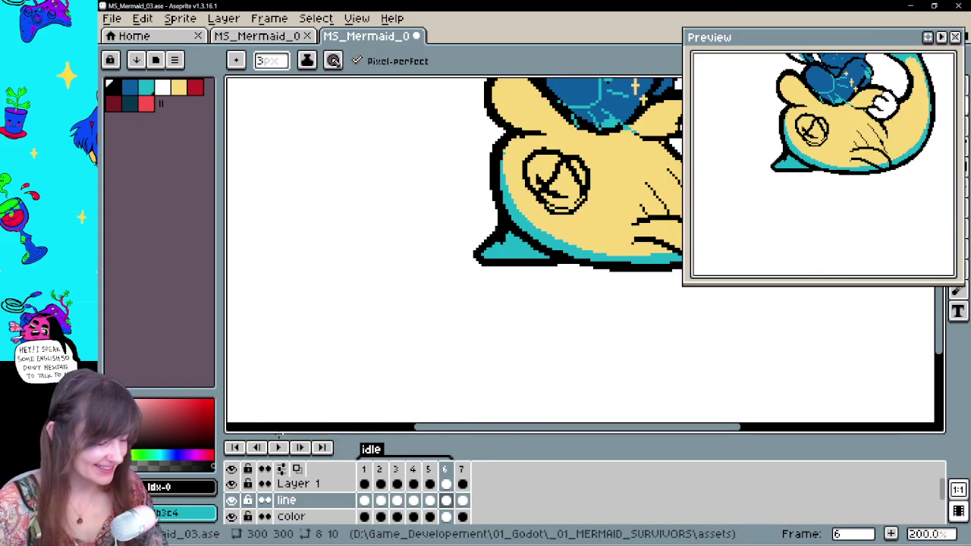
scroll(347, 325, "right", 5)
scroll(503, 325, "up", 3)
left_click_drag(486, 365, 513, 380)
key("ctrl+z")
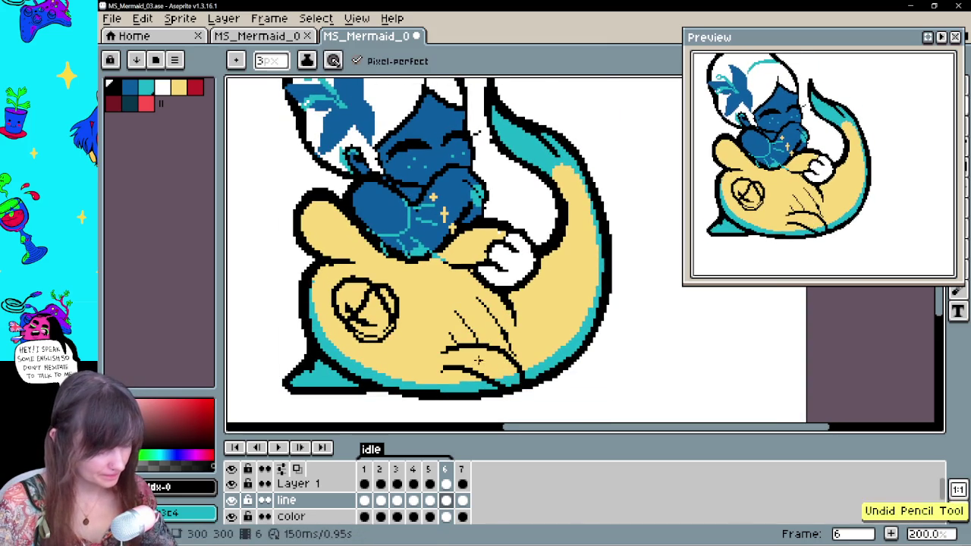
Step to frame 3 and add two black line strokes on the fish's fin
key("comma")
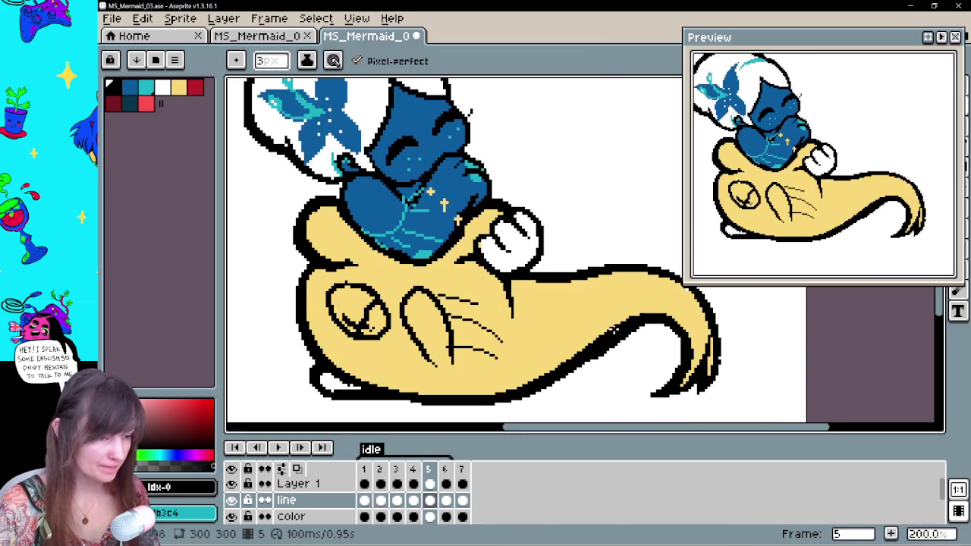
key("comma")
key("comma")
key("comma")
key("comma")
key("period")
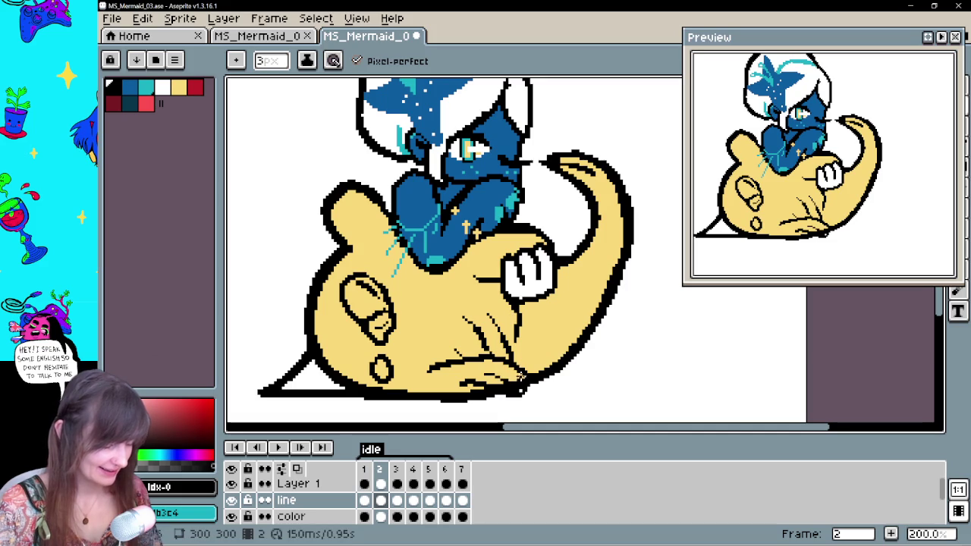
key("b")
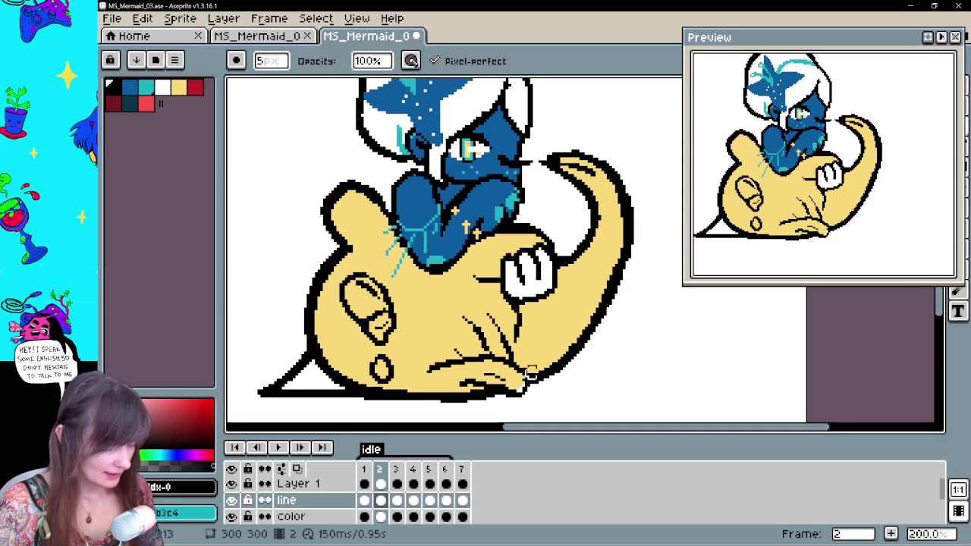
key("e")
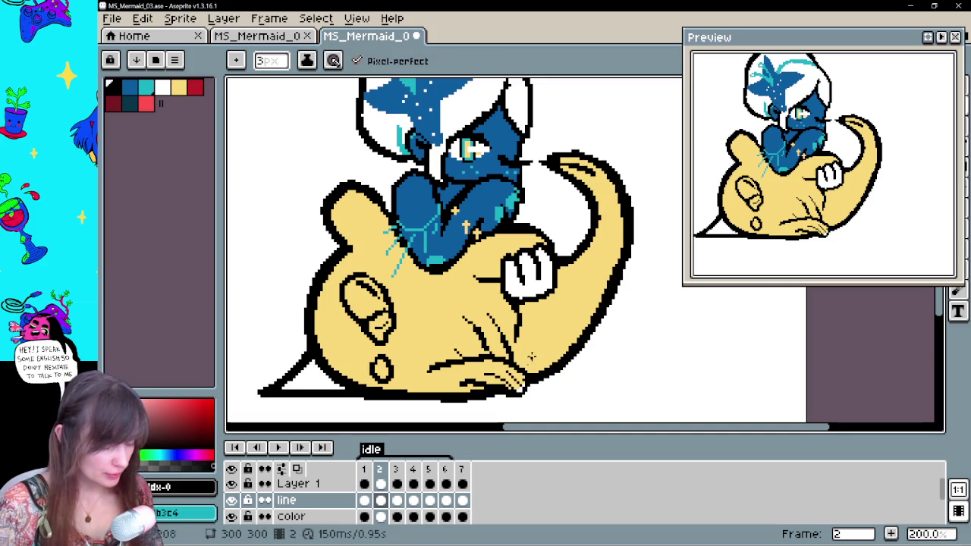
key("comma")
key("period")
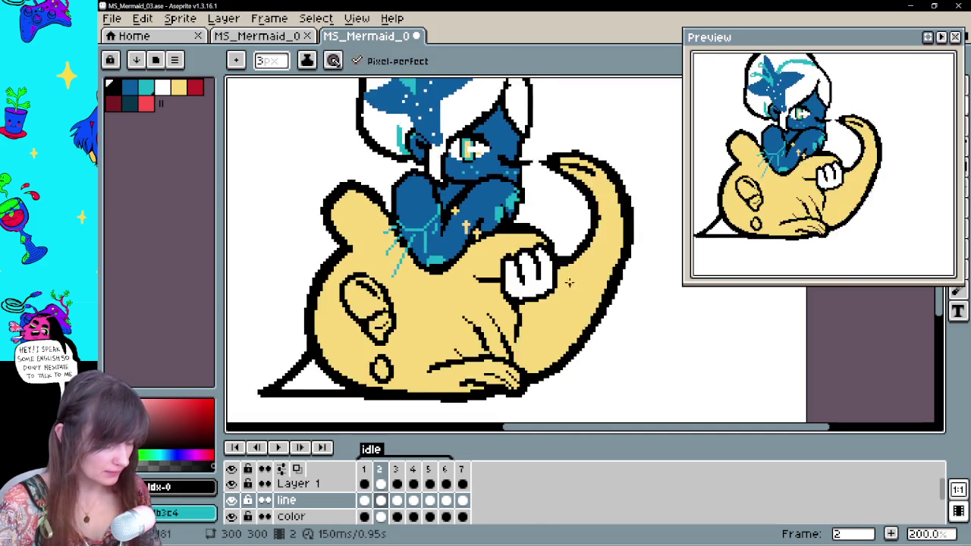
key("period")
left_click_drag(413, 294, 431, 333)
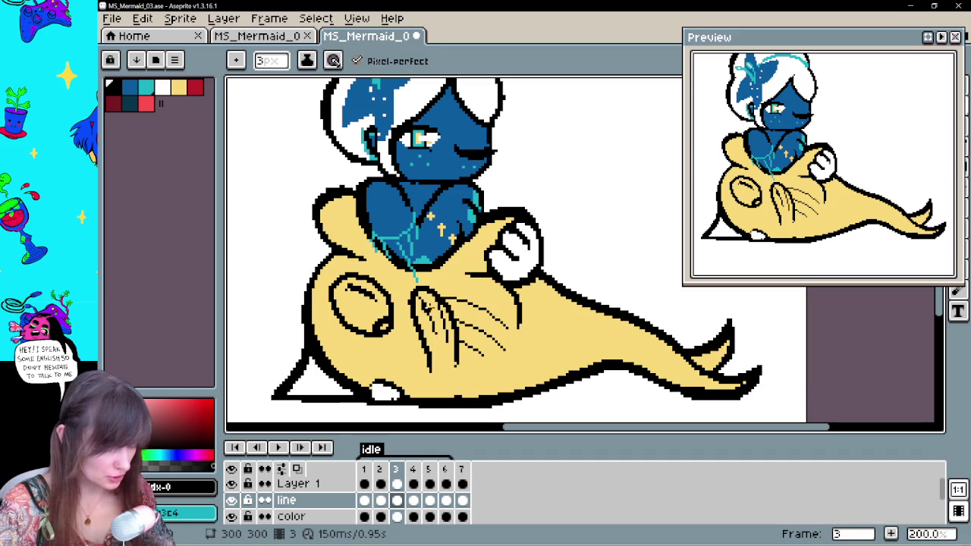
left_click_drag(411, 298, 418, 316)
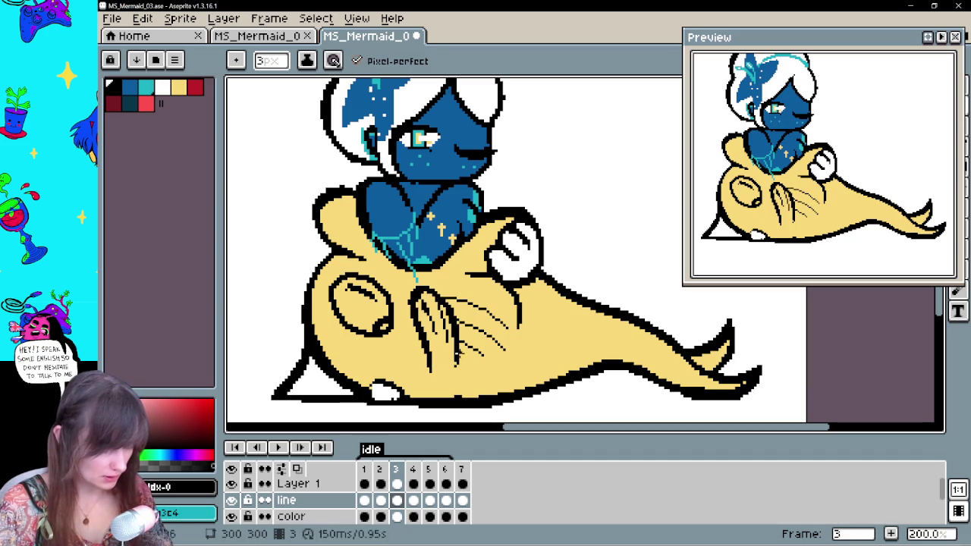
Hatch the fish's fin with black strokes on frames 4 and 5
key("period")
mouse_move(481, 377)
left_mouse_down()
mouse_move(534, 395)
mouse_move(535, 386)
left_mouse_up()
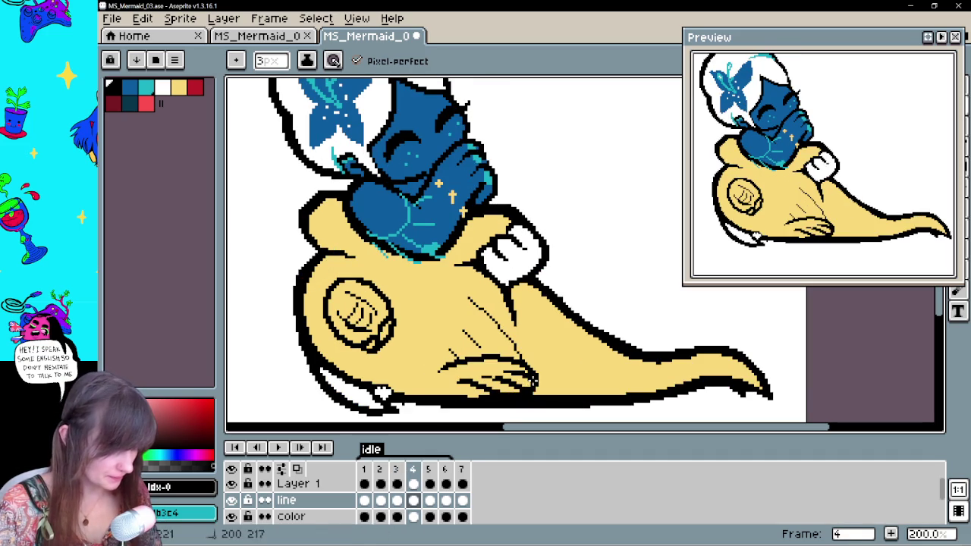
key("period")
left_click_drag(430, 305, 440, 343)
mouse_move(413, 300)
left_mouse_down()
mouse_move(406, 326)
mouse_move(416, 301)
left_mouse_up()
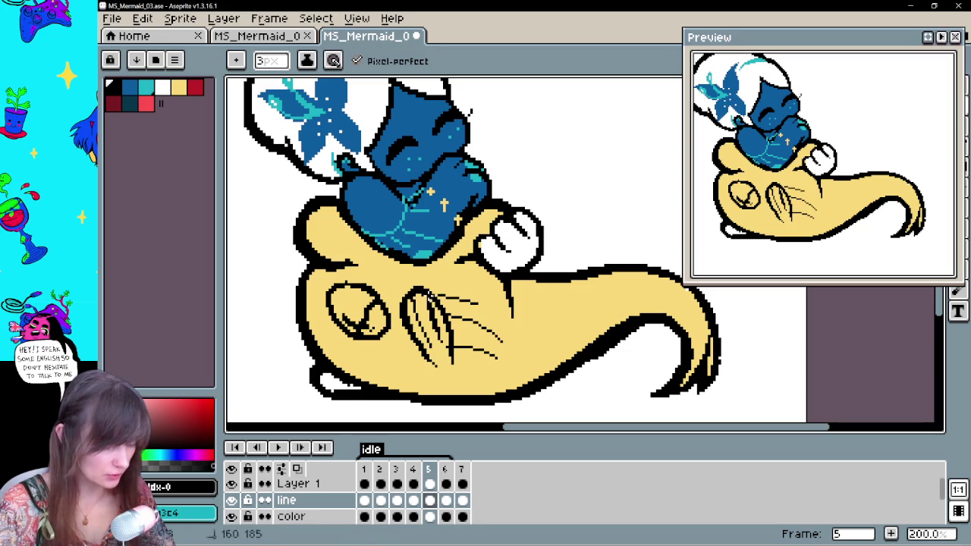
Loop around to frame 1 and eyedrop the teal colour from the drawing
key("period")
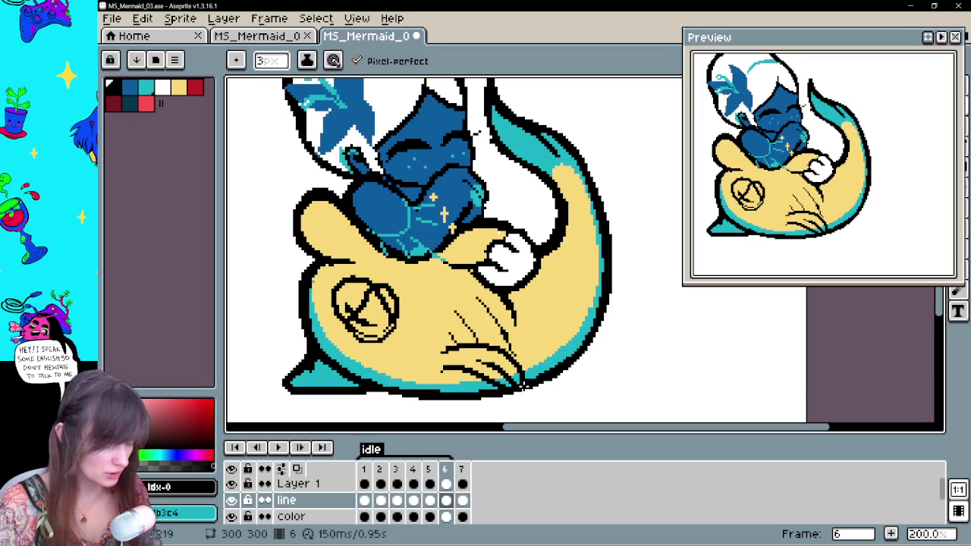
key("period")
key("period")
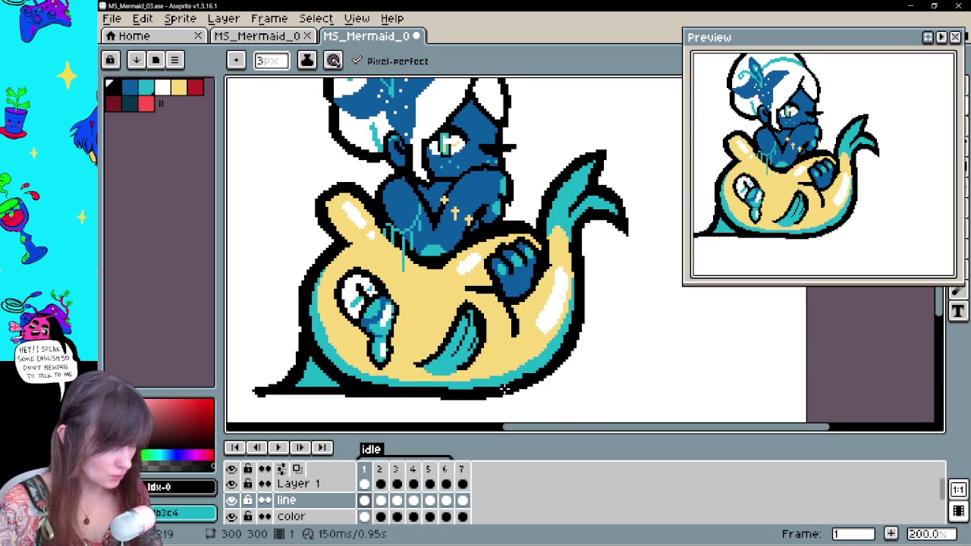
left_click(520, 372, "alt")
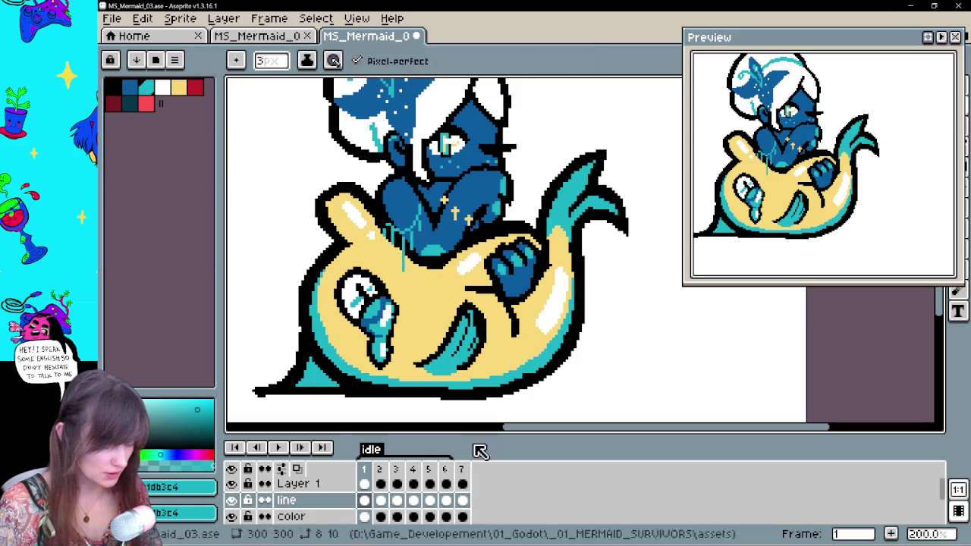
Add a teal shading stroke near frame 2's lower fin, undoing an accidental body fill on frame 3
left_click(381, 517)
left_click_drag(434, 370, 501, 384)
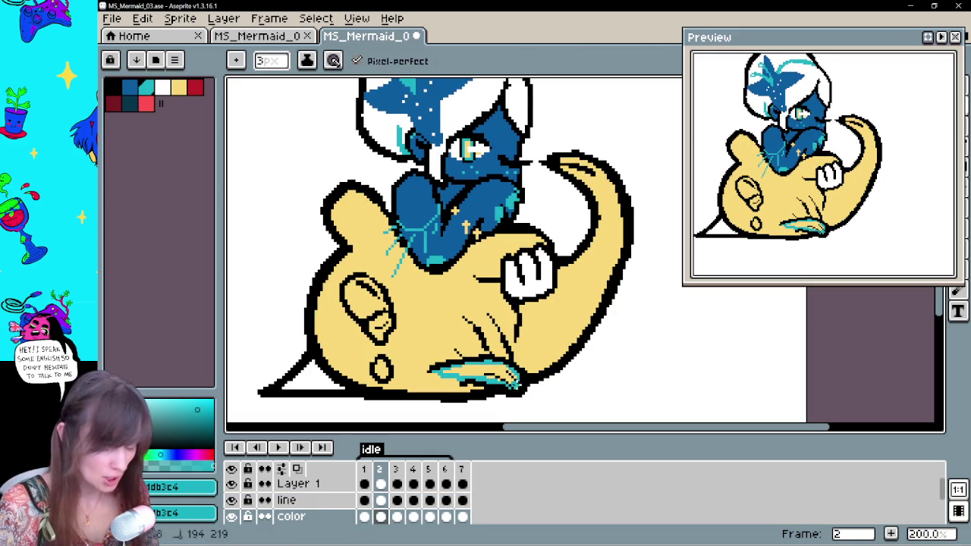
key("g")
key("Right")
left_click(430, 365)
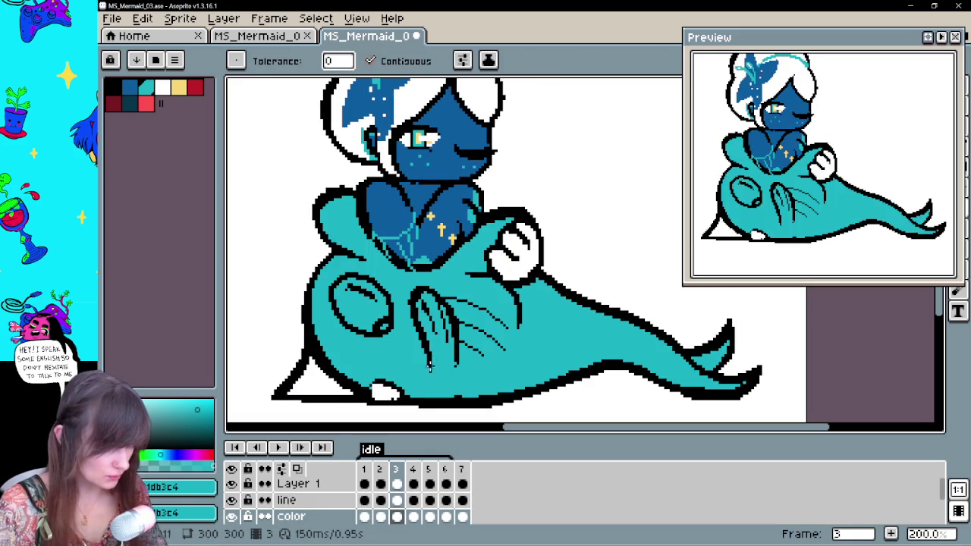
key("b")
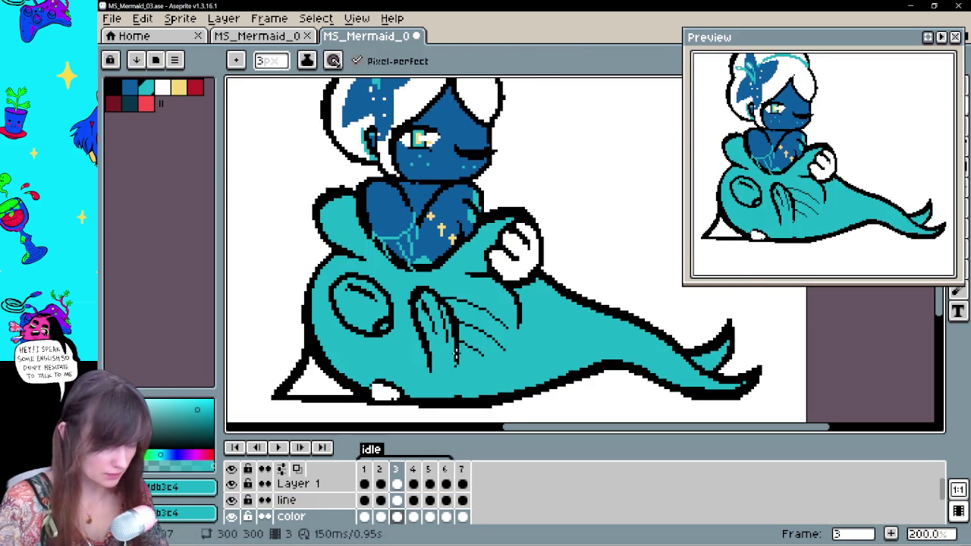
key("ctrl+z")
On frame 3, outline the fin in teal and run a teal line along the lower body to the tail tip
left_click_drag(419, 293, 433, 370)
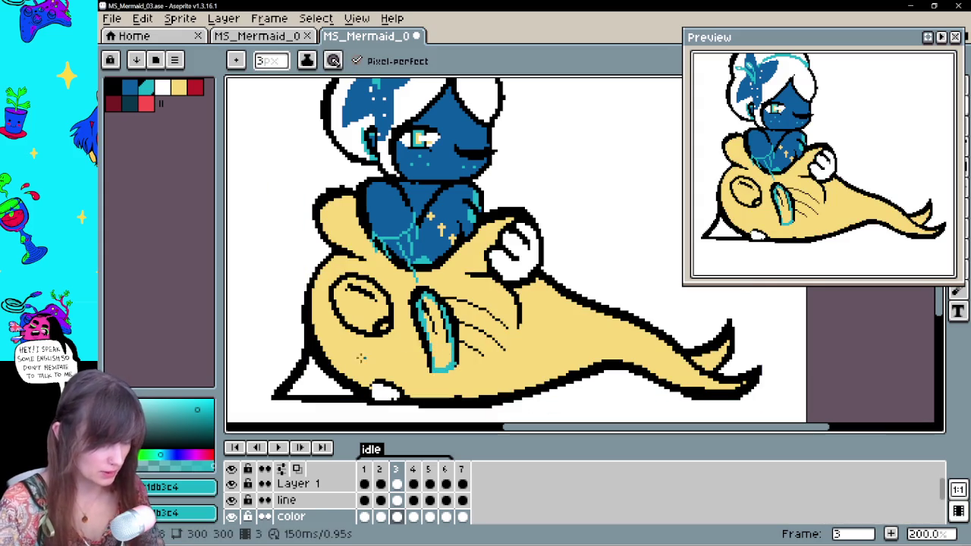
left_click_drag(307, 300, 373, 389)
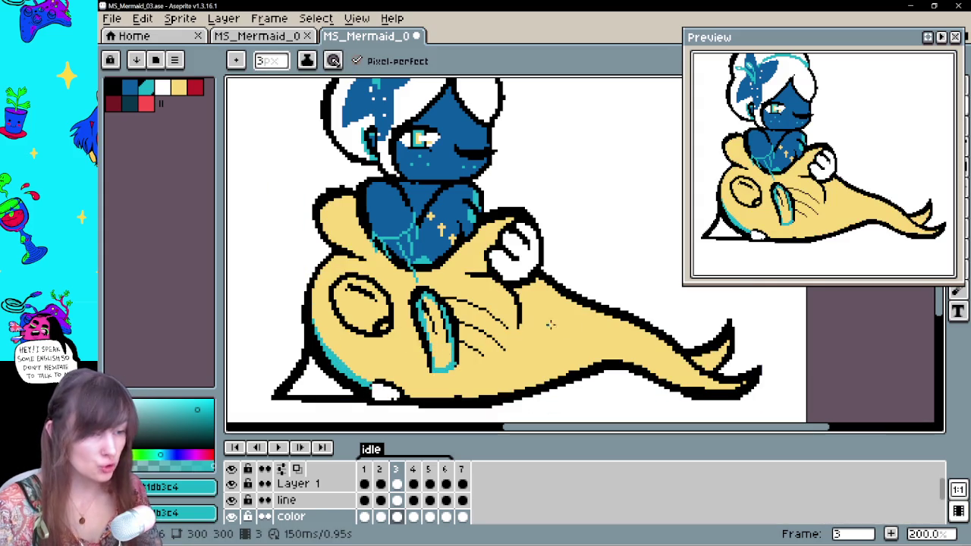
left_click_drag(546, 342, 532, 312)
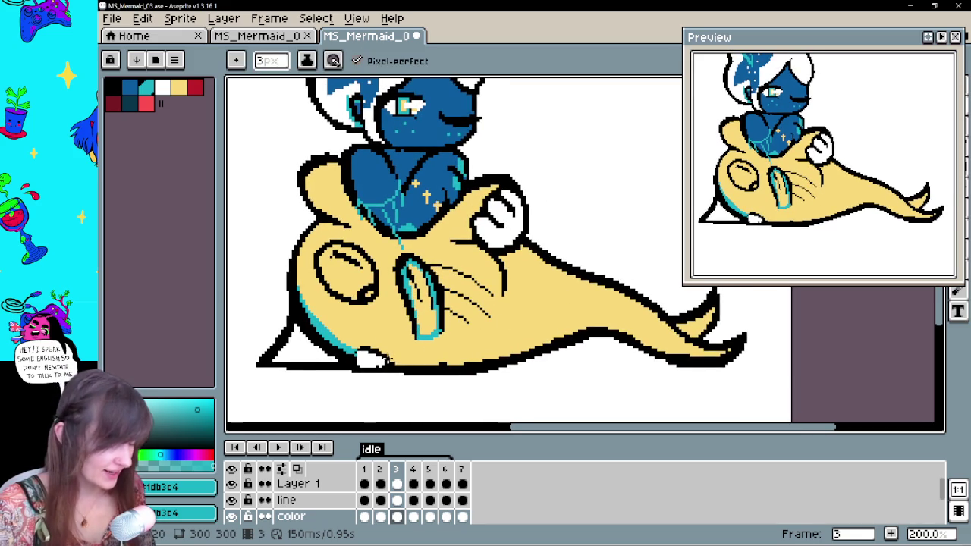
left_click_drag(382, 361, 607, 332)
left_click_drag(662, 347, 713, 354)
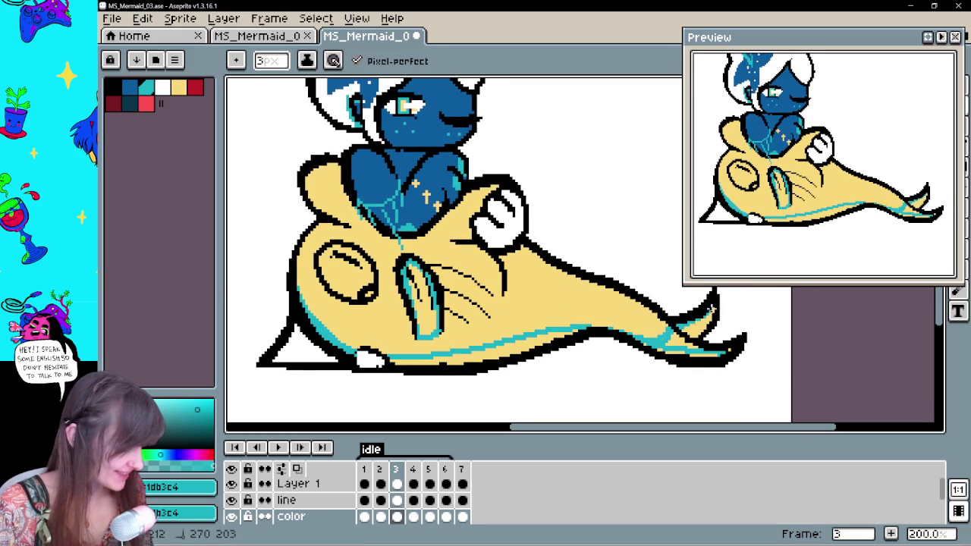
On frame 4, draw teal shading along the lower body edge and tail bottom to the tip
key("Right")
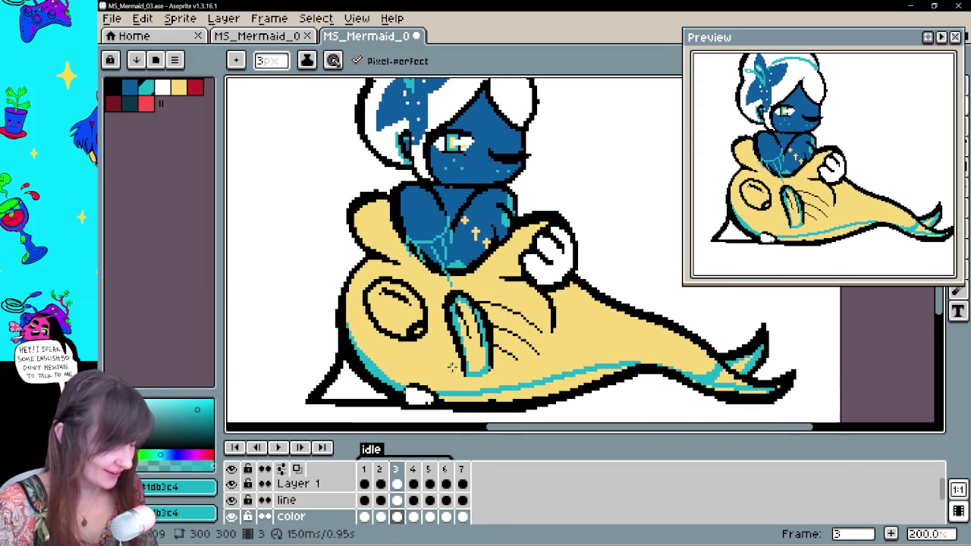
left_click_drag(332, 317, 513, 396)
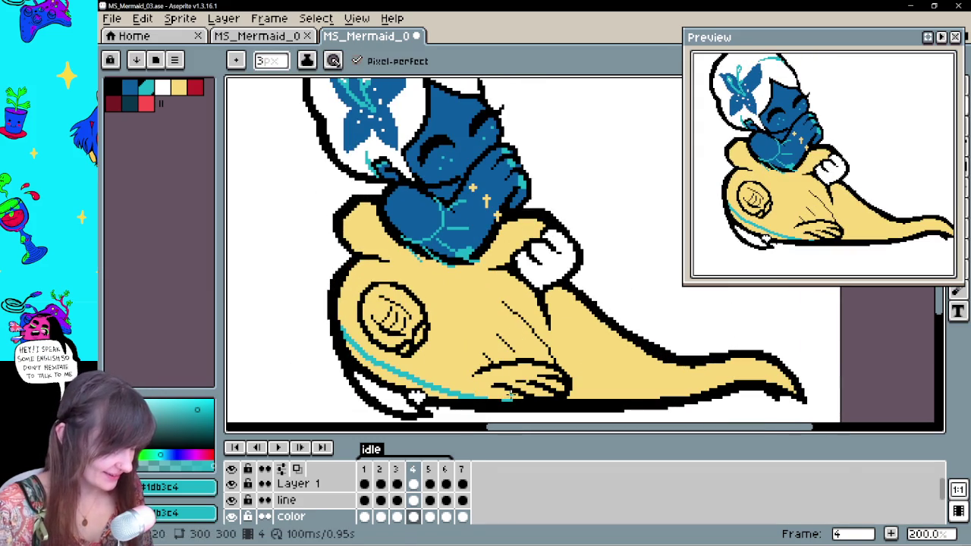
key("ctrl+z")
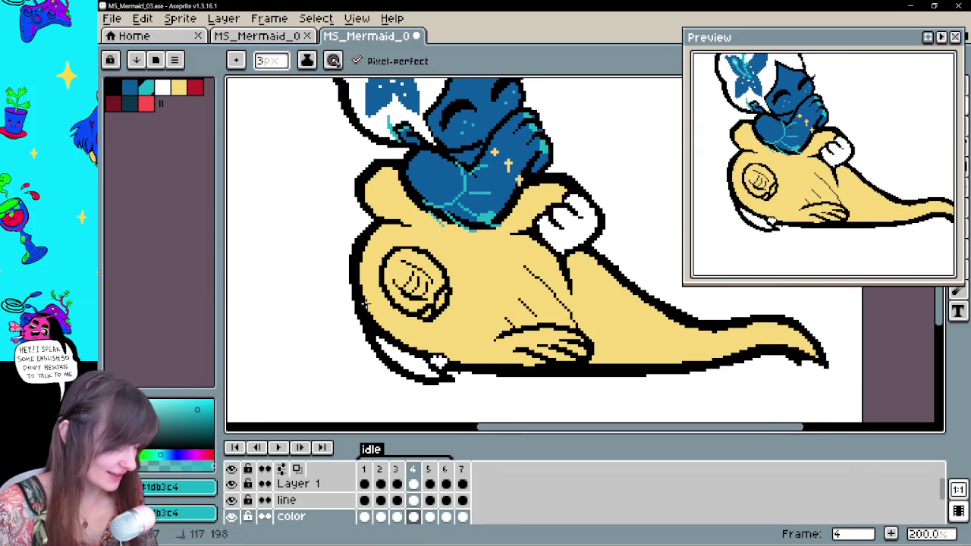
left_click_drag(494, 355, 544, 364)
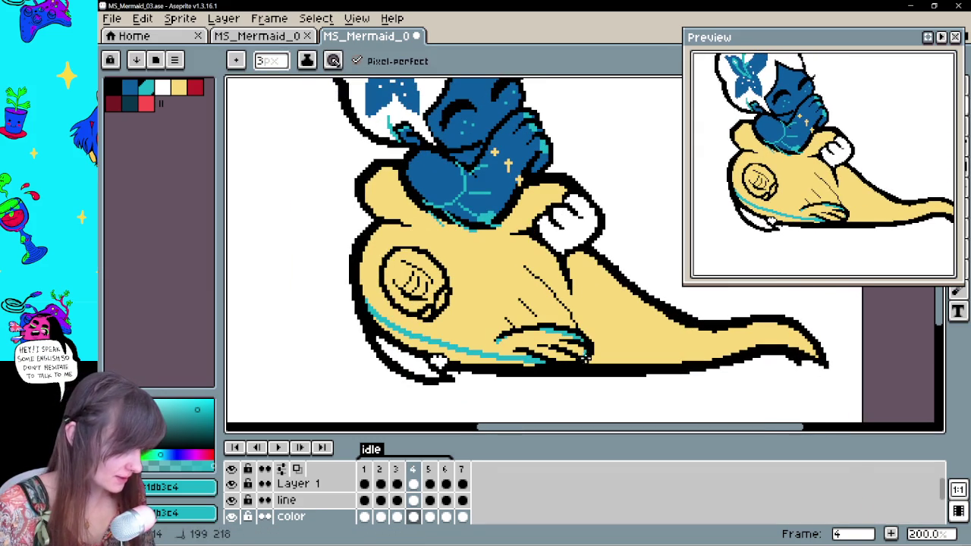
left_click_drag(554, 359, 781, 324)
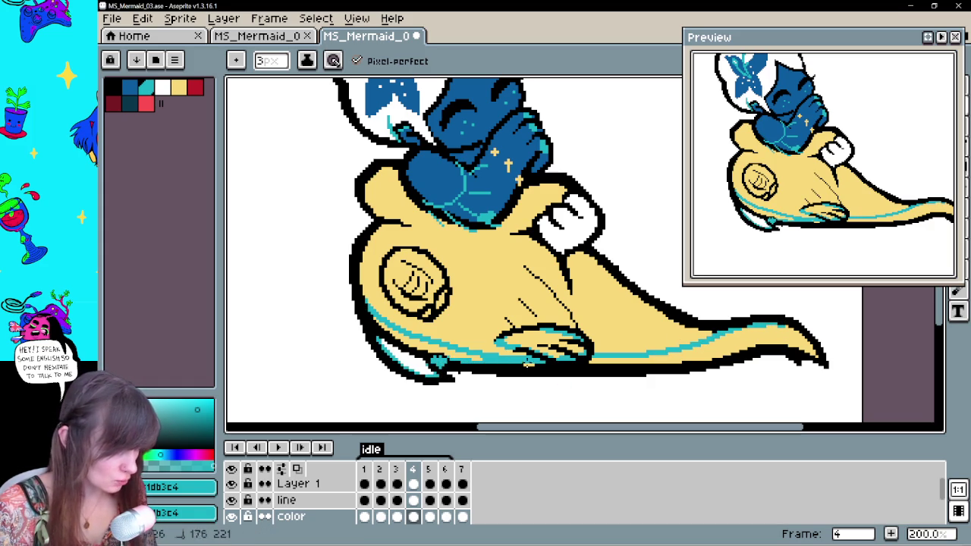
mouse_move(537, 366)
left_mouse_down()
mouse_move(751, 348)
mouse_move(701, 357)
mouse_move(816, 353)
left_mouse_up()
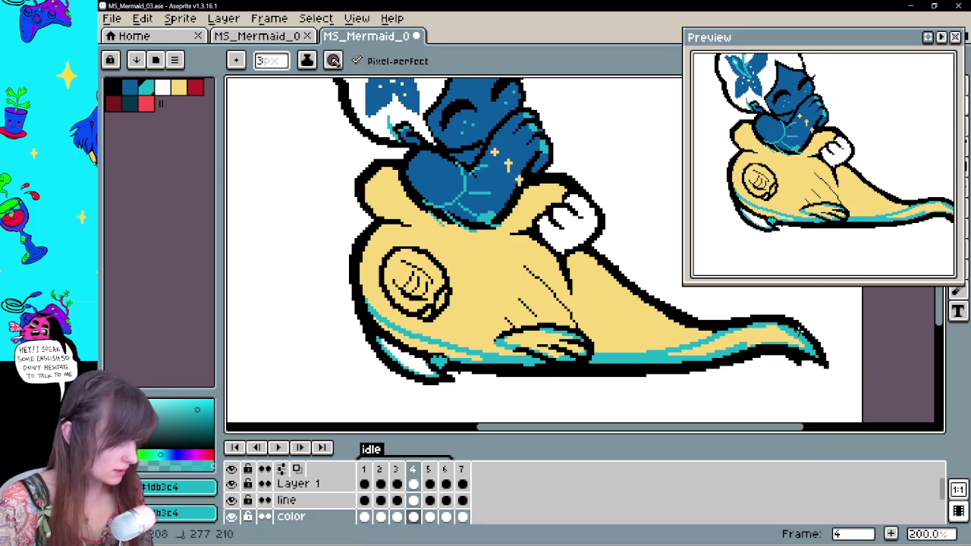
Add teal belly strokes on frame 5 and bucket-fill the belly gap teal on frame 6
key("period")
mouse_move(376, 317)
left_mouse_down()
mouse_move(309, 344)
mouse_move(383, 377)
mouse_move(501, 370)
mouse_move(630, 311)
mouse_move(677, 356)
mouse_move(686, 329)
mouse_move(699, 374)
left_mouse_up()
left_click_drag(312, 368, 316, 389)
left_click_drag(430, 365, 414, 345)
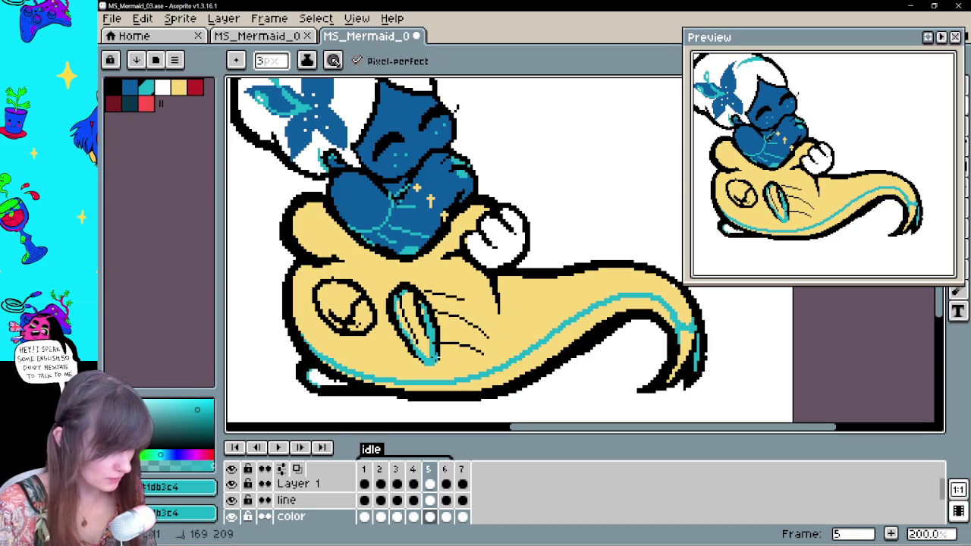
key(".")
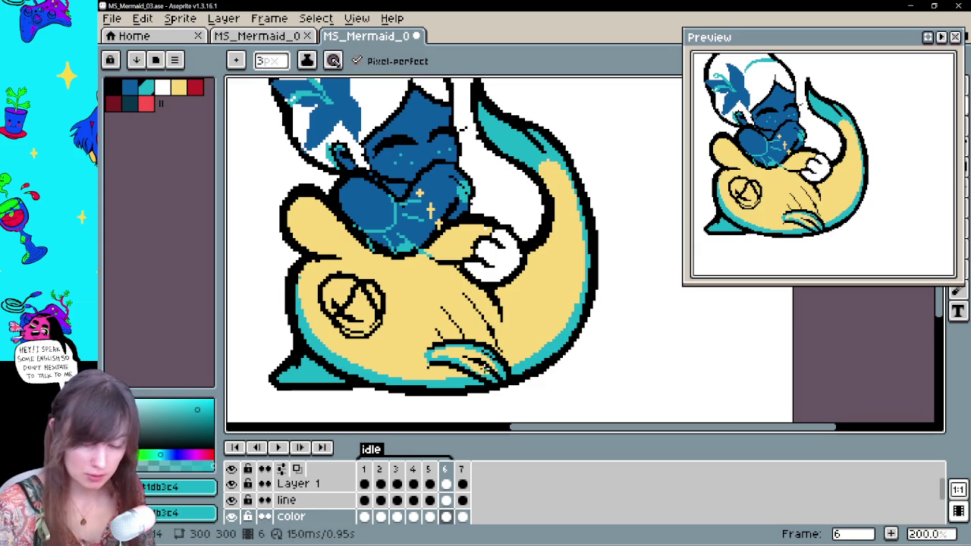
key("g")
left_click(486, 366)
key("Down")
On frame 2, redraw the teal line along the body's bottom, right side and tail outline
key(".")
key(".")
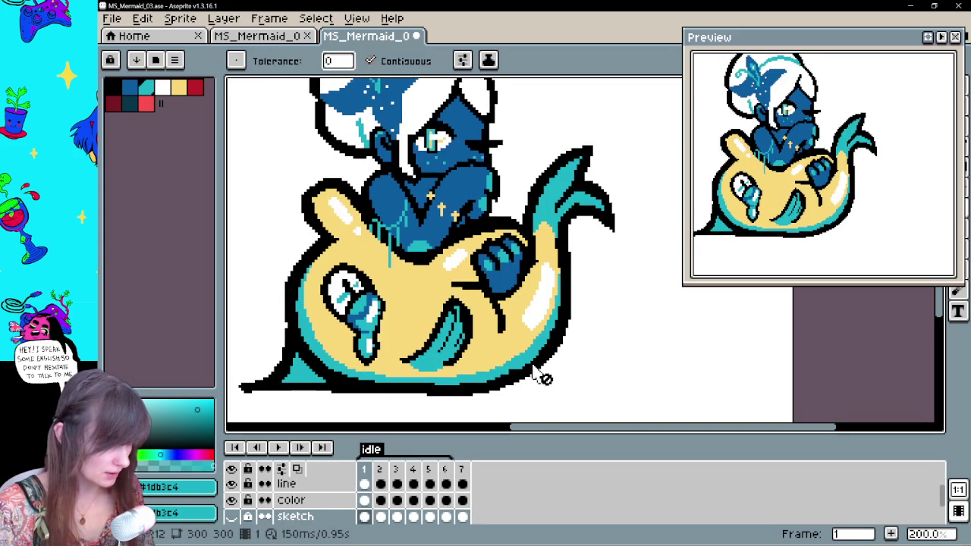
key(".")
key("b")
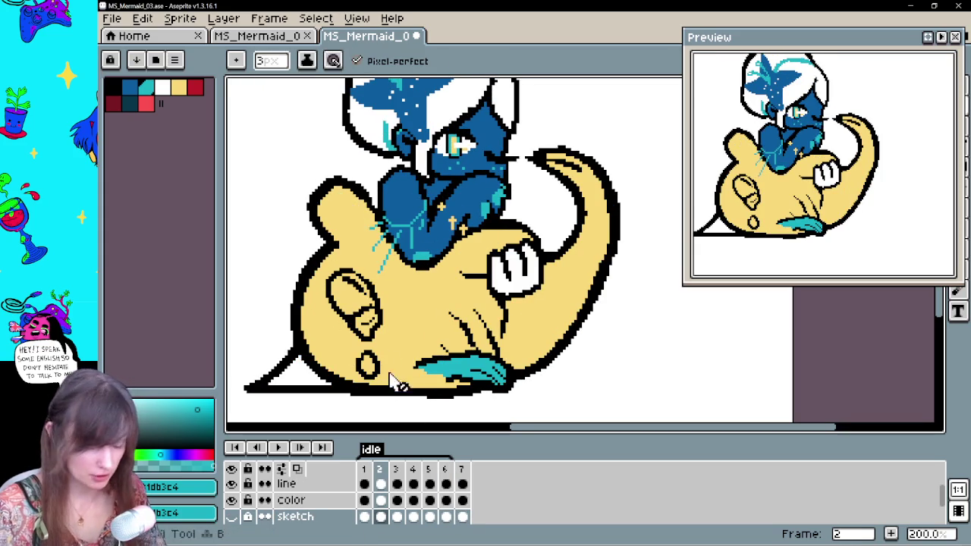
left_click(381, 501)
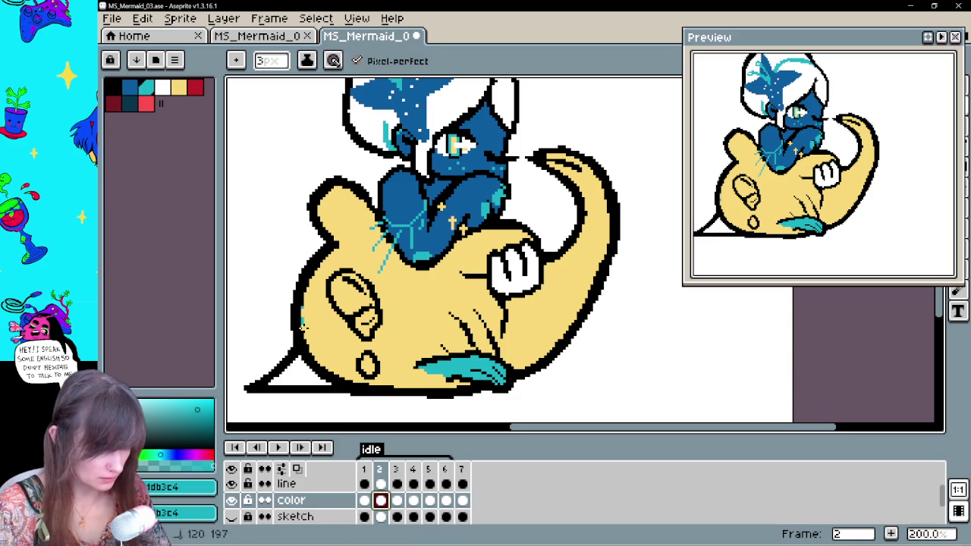
key("ctrl+z")
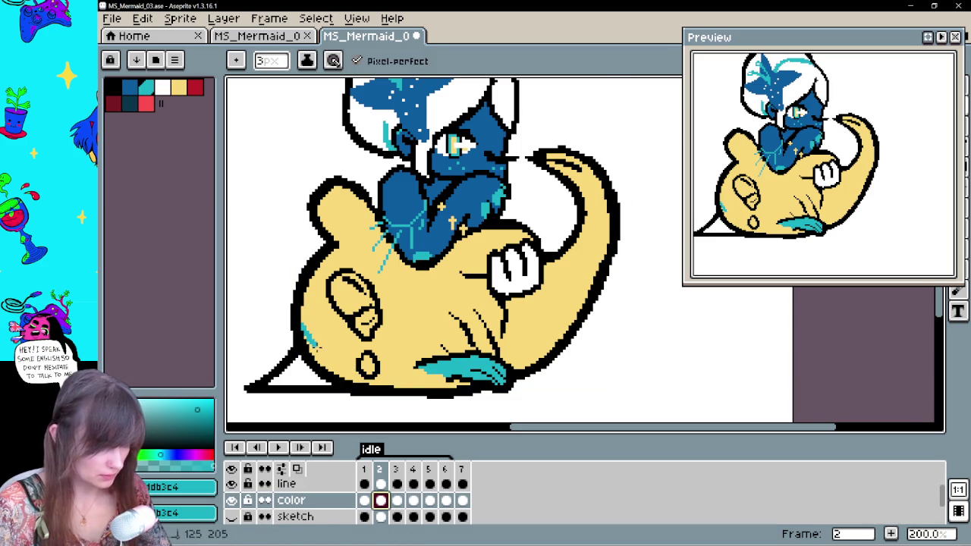
mouse_move(374, 375)
left_mouse_down()
mouse_move(598, 279)
mouse_move(600, 173)
left_mouse_up()
mouse_move(579, 308)
left_mouse_down()
mouse_move(604, 241)
mouse_move(602, 191)
mouse_move(577, 179)
mouse_move(596, 178)
left_mouse_up()
Add short teal strokes along the bottom-left edge on frames 2 and 3, undoing an accidental background fill
key("g")
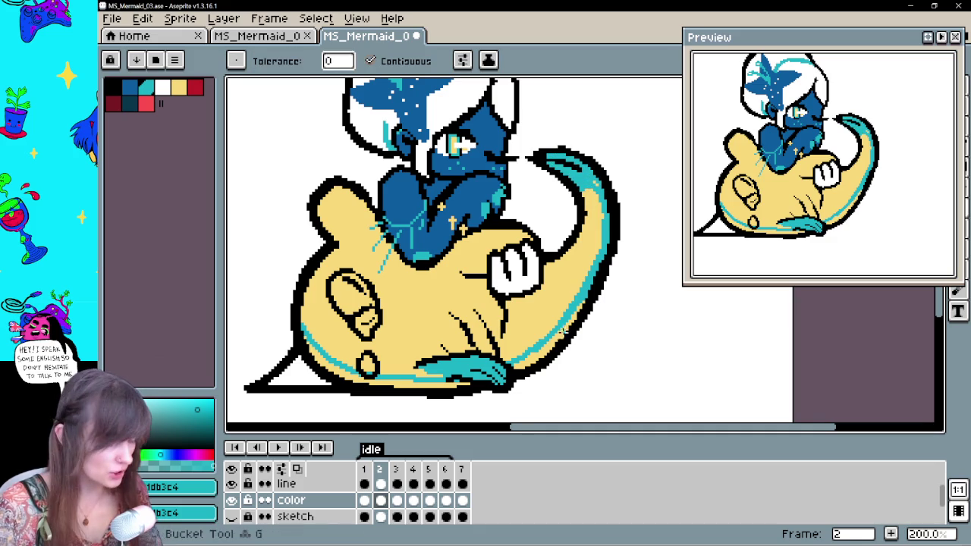
left_click(307, 391)
key("ctrl+z")
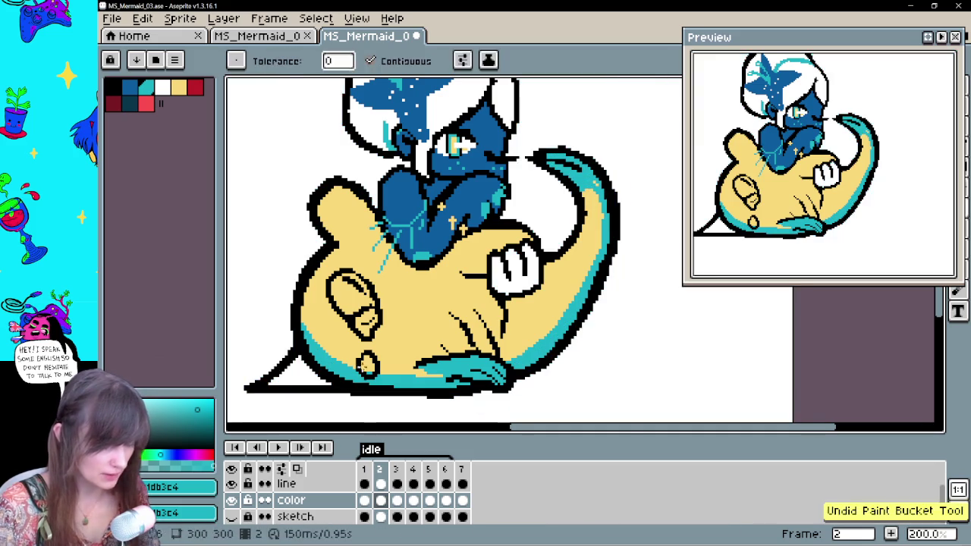
key("b")
left_click_drag(275, 381, 340, 385)
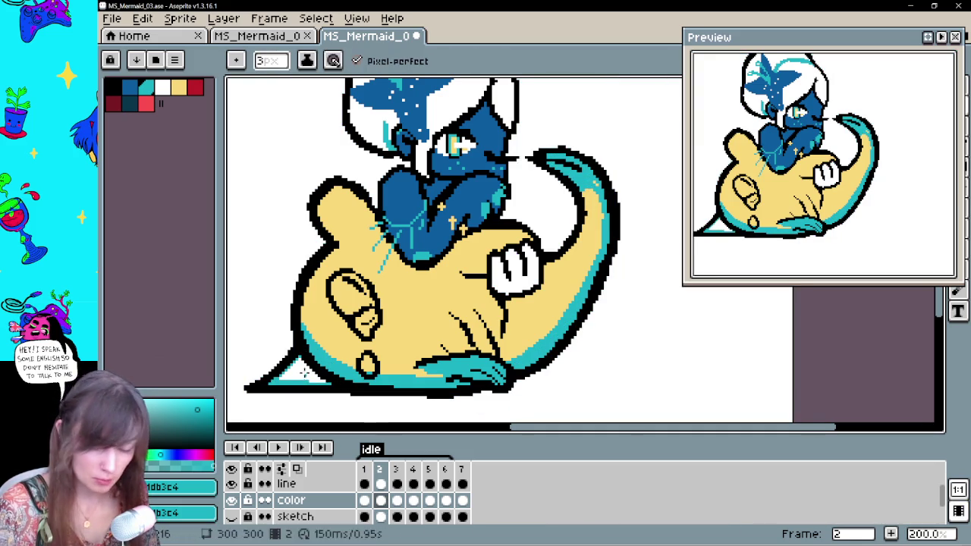
key("g")
left_click(397, 500)
key("b")
left_click_drag(298, 354, 349, 390)
Review frames 3 through 7, then bucket-fill the strip under the tail teal on frame 5
key("Right")
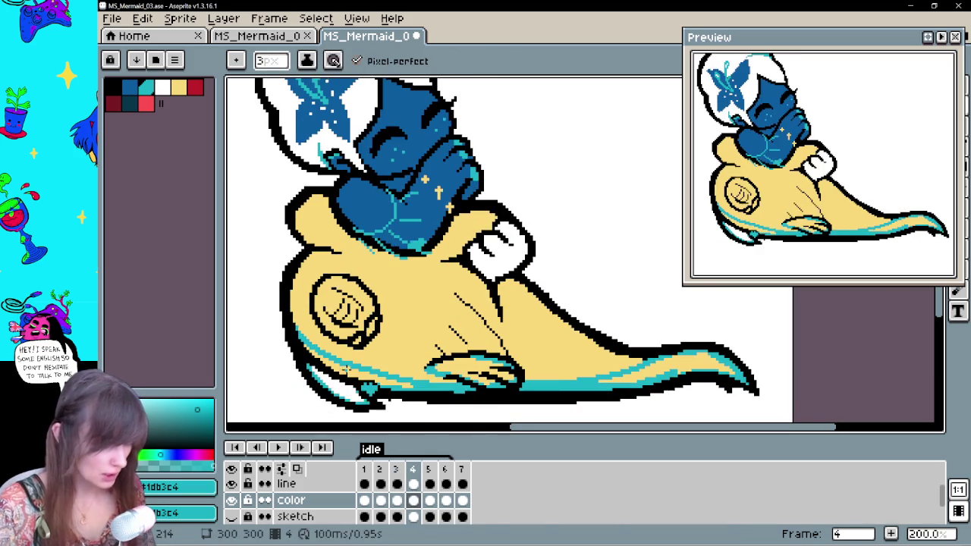
key("Right")
key("Right")
key("Left")
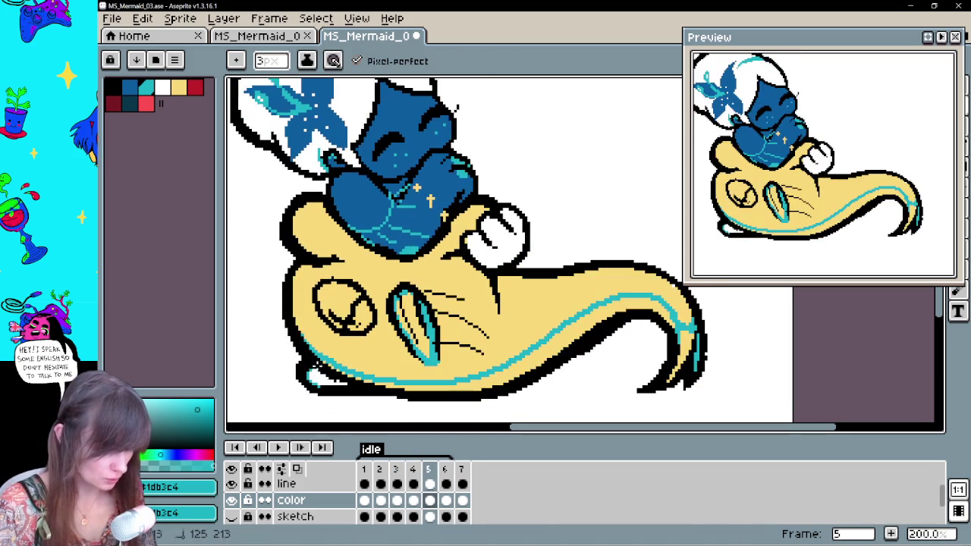
key("Right")
key("Right")
key("Right")
key("Left")
key("Right")
key("Right")
key("Right")
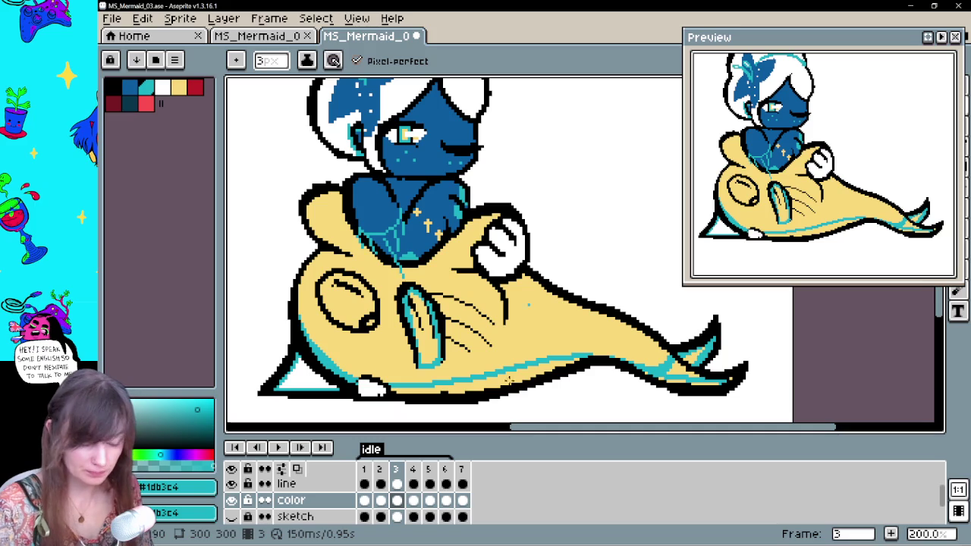
key("g")
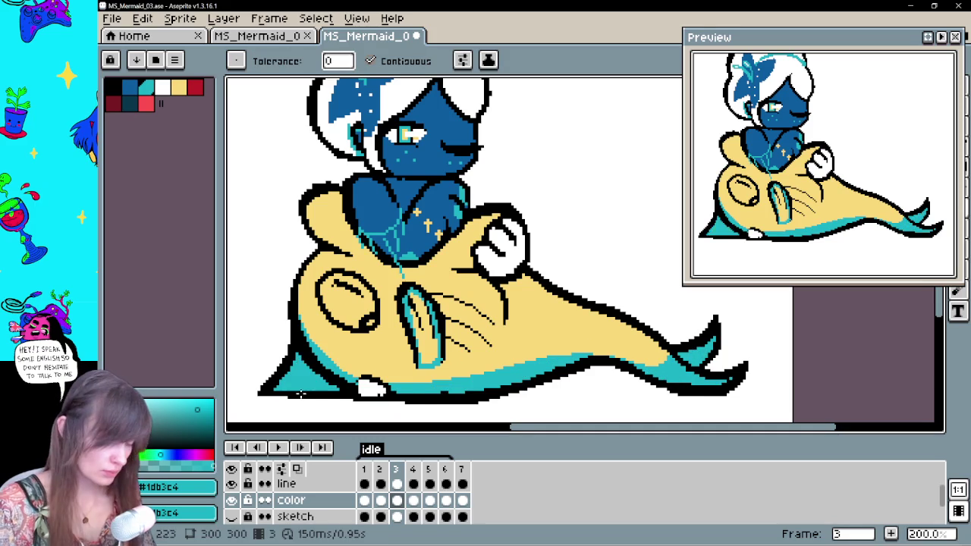
key("Right")
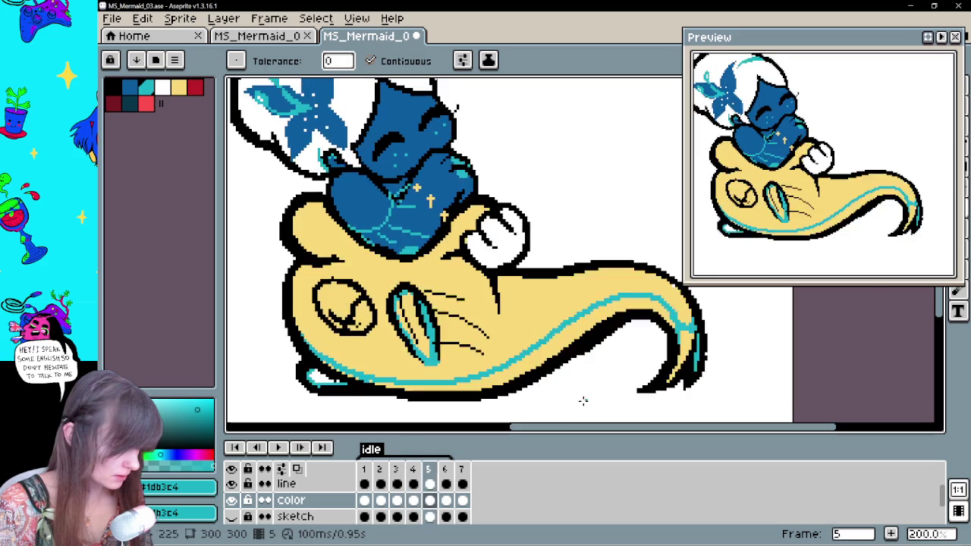
key("Left")
key("Left")
key("Right")
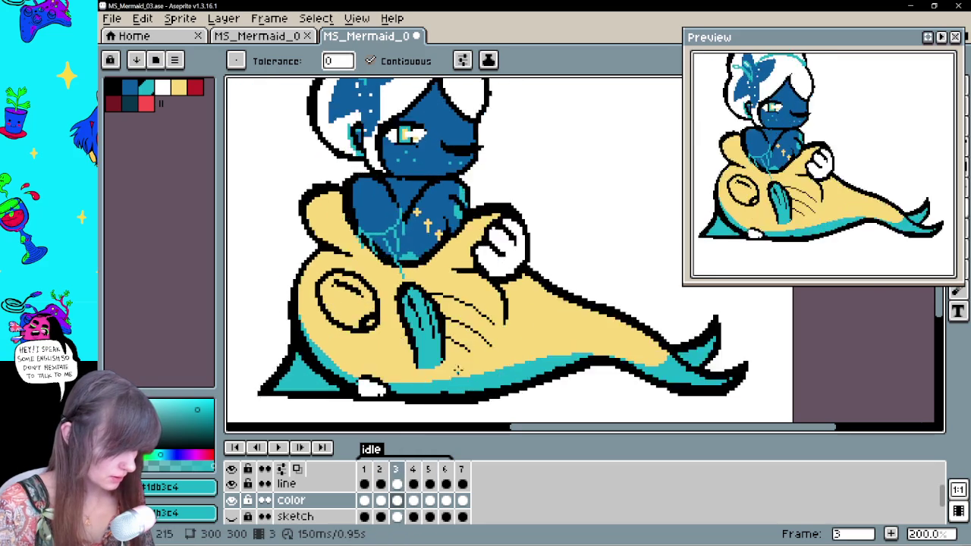
key("Right")
key("Right")
left_click(336, 377)
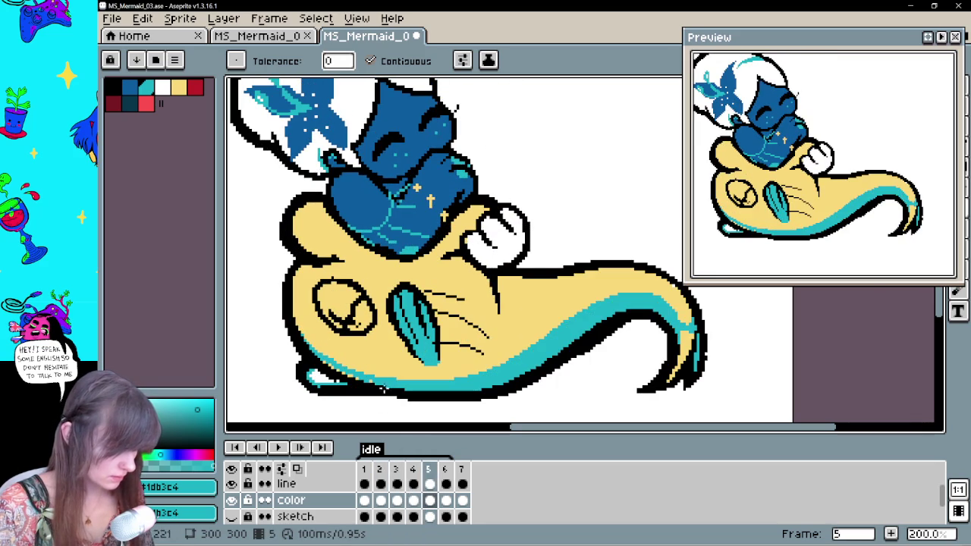
Fill frame 7's tail highlight with white
key("Right")
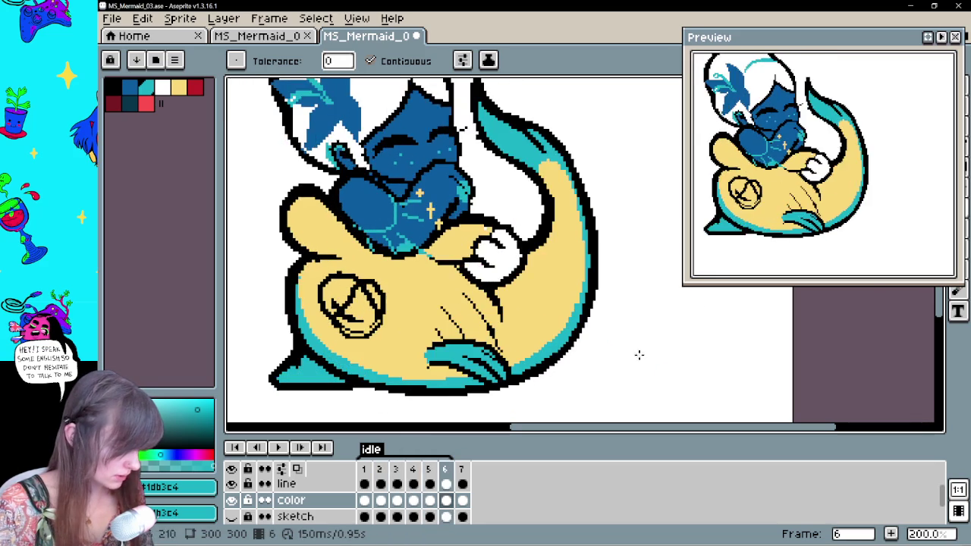
key("Right")
left_click(540, 311)
key("Return")
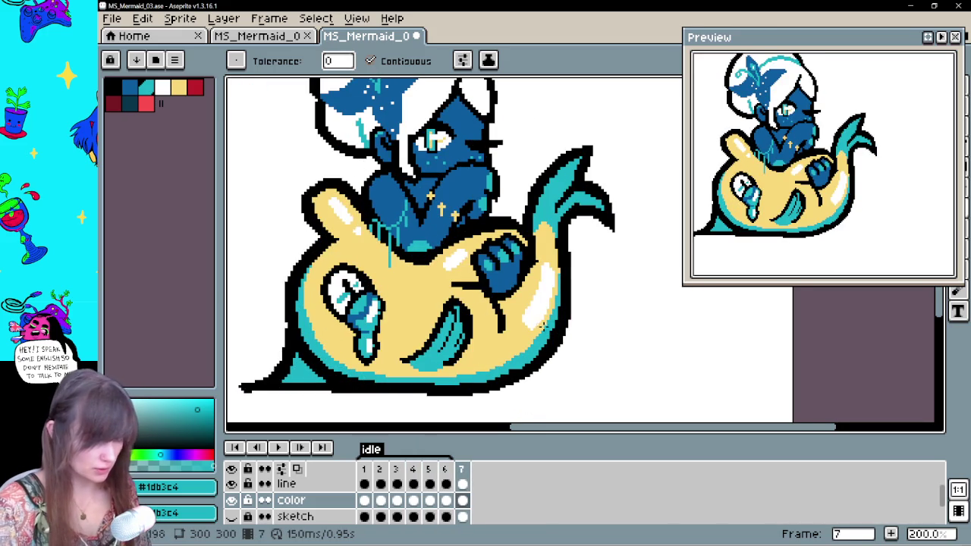
left_click_drag(566, 321, 551, 336)
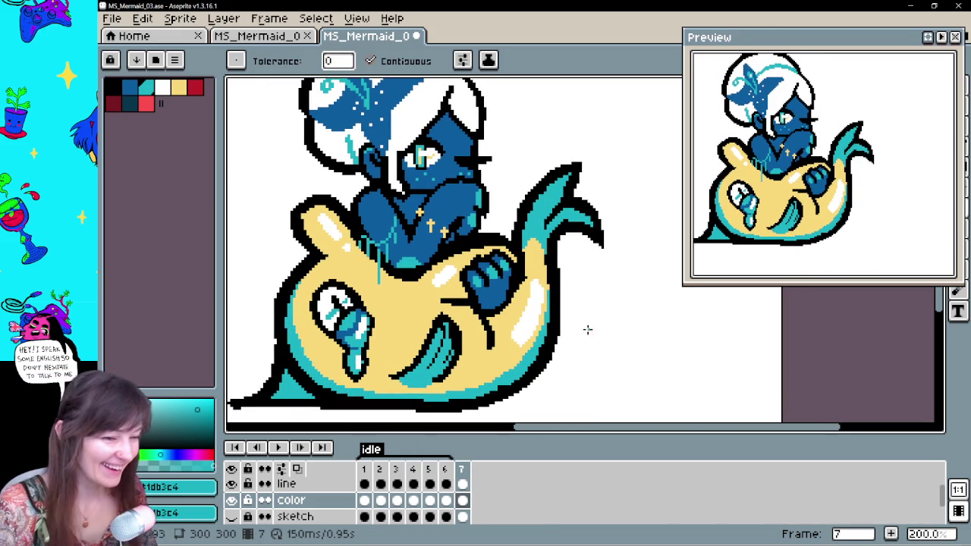
Pan the artwork up slightly and flip between frames 2 and 3 to compare
key("h")
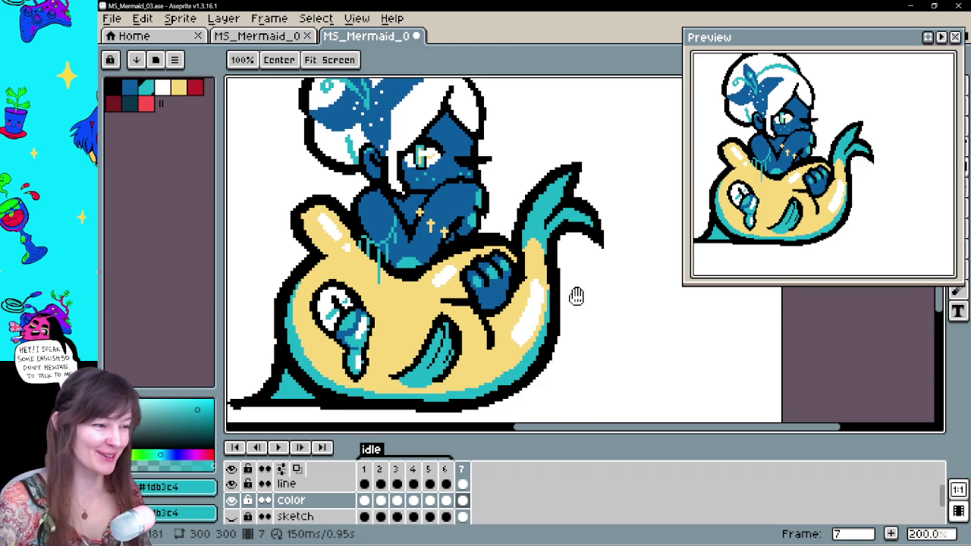
key("b")
left_click_drag(576, 312, 581, 297)
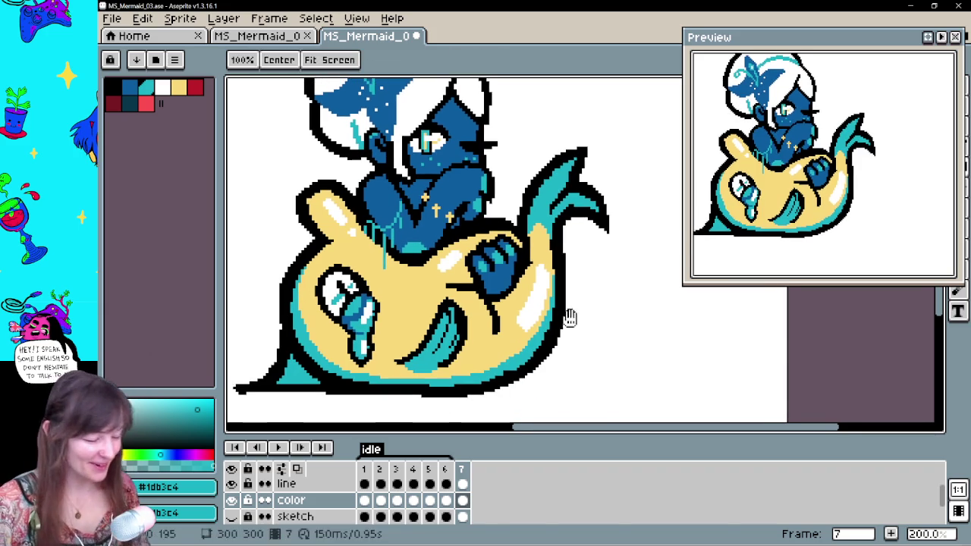
key("Right")
key("Right")
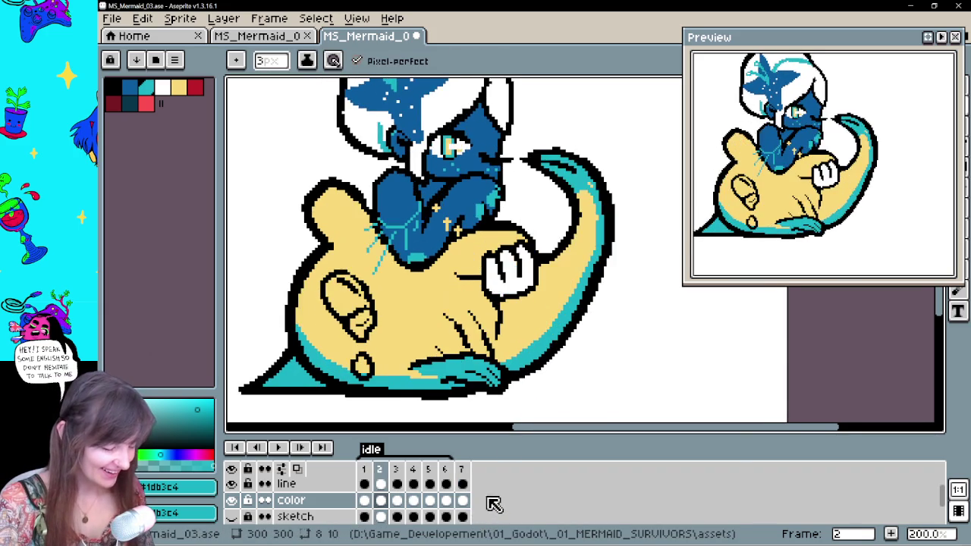
key("Right")
key("Left")
key("Right")
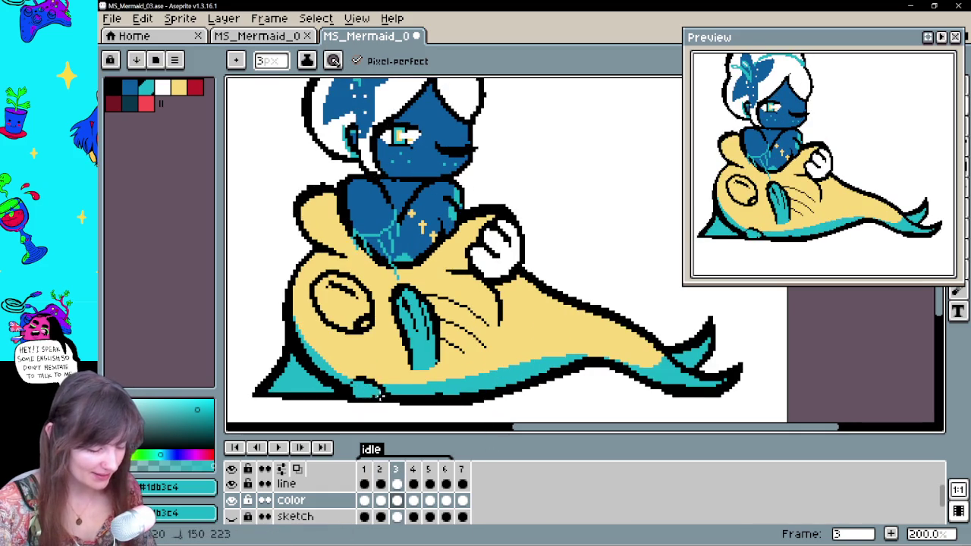
Step through frames 4 and 5, then eyedrop the fish's yellow
key("Right")
key("Right")
key("Right")
key("Left")
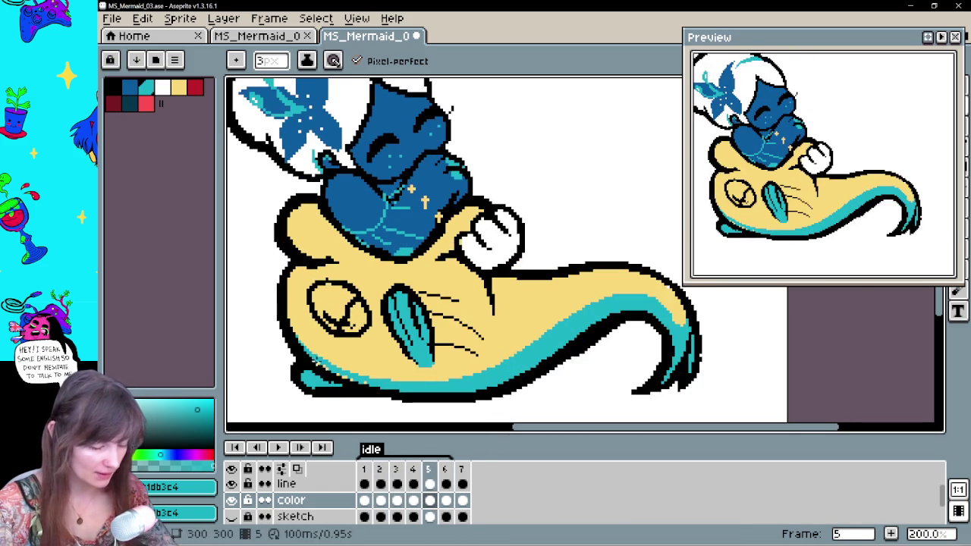
key("Right")
key("Left")
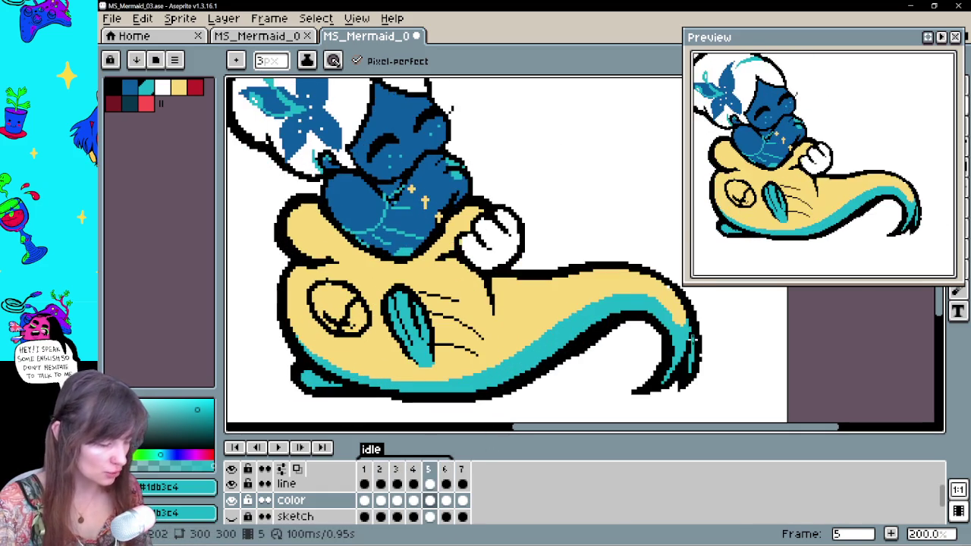
left_click(671, 297, "alt")
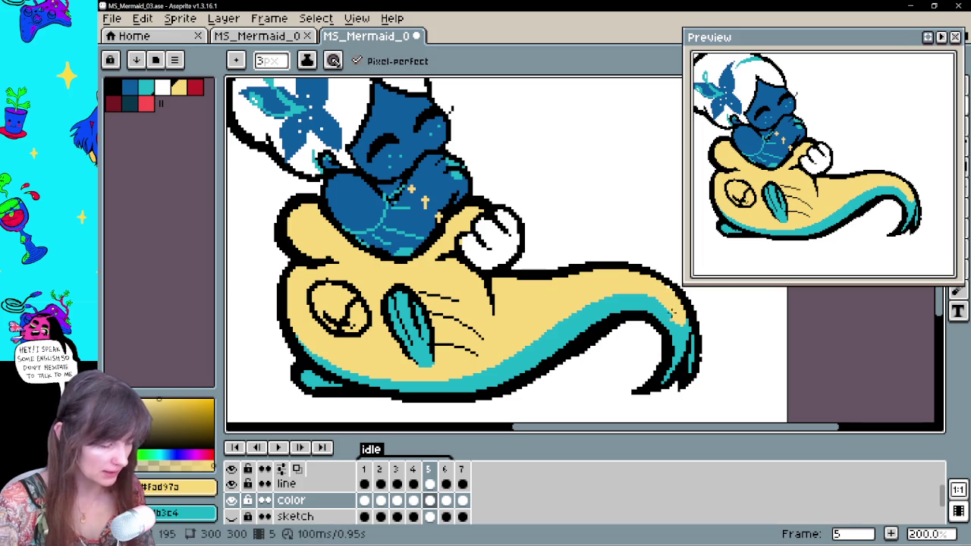
Pick white from an existing highlight and paint a white highlight on frame 2's fin
key("Right")
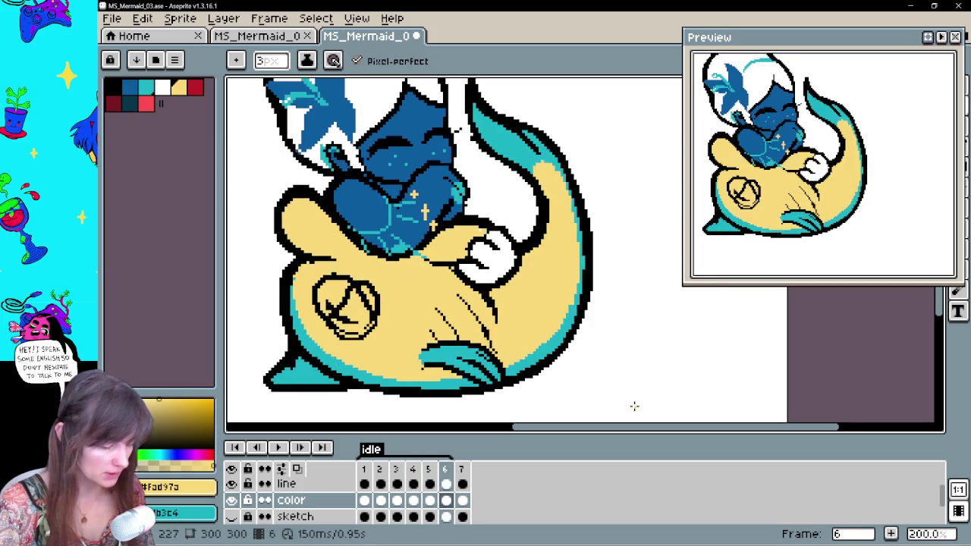
key("Right")
key("Right")
left_click(535, 305, "alt")
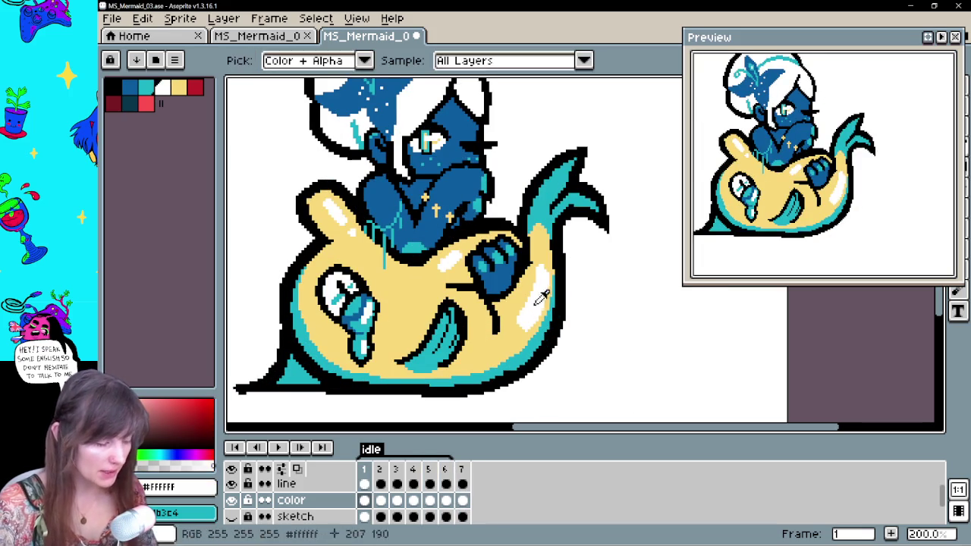
left_click(381, 500)
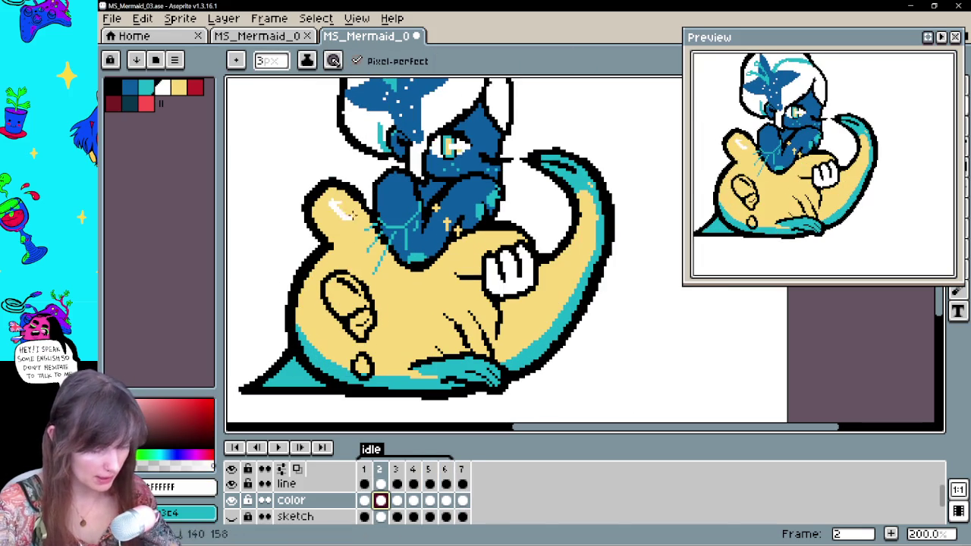
key("Left")
key("Right")
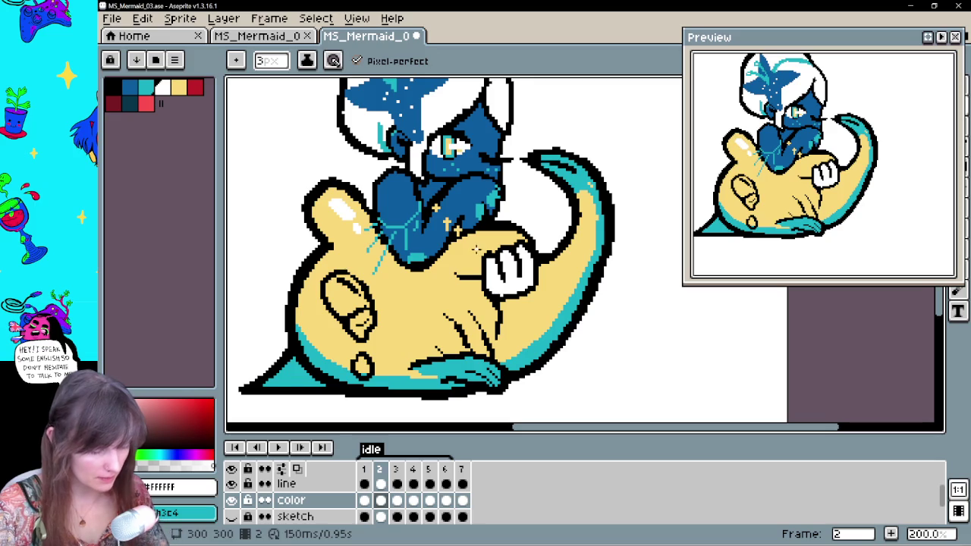
key("Left")
key("Right")
left_click_drag(558, 280, 548, 305)
On frame 3, paint white highlights on the tail, near the chest and on the upper-left fin
key("Left")
key("Right")
key("Right")
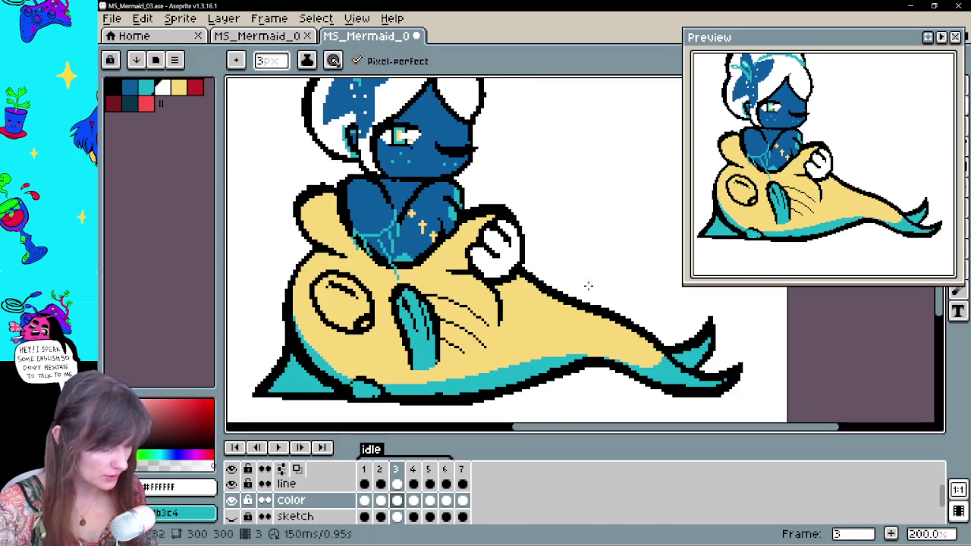
mouse_move(601, 333)
left_mouse_down()
mouse_move(540, 334)
mouse_move(595, 338)
left_mouse_up()
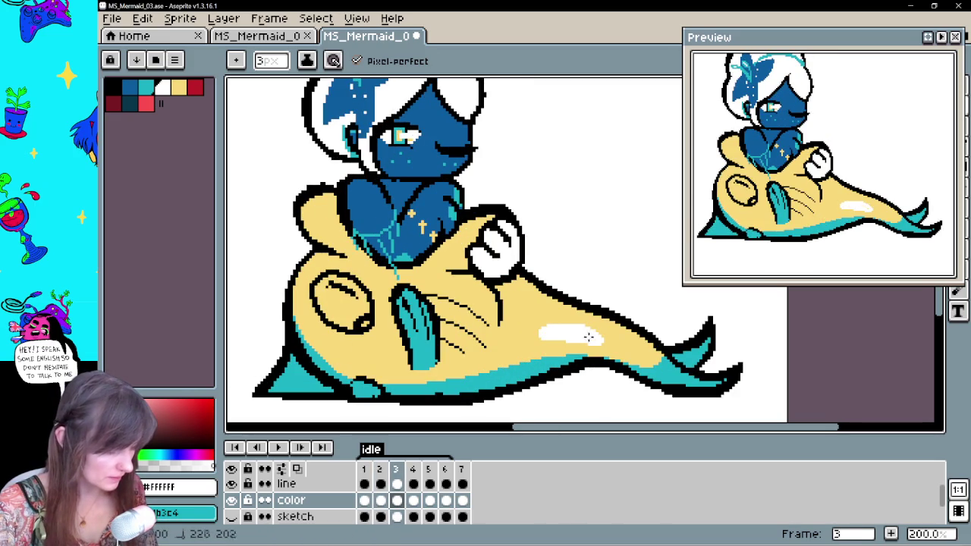
left_click(624, 345)
left_click_drag(462, 241, 447, 254)
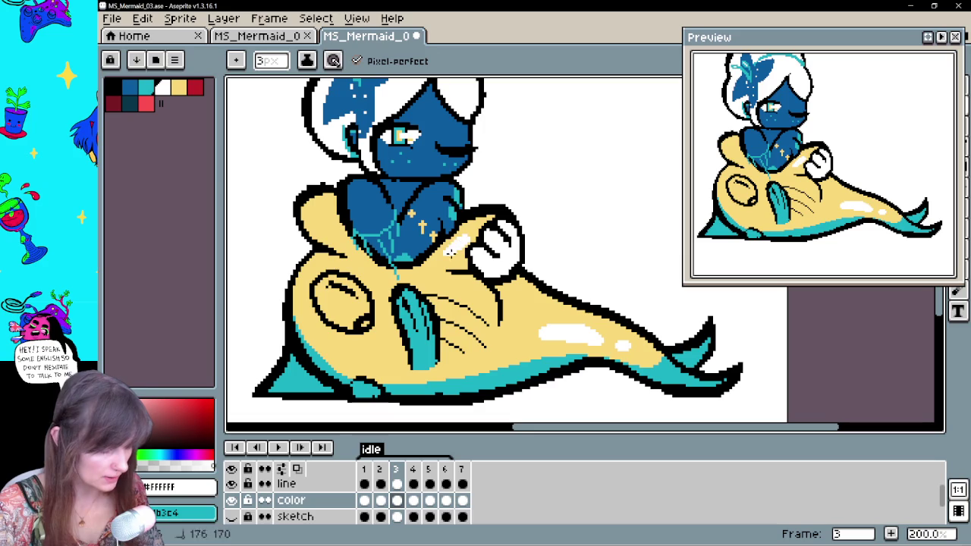
left_click_drag(320, 209, 328, 220)
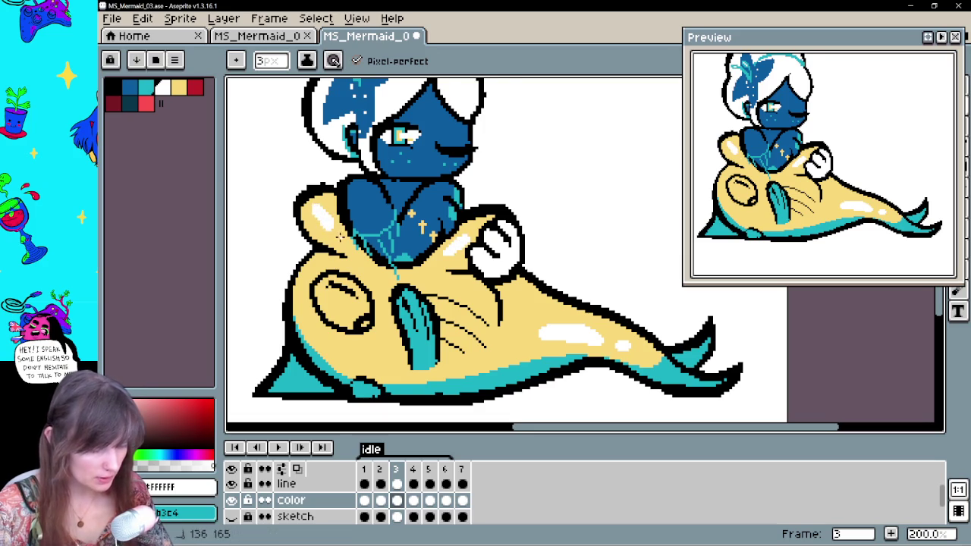
key("Left")
key("Right")
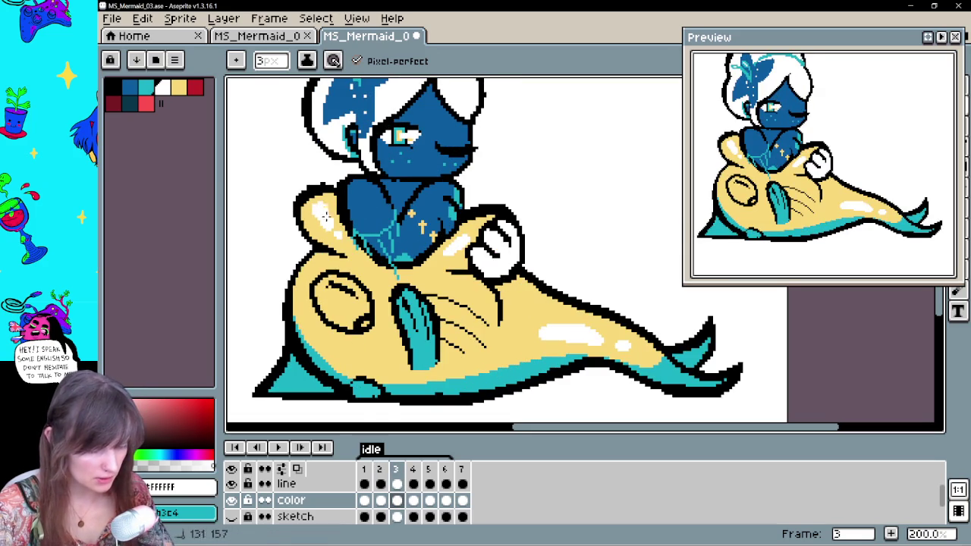
On frame 4, paint white highlights on the upper-left body, beside the hand and on the tail
key("Right")
left_click_drag(311, 218, 315, 224)
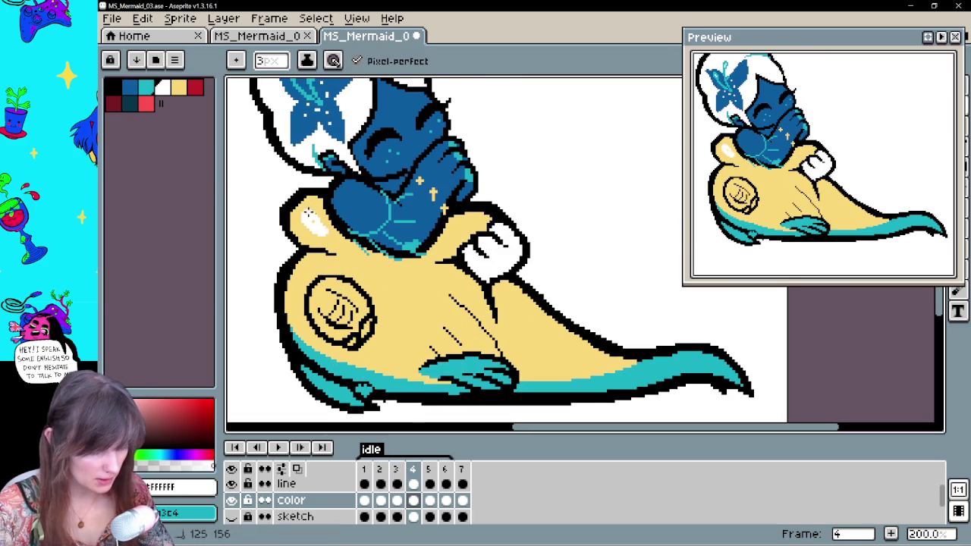
left_click_drag(452, 227, 462, 238)
left_click_drag(525, 328, 543, 339)
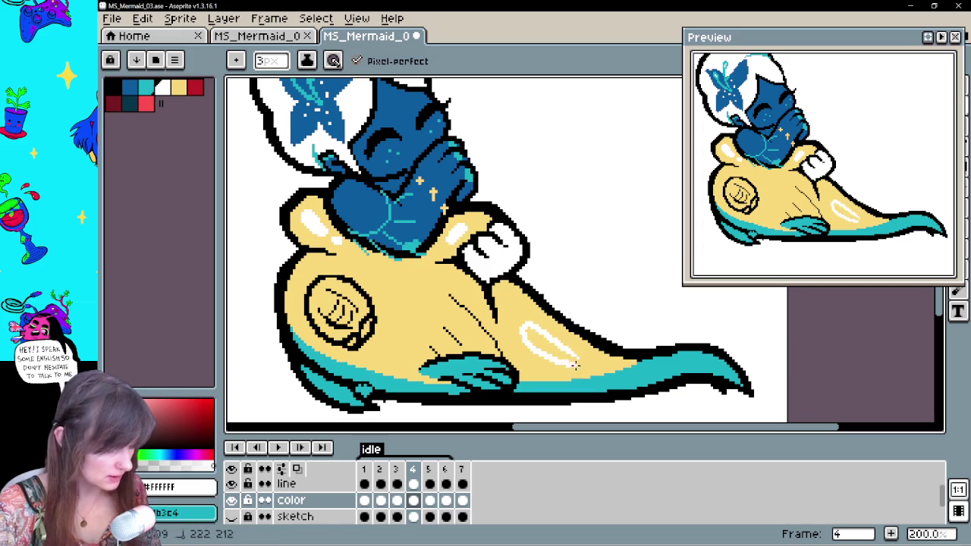
left_click_drag(586, 362, 599, 365)
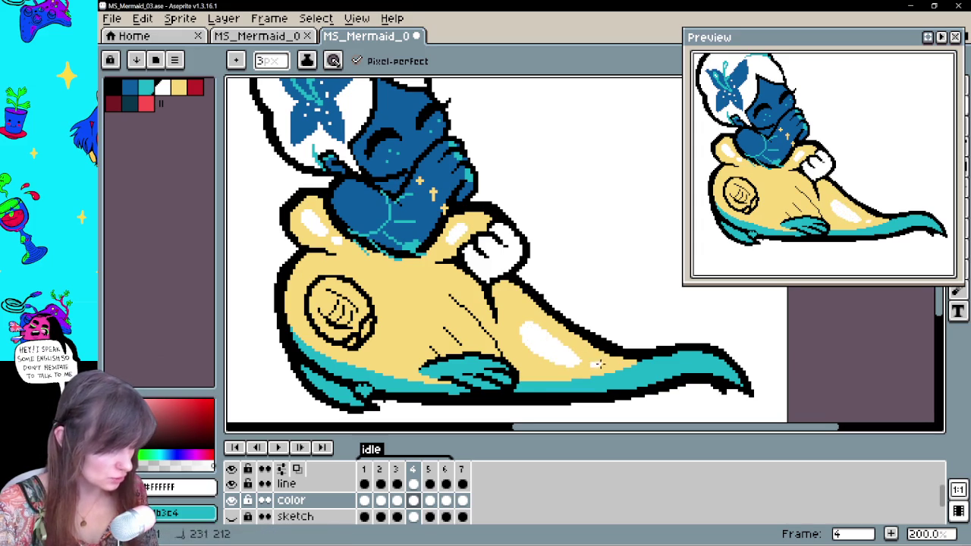
On frame 5, add a white oval highlight on the tail and one beside the hand
key("Right")
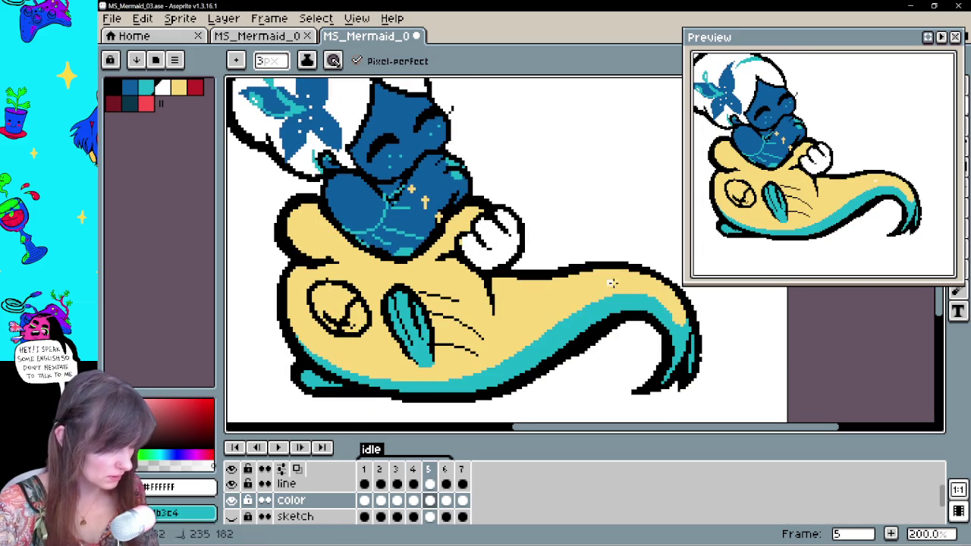
mouse_move(565, 291)
left_mouse_down()
mouse_move(570, 300)
mouse_move(546, 298)
left_mouse_up()
left_click_drag(467, 220, 455, 243)
key("Right")
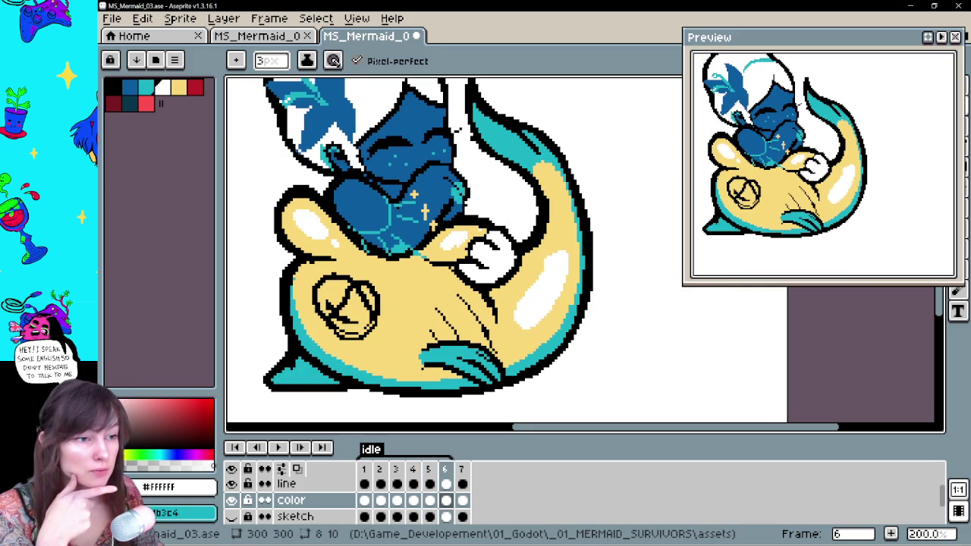
key("Left")
key("Right")
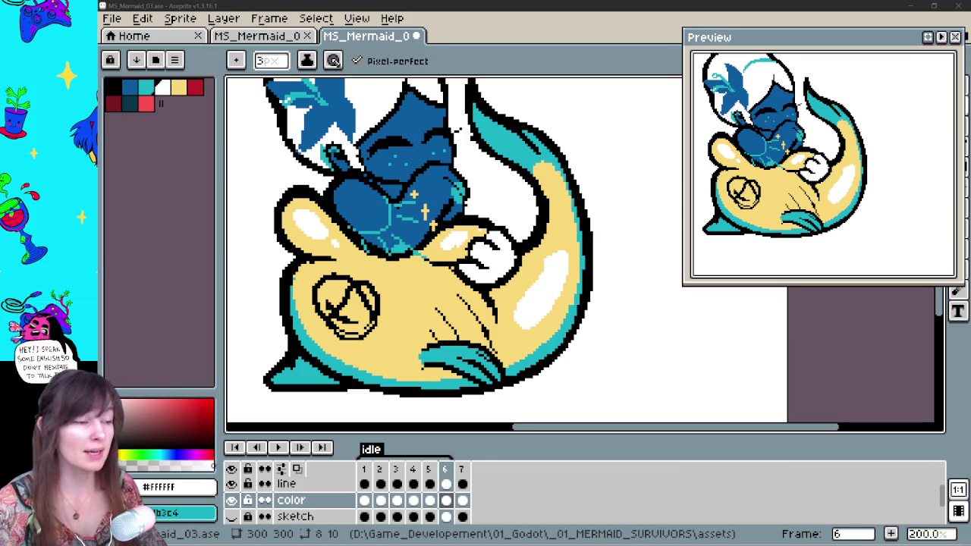
scroll(619, 312, "up", 1)
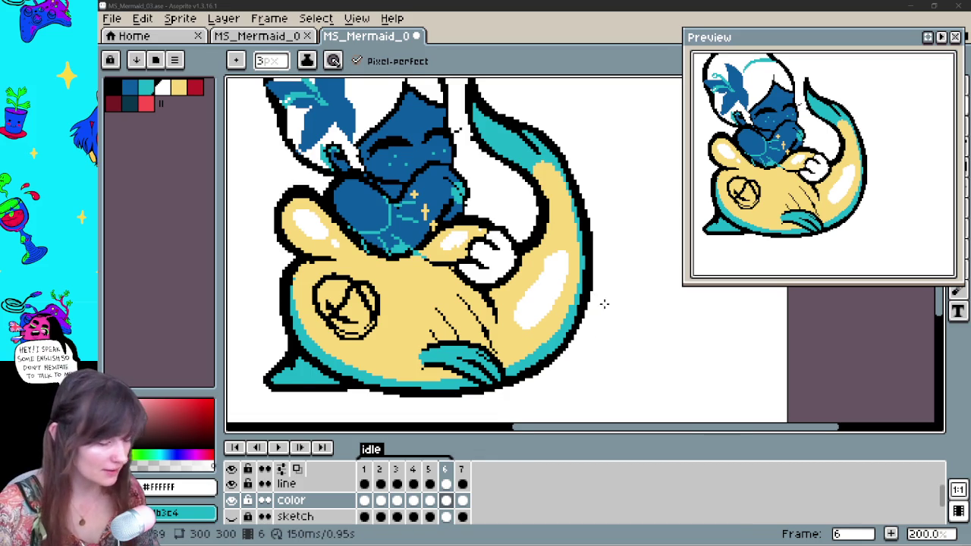
scroll(625, 306, "down", 1)
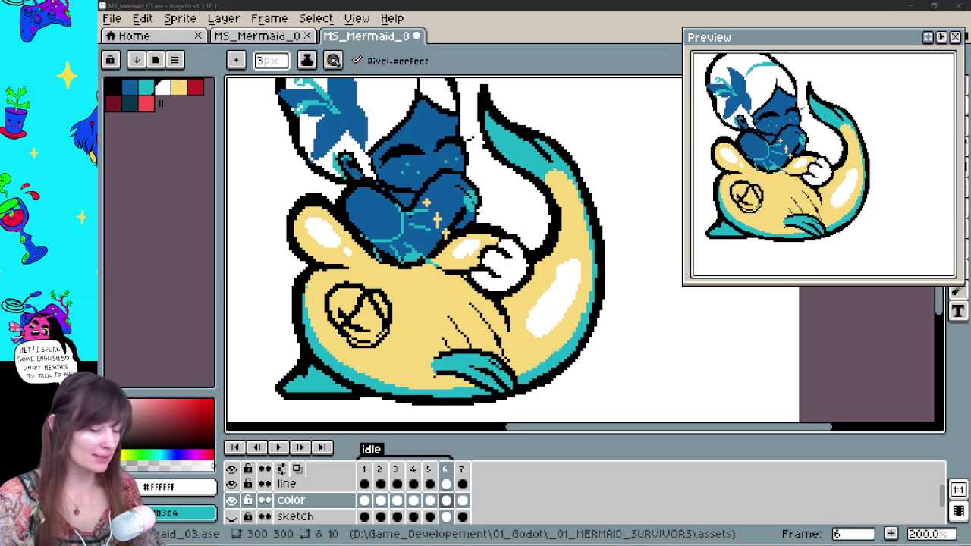
left_click_drag(597, 281, 581, 312)
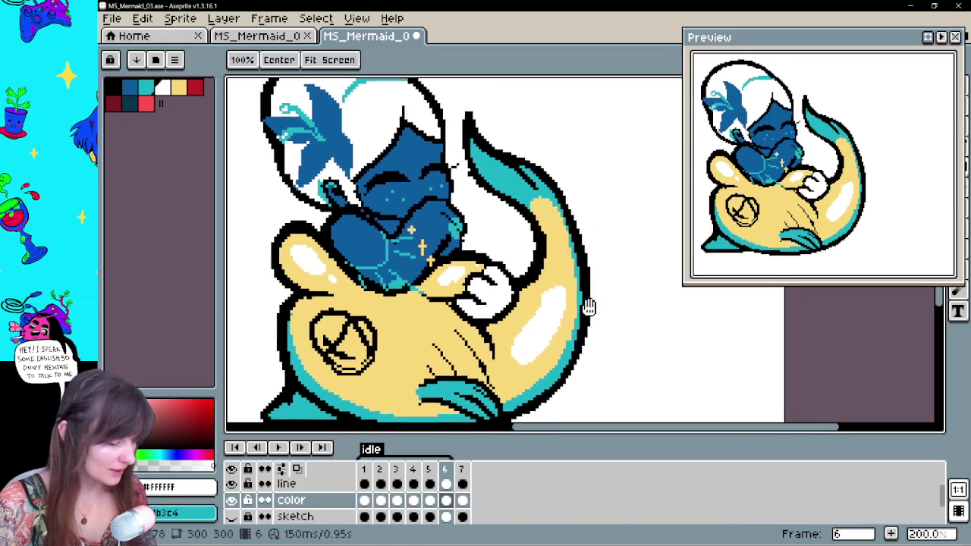
Play the idle animation from frame 7, then sample the fish's yellow and white colours
left_click(462, 501)
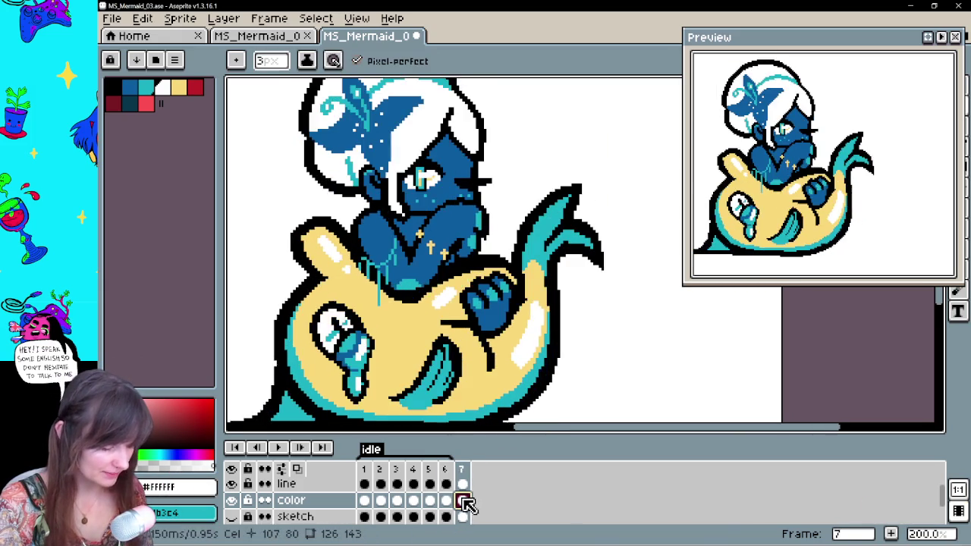
key("Return")
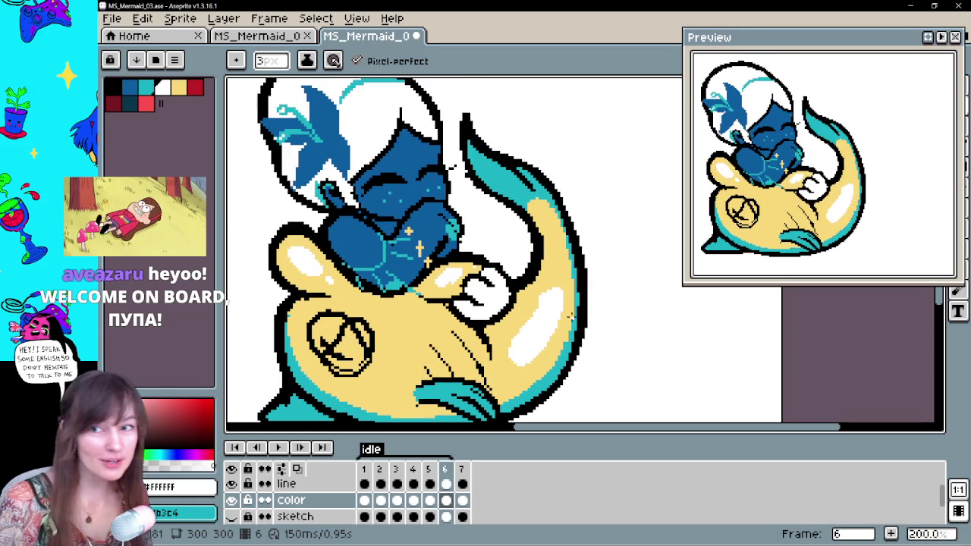
key("i")
left_click(555, 279)
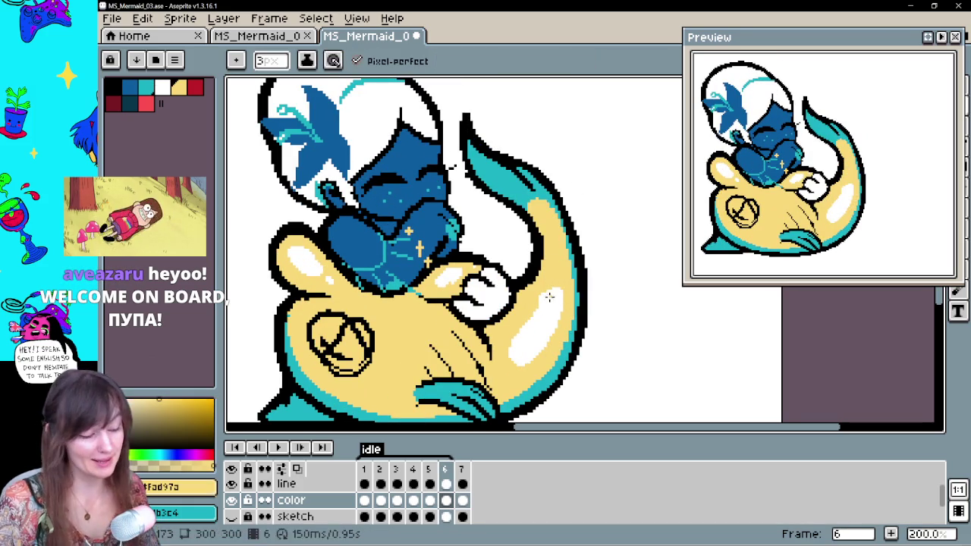
left_click(548, 317)
key("b")
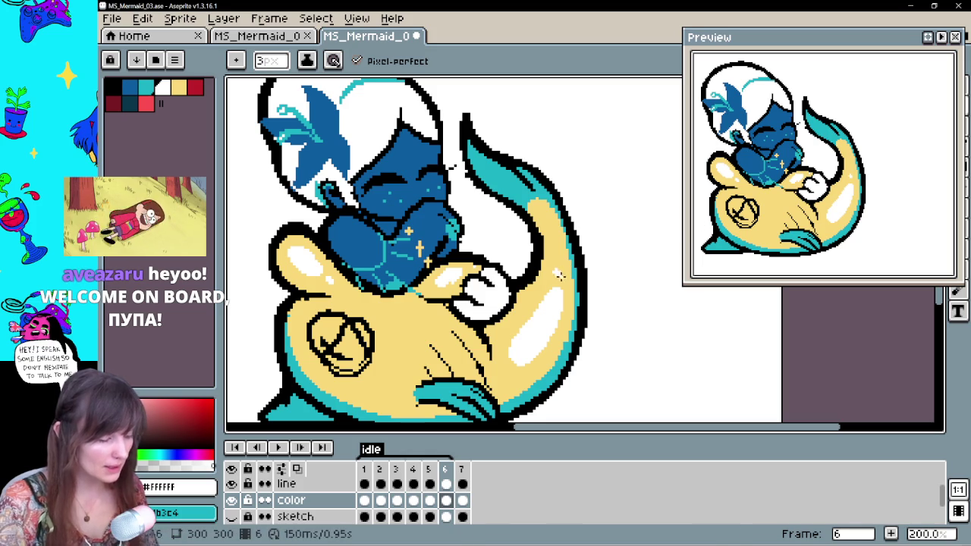
left_click(559, 276, "alt")
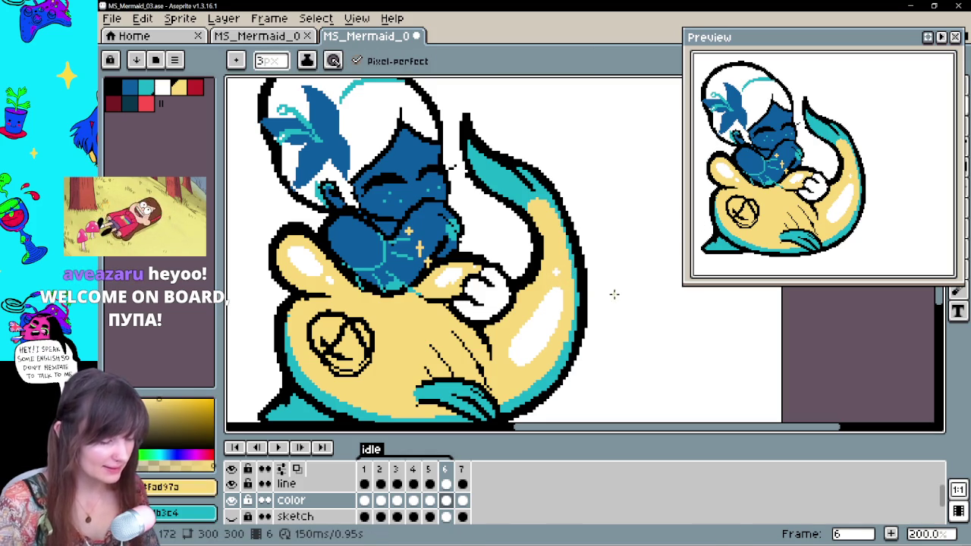
key("Right")
key("Right")
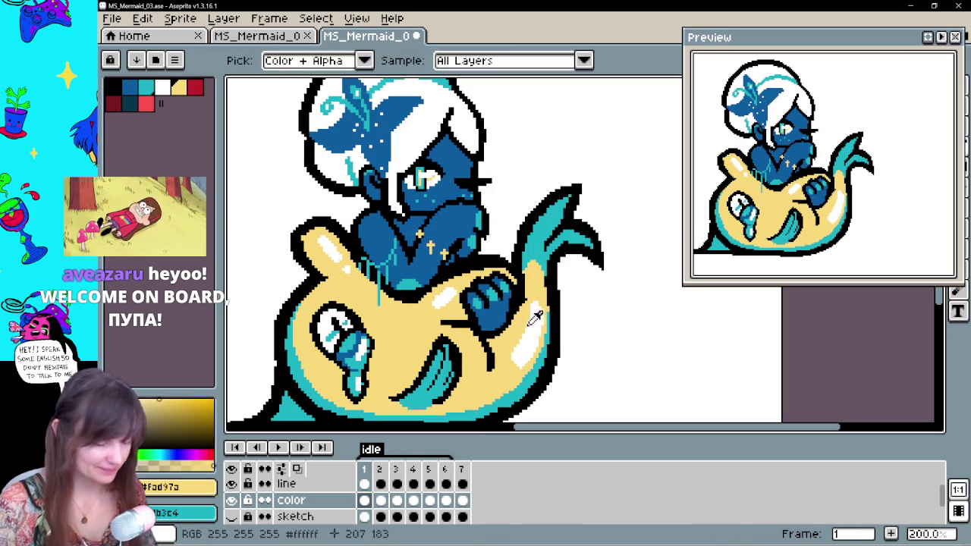
Sample white, then select all of frame 1's color artwork and nudge it one pixel left
left_click(536, 298, "alt")
key("Left")
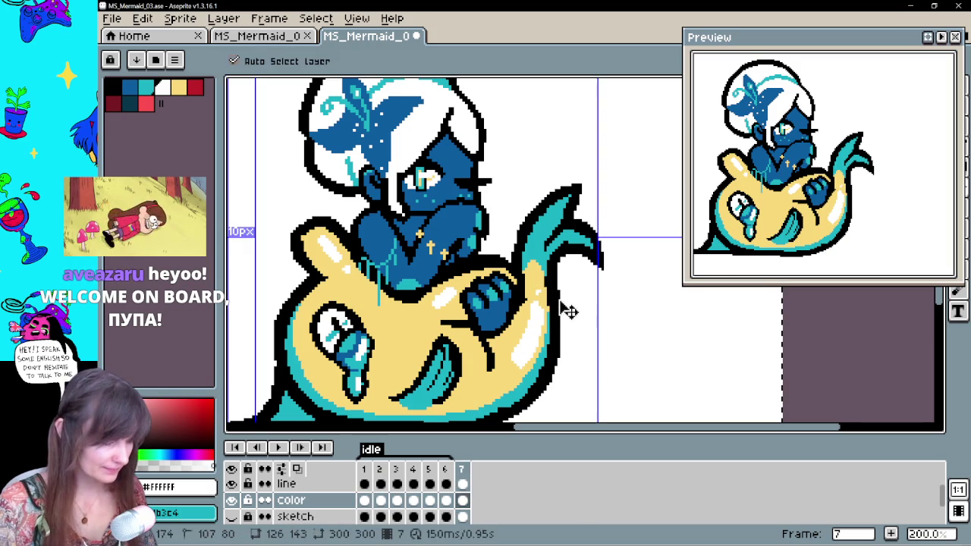
left_click(365, 500)
key("m")
key("ctrl+a")
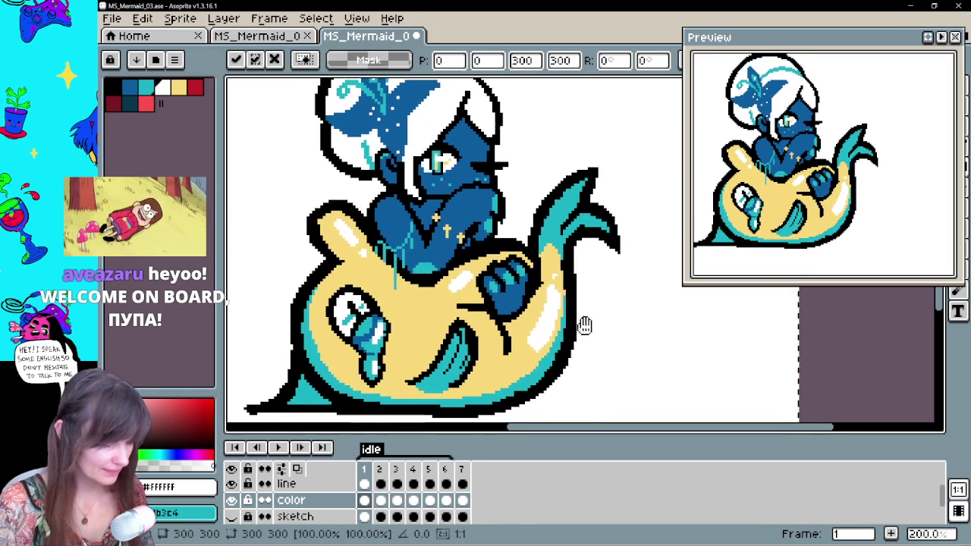
key("Left")
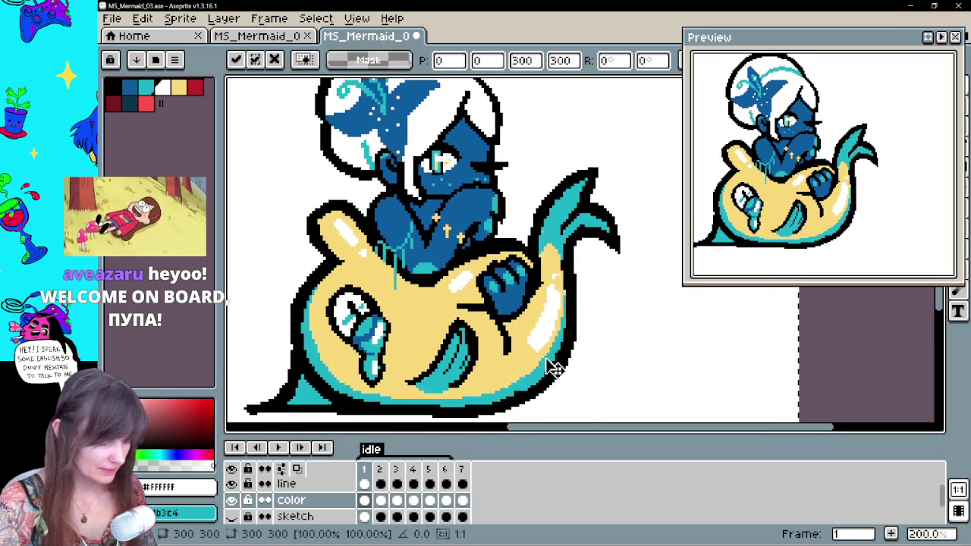
left_click(380, 500)
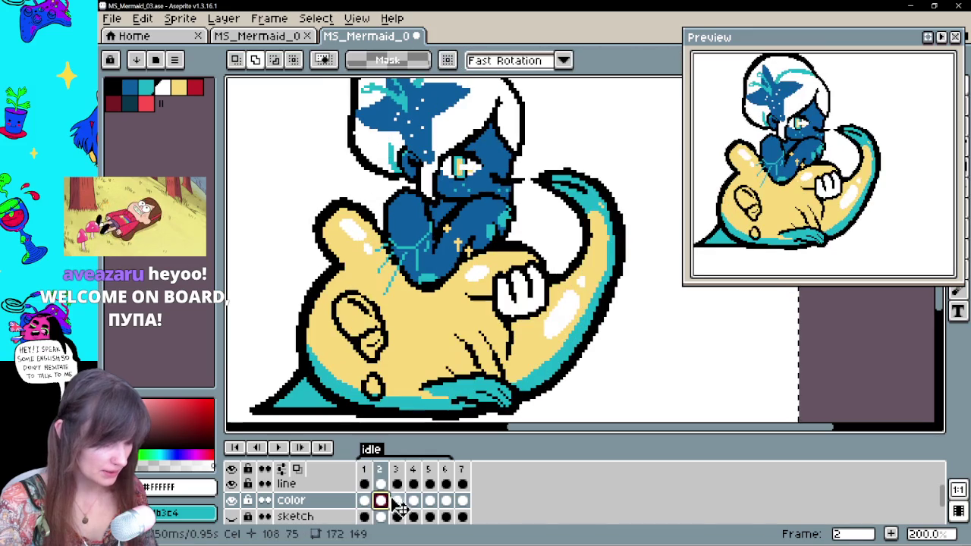
left_click(365, 499)
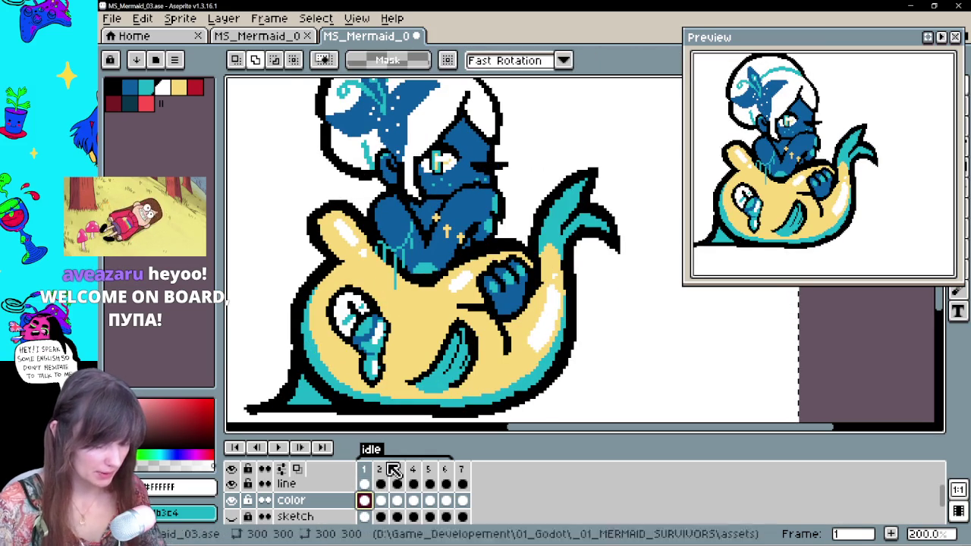
On frame 2, paint white into the upper-left of the fish's oval
left_click(380, 501)
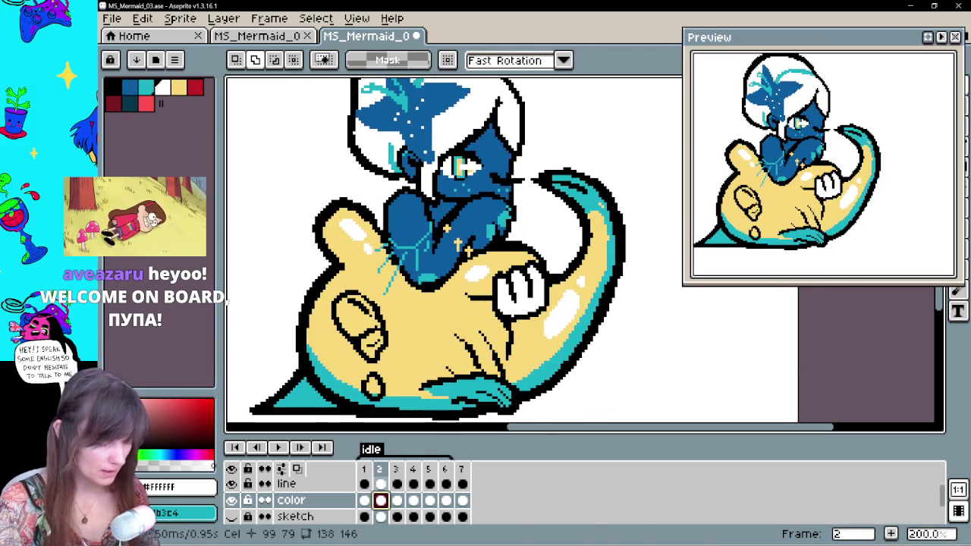
left_click_drag(343, 316, 354, 334)
left_click_drag(334, 297, 359, 332)
key("ctrl+d")
key("b")
mouse_move(350, 298)
left_mouse_down()
mouse_move(343, 330)
mouse_move(361, 338)
left_mouse_up()
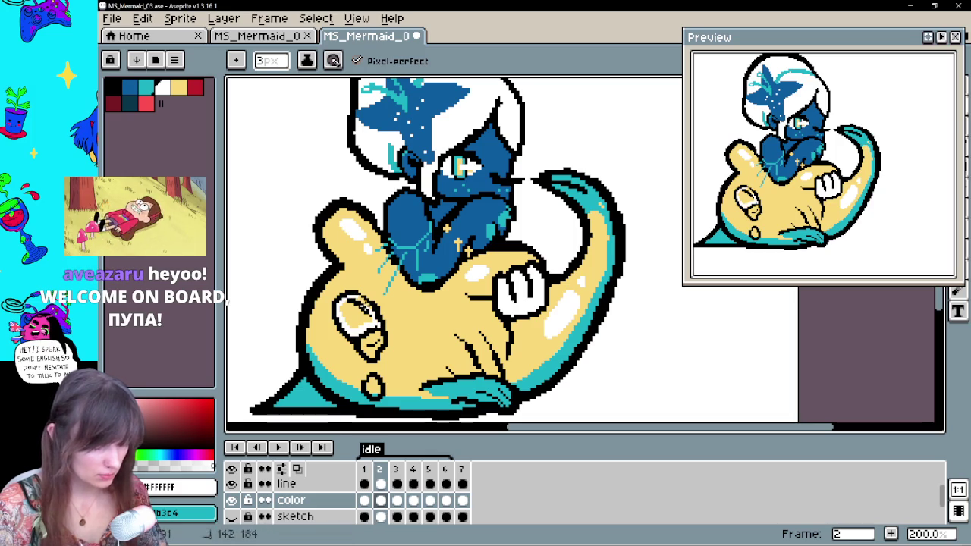
Undo an accidental white bucket fill on frame 2's fish, then step forward to frame 6
key("g")
left_click(386, 309)
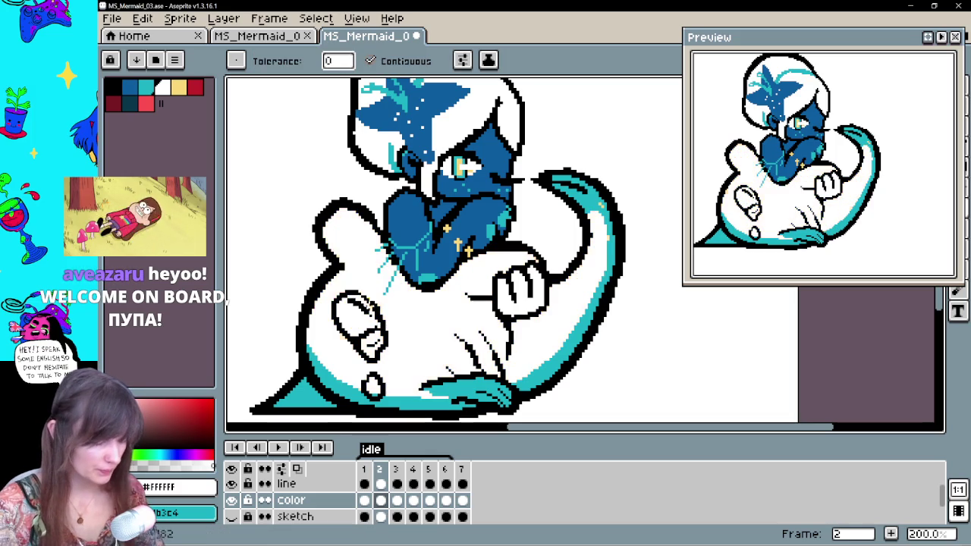
key("ctrl+z")
key("b")
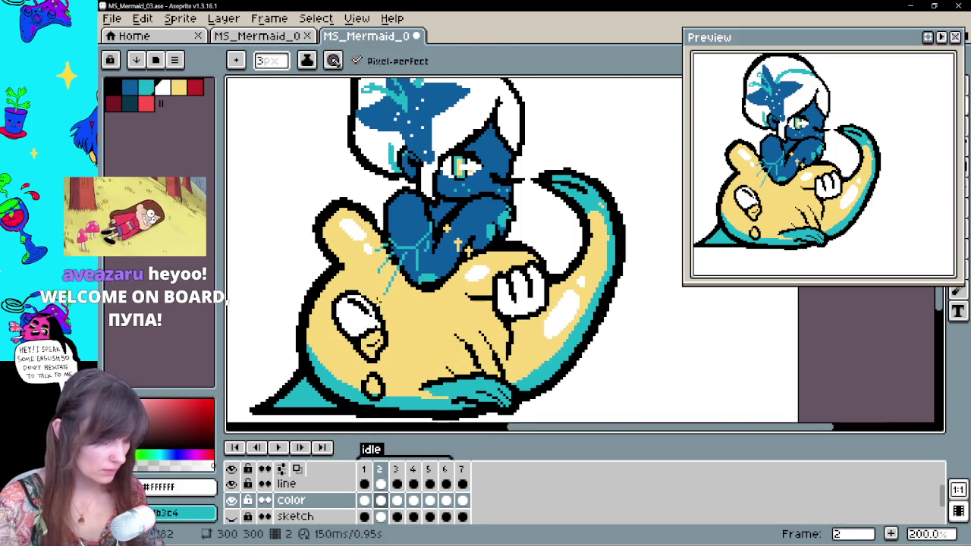
key("period")
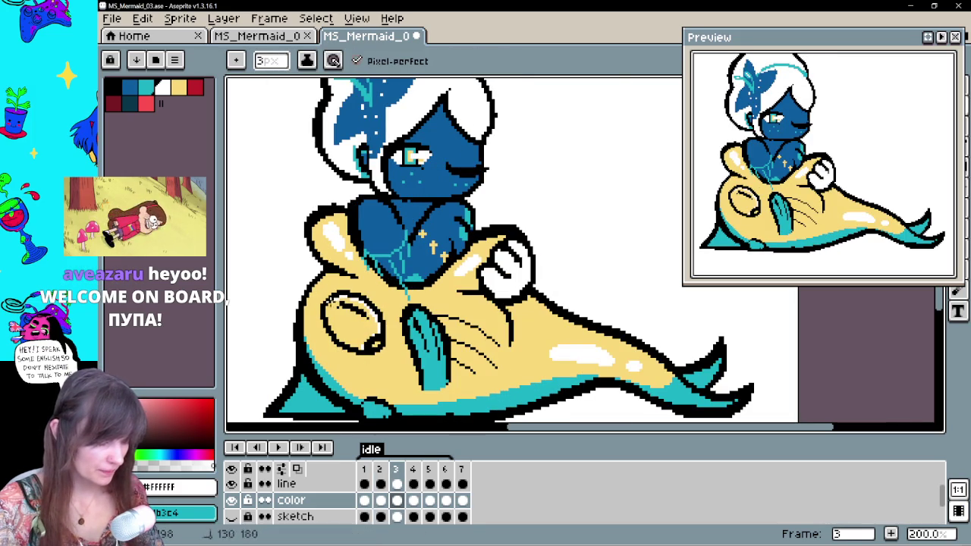
key("period")
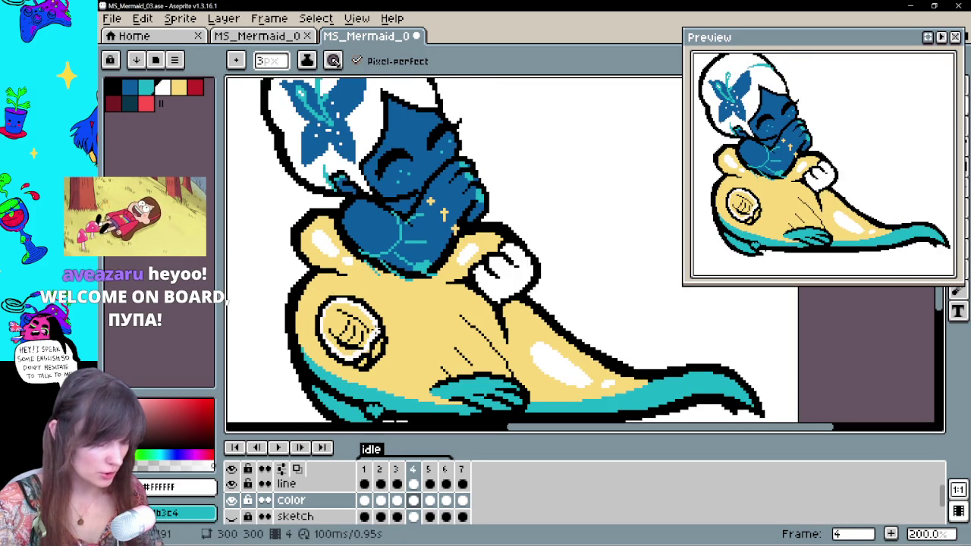
key("period")
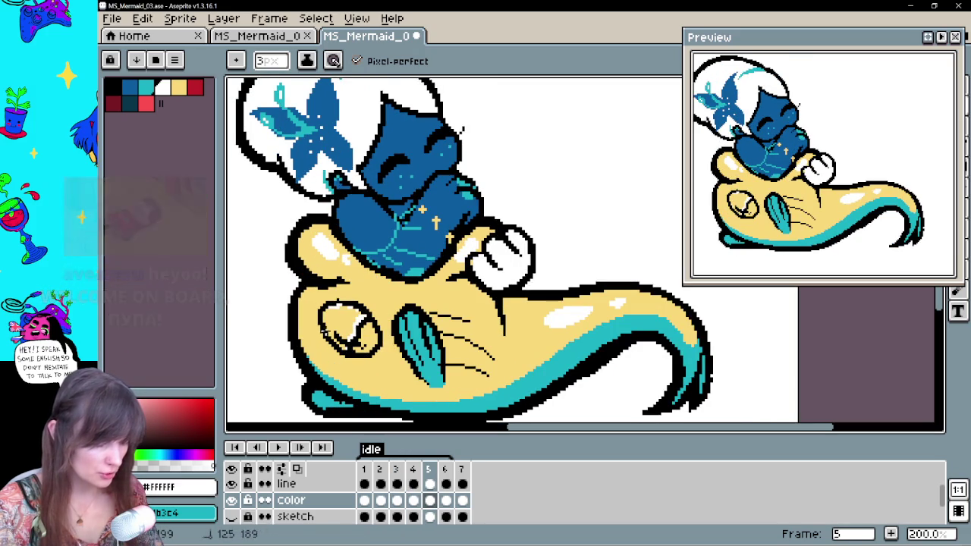
key("period")
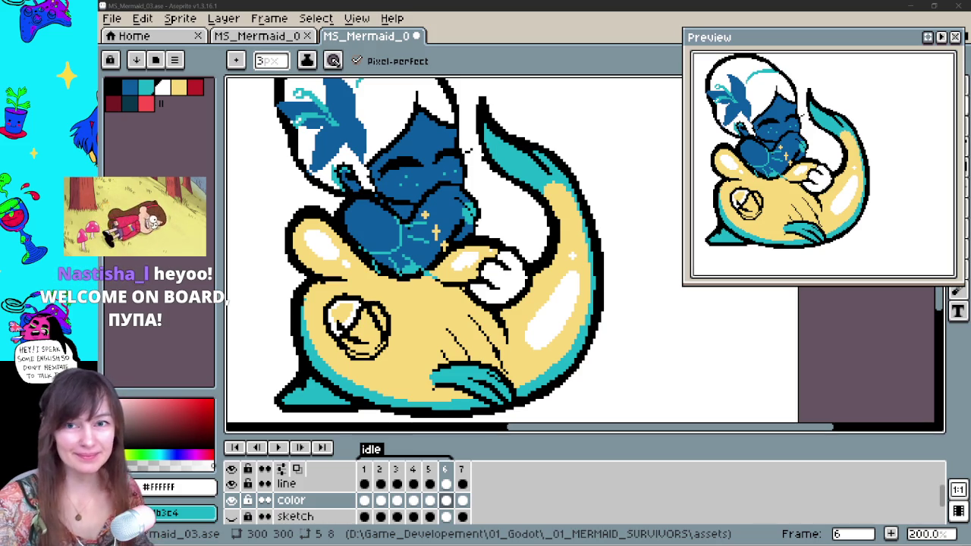
Fill the fish's oval fin with white using the Paint Bucket on the next frames
key("alt+Tab")
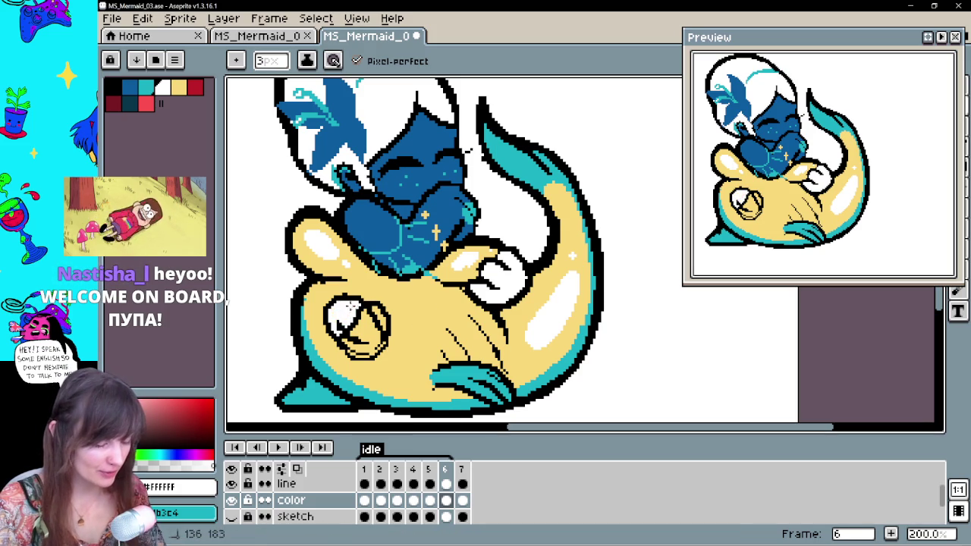
key("Home")
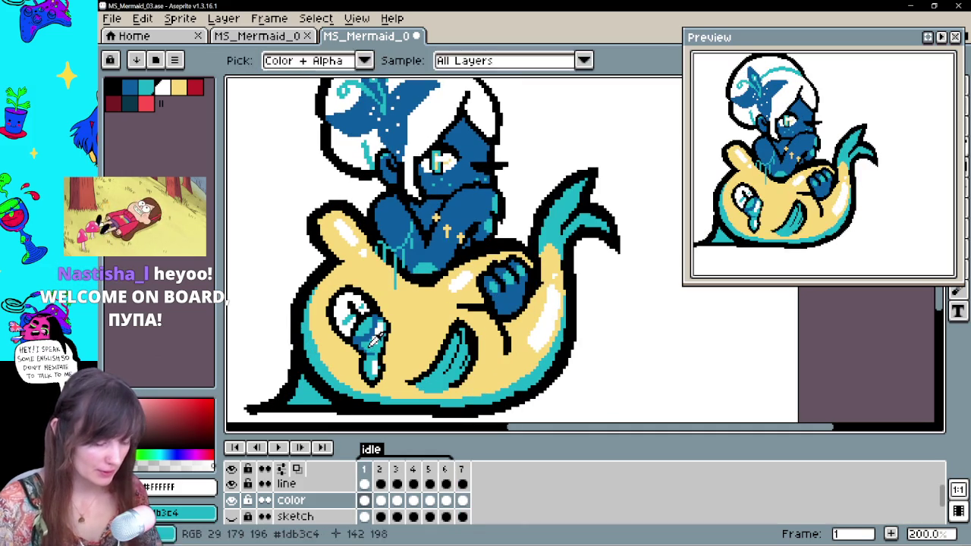
left_click(380, 500)
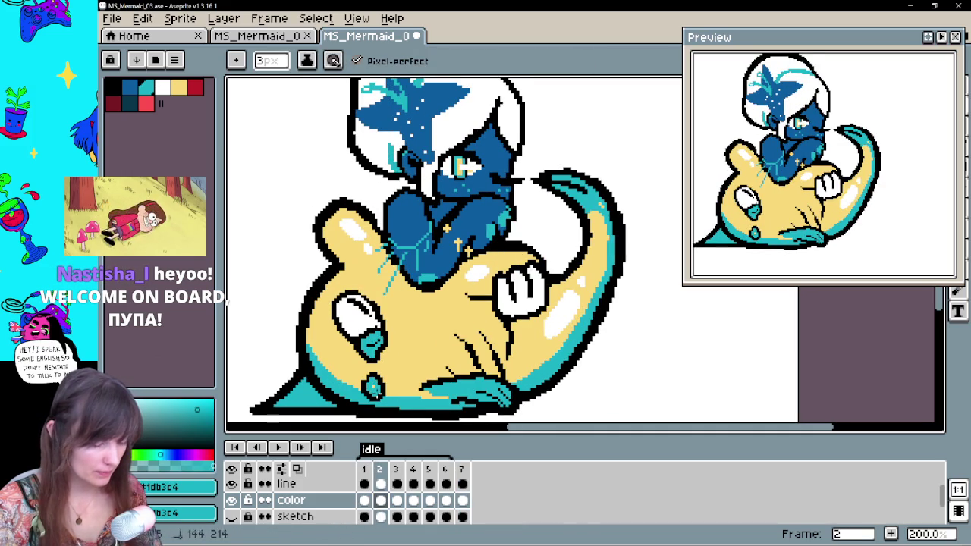
key("Right")
key("Right")
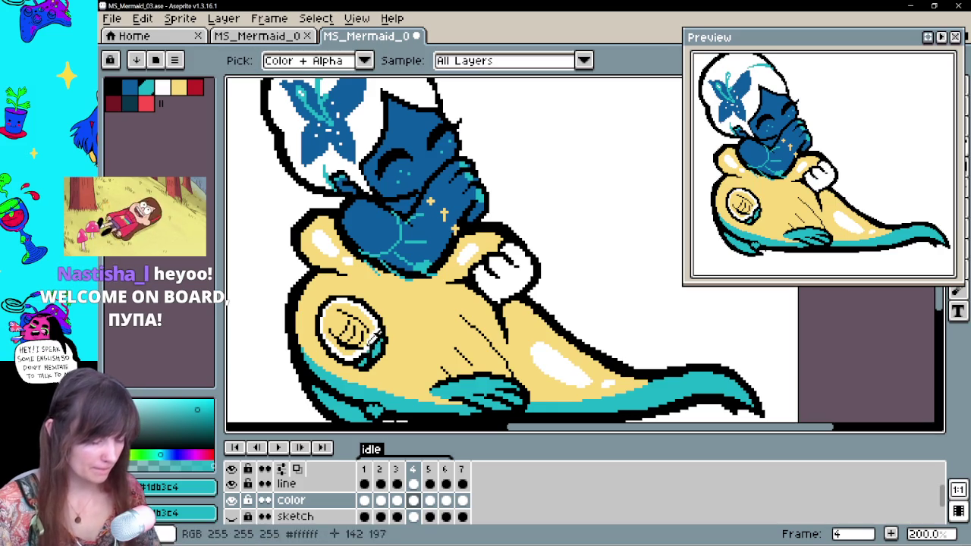
key("g")
left_click(325, 242, "alt")
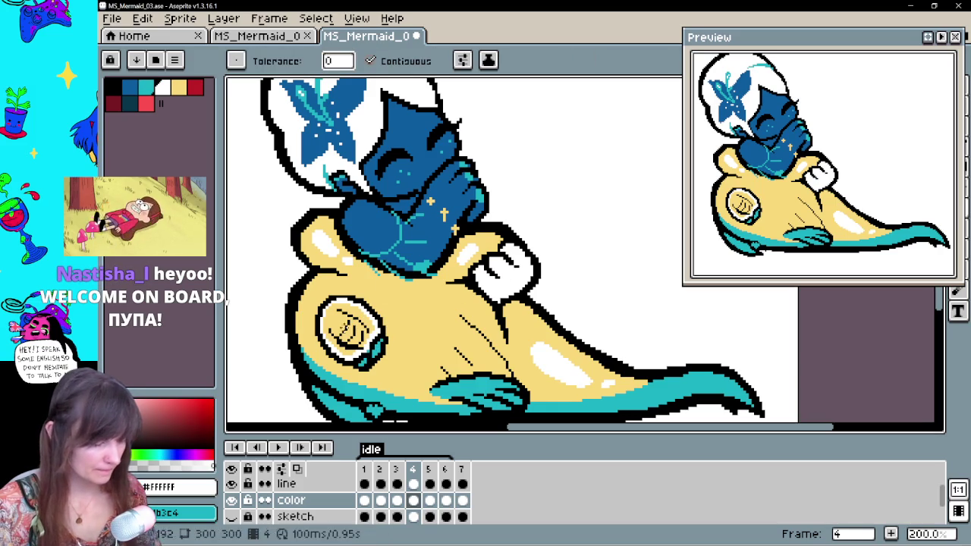
left_click(334, 318)
left_click(431, 512)
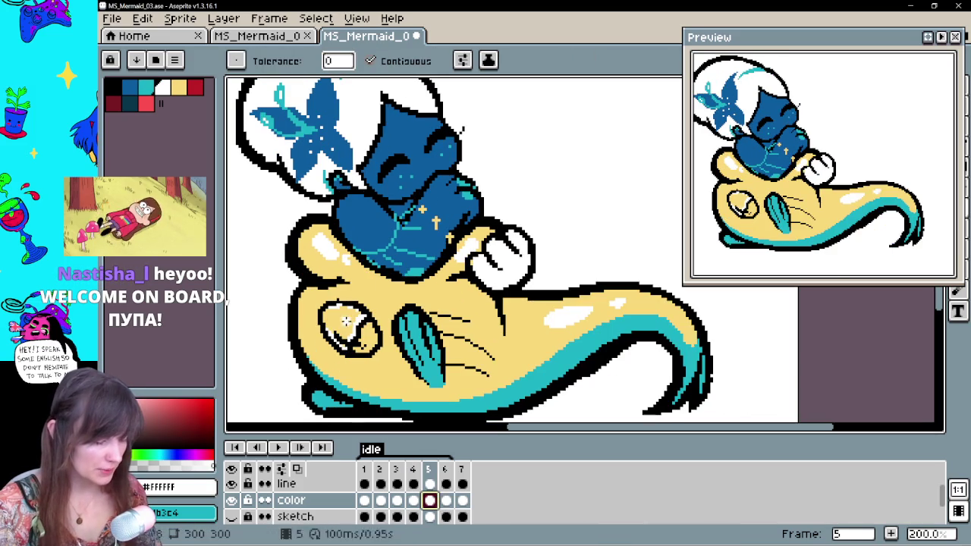
left_click(447, 502)
left_click(364, 500)
Outline the mermaid's white hand in dark blue on frames 3 through 6
key("b")
key("g")
key("period")
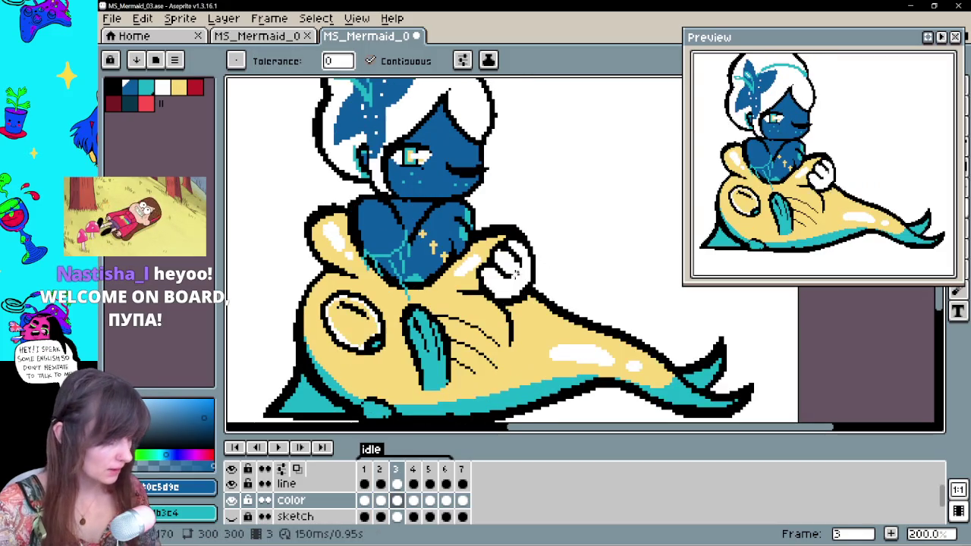
key("b")
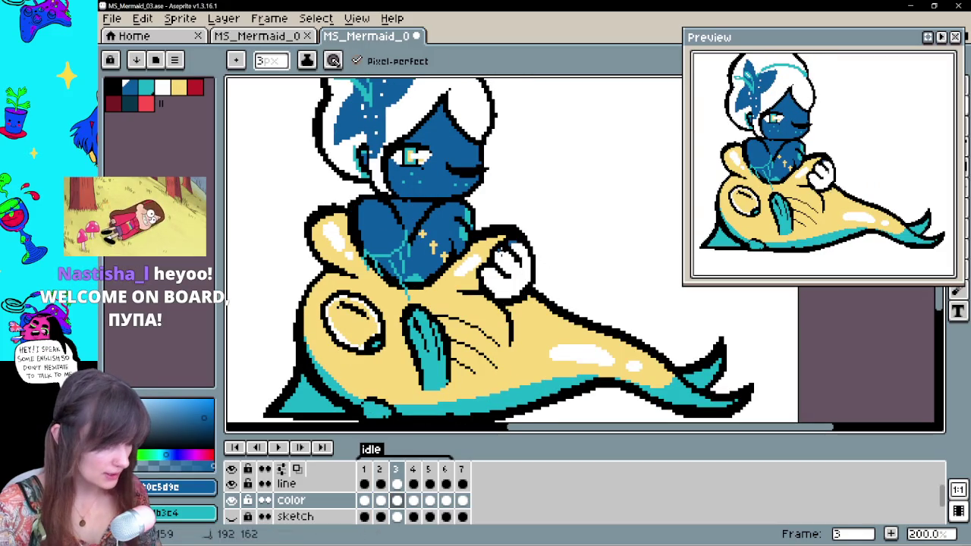
mouse_move(487, 265)
left_mouse_down()
mouse_move(510, 301)
mouse_move(526, 244)
left_mouse_up()
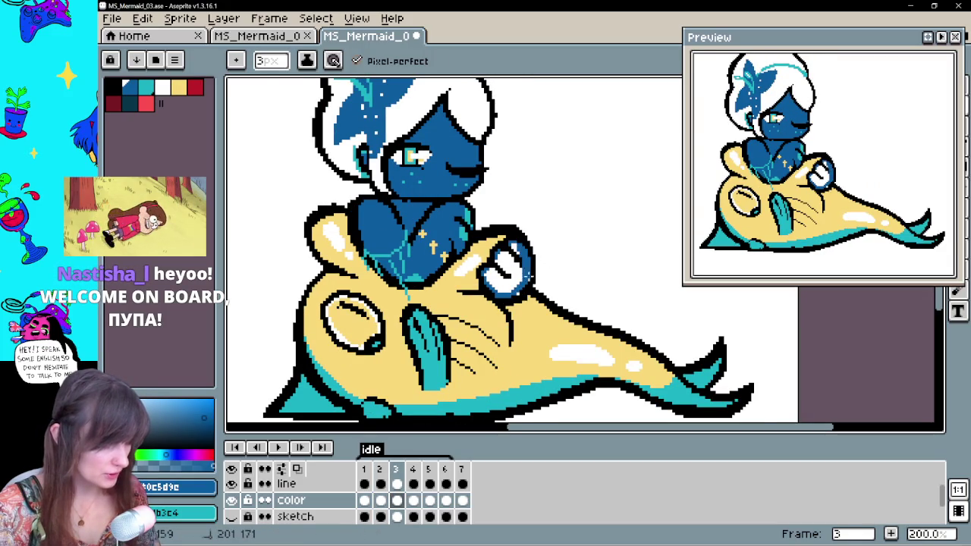
key("period")
mouse_move(474, 272)
left_mouse_down()
mouse_move(503, 301)
mouse_move(514, 248)
mouse_move(474, 261)
left_mouse_up()
key("period")
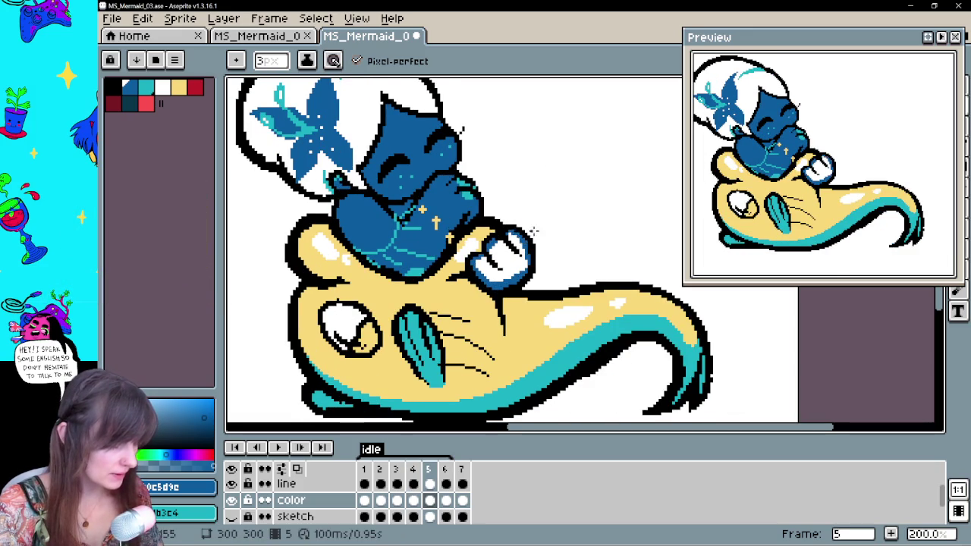
key("period")
left_click_drag(478, 300, 525, 292)
Review the frames, play and stop the idle animation, and settle on frame 4
key("period")
key("period")
key("period")
key("period")
key("period")
key("g")
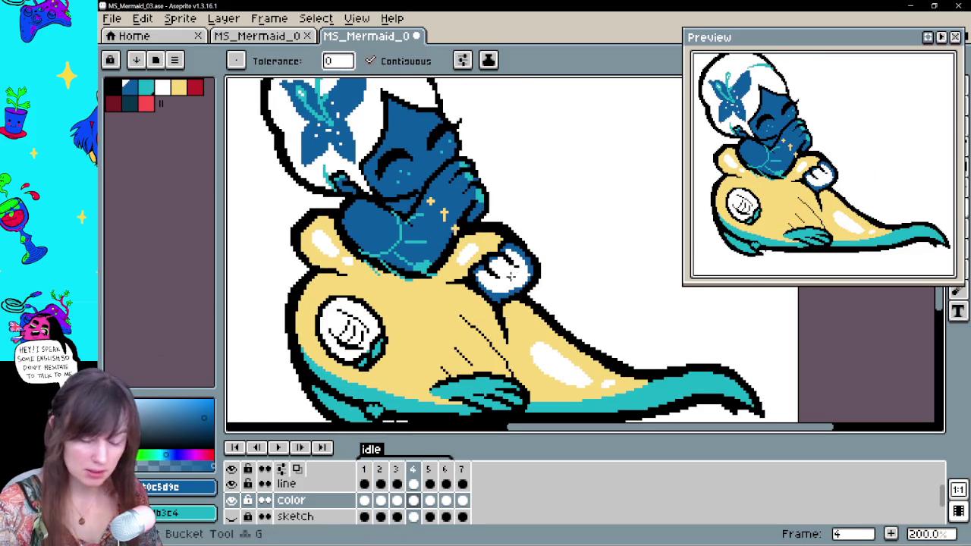
key("comma")
key("comma")
key("period")
key("period")
key("period")
key("period")
key("period")
key("comma")
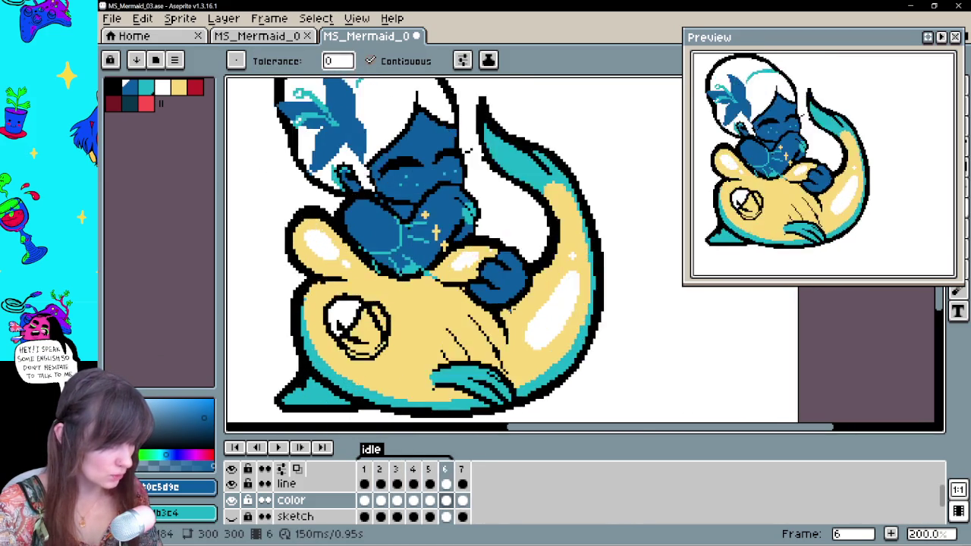
key("comma")
key("comma")
key("comma")
key("period")
key("period")
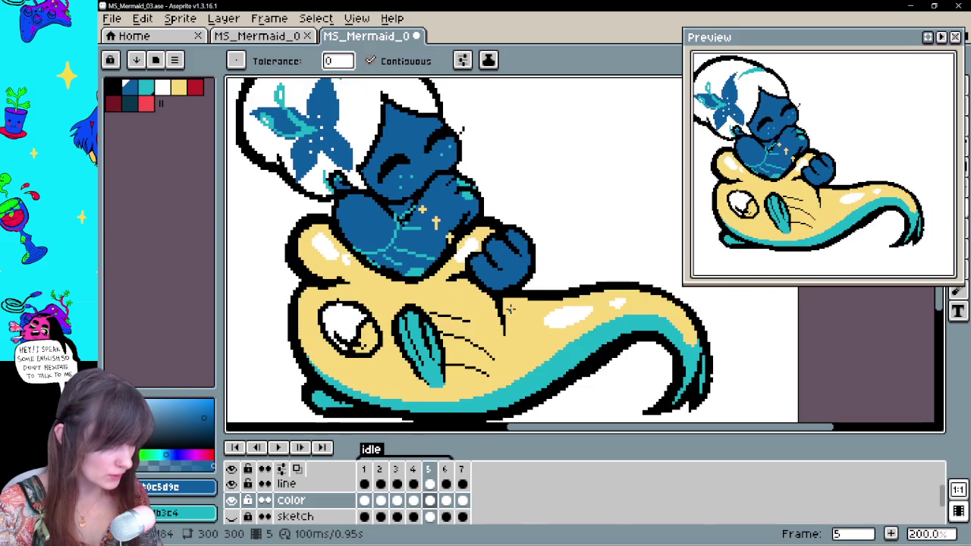
left_click(284, 451)
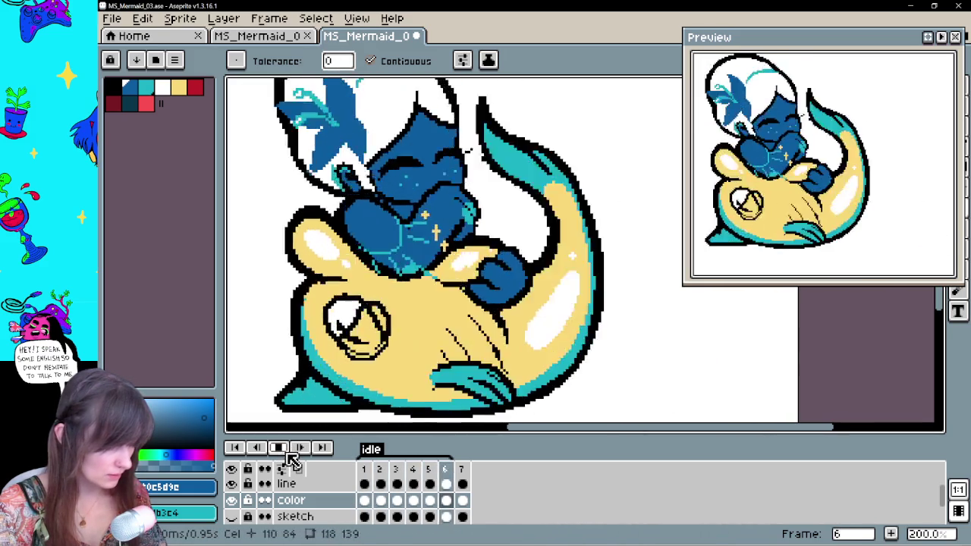
left_click(292, 449)
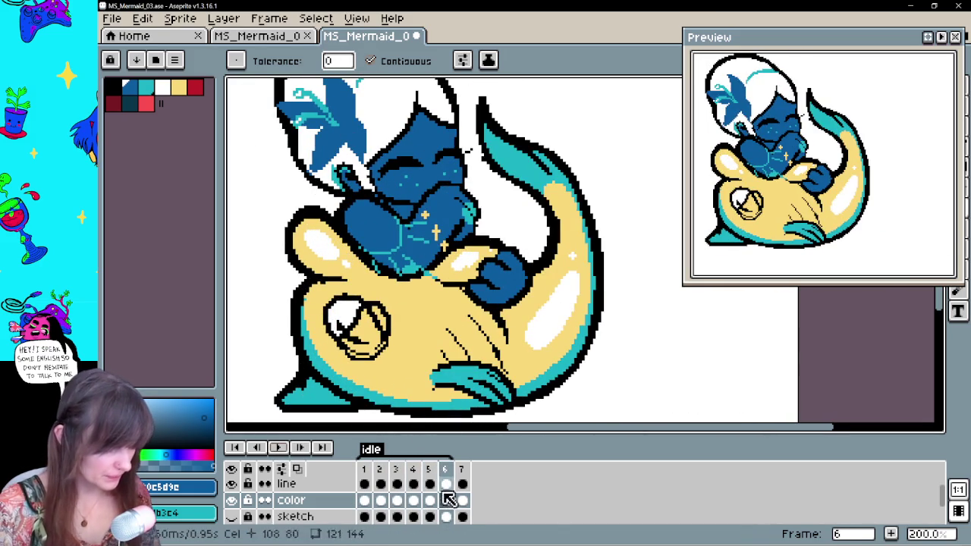
left_click(429, 485)
key("Left")
key("Left")
key("Right")
key("Right")
key("Right")
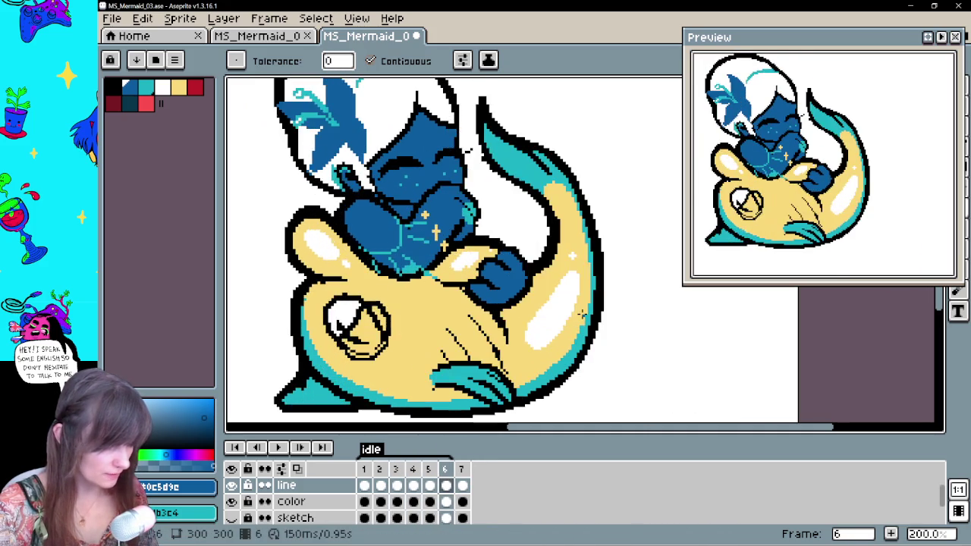
On frame 4, turn on onion skin, hide the color layer and erase the old hand lines
key("Left")
key("Left")
key("Left")
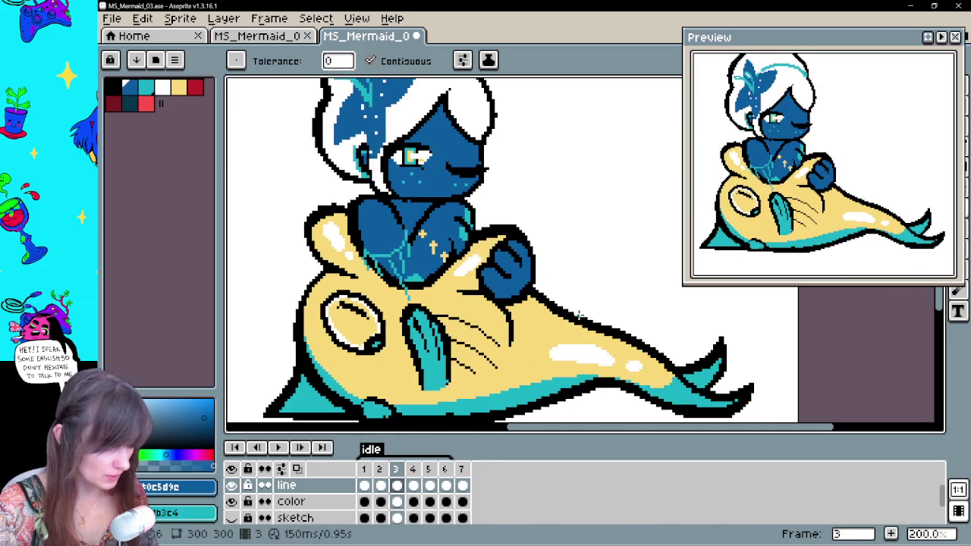
key("Right")
left_click(297, 471)
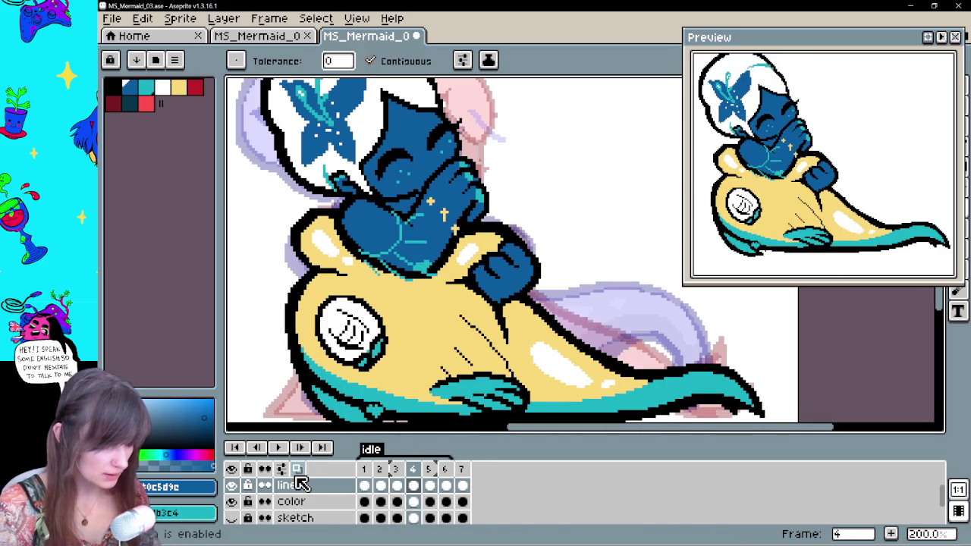
left_click(231, 501)
left_click(531, 298, "alt")
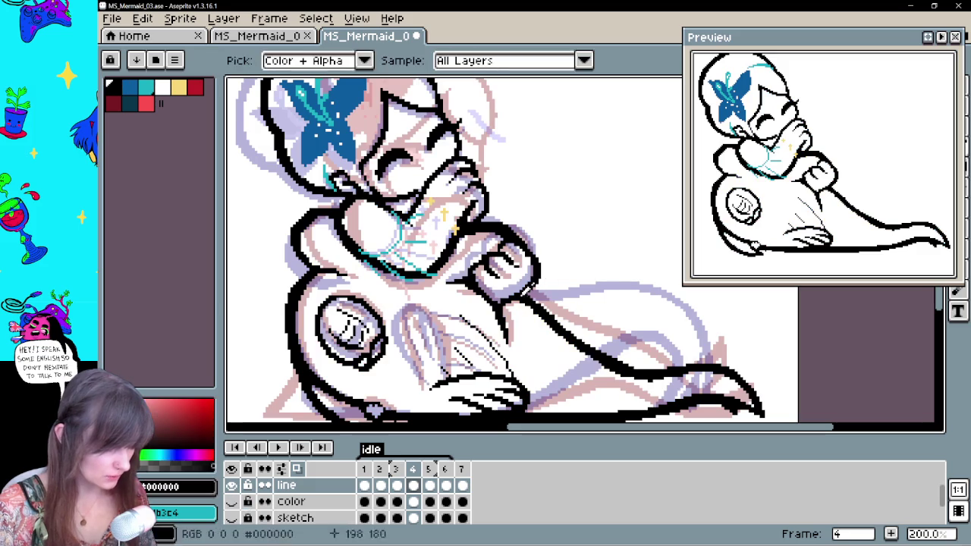
mouse_move(489, 270)
left_mouse_down()
mouse_move(507, 254)
mouse_move(531, 257)
left_mouse_up()
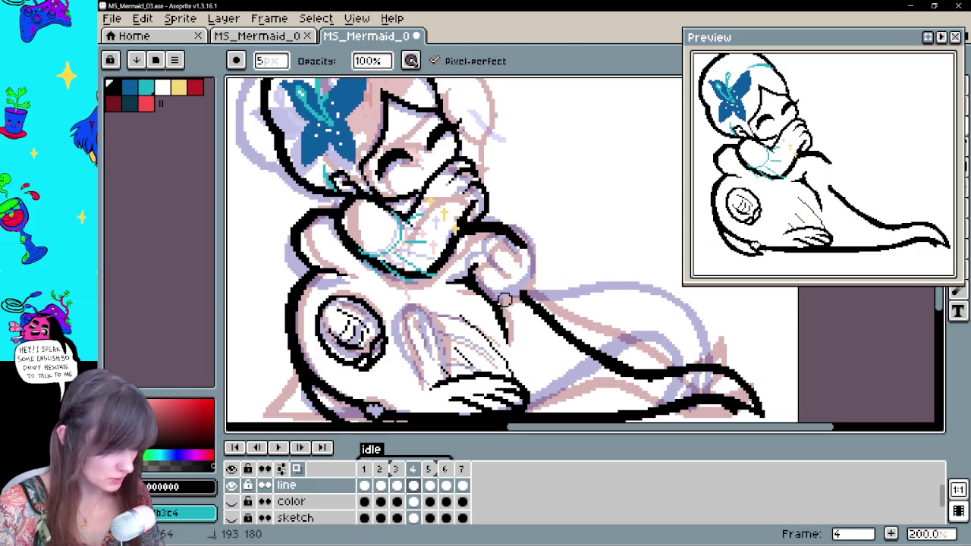
left_click_drag(474, 284, 503, 334)
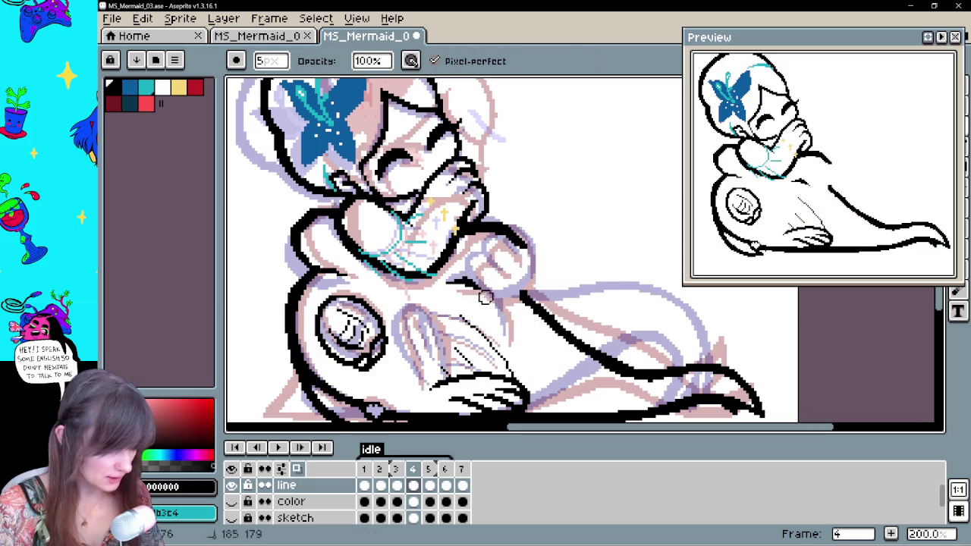
Draw a new black line below the hand and erase its stray end
key("b")
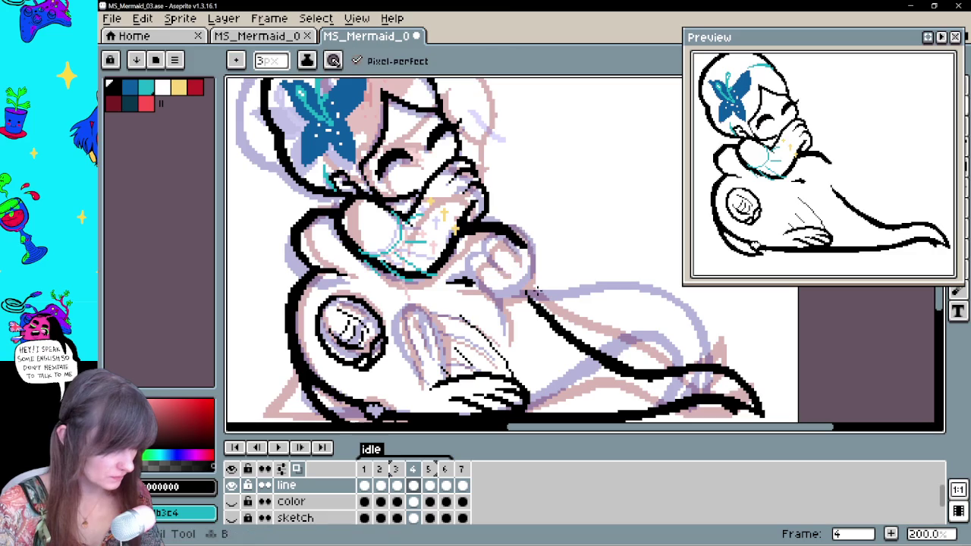
left_click(111, 86)
left_click_drag(468, 282, 508, 341)
key("e")
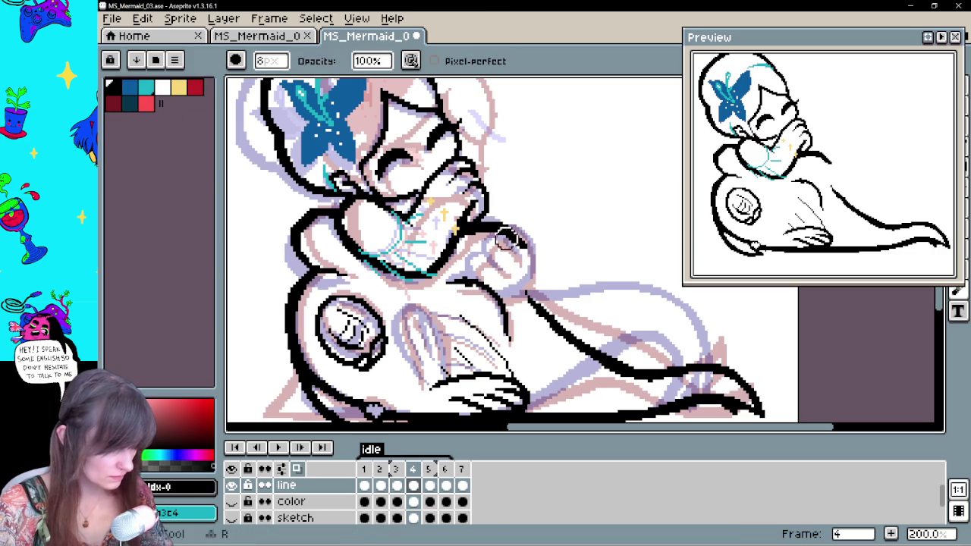
left_click_drag(526, 256, 497, 234)
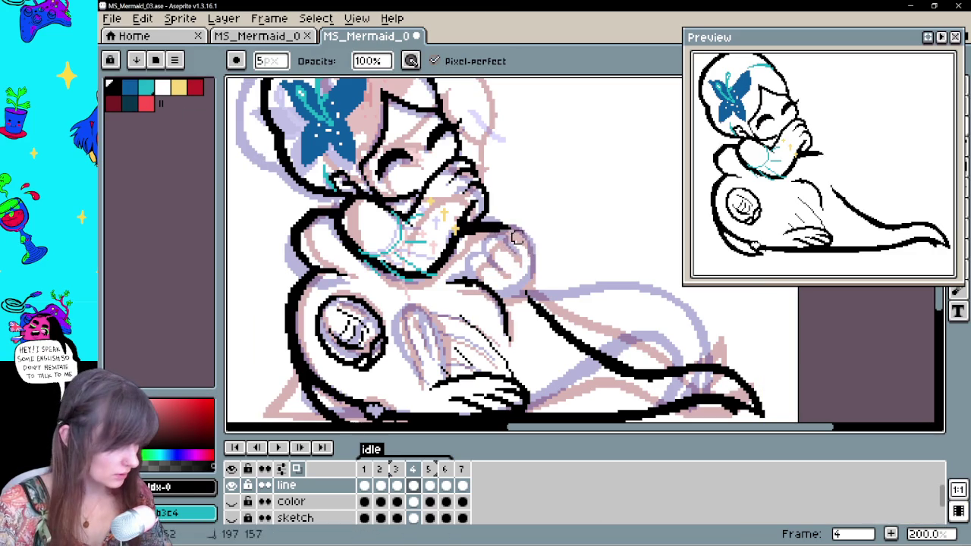
key("b")
Draw the new curved black hand outline and show the color layer again
scroll(561, 279, "up", 1)
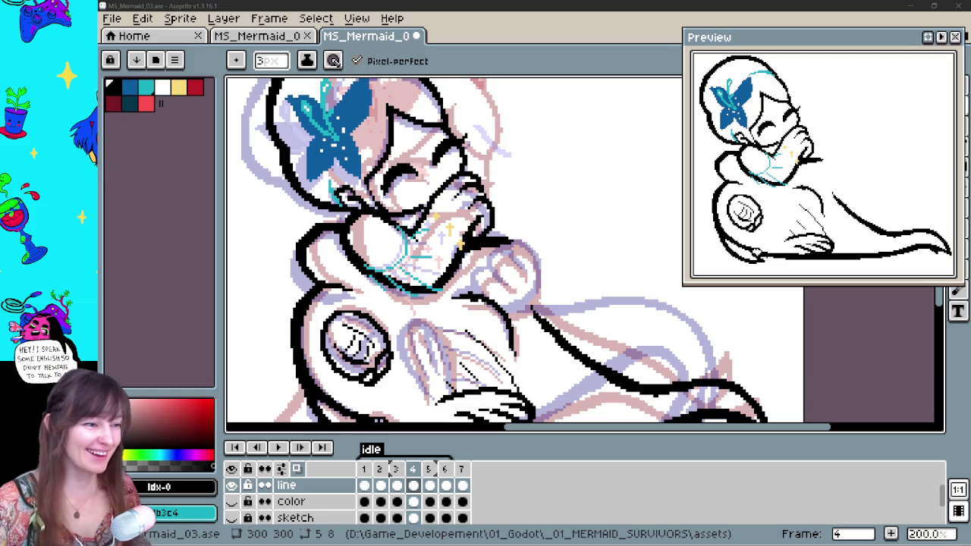
key("b")
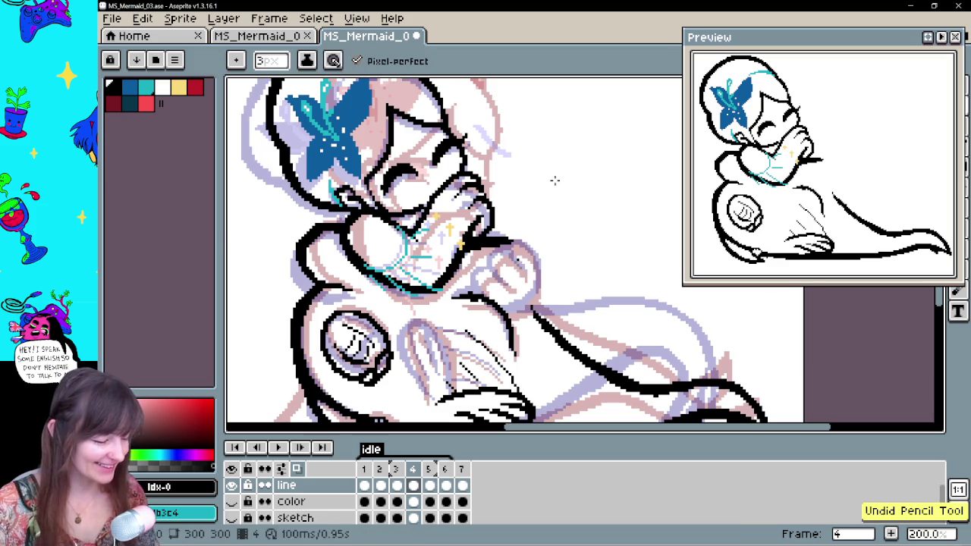
mouse_move(479, 294)
left_mouse_down()
mouse_move(535, 252)
mouse_move(531, 310)
left_mouse_up()
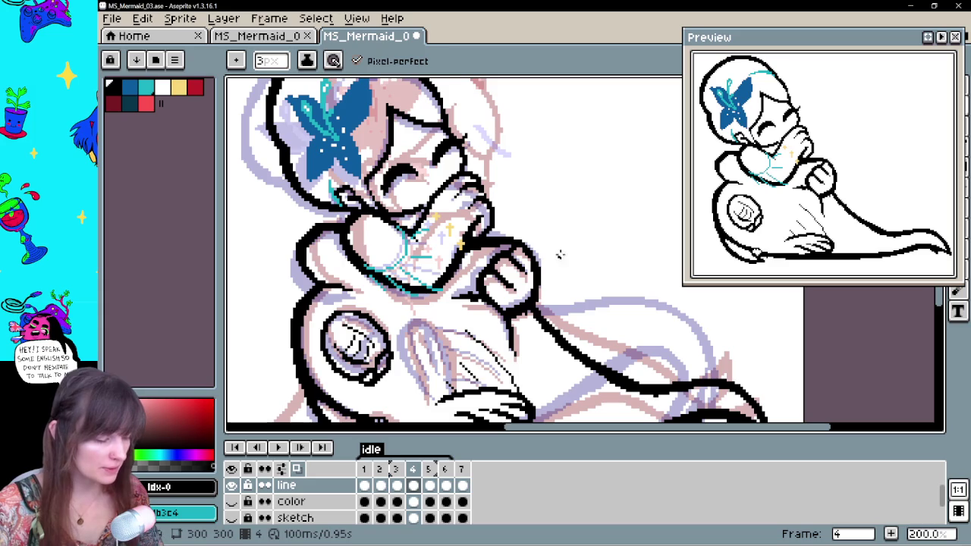
mouse_move(553, 262)
left_mouse_down()
mouse_move(553, 363)
mouse_move(523, 279)
left_mouse_up()
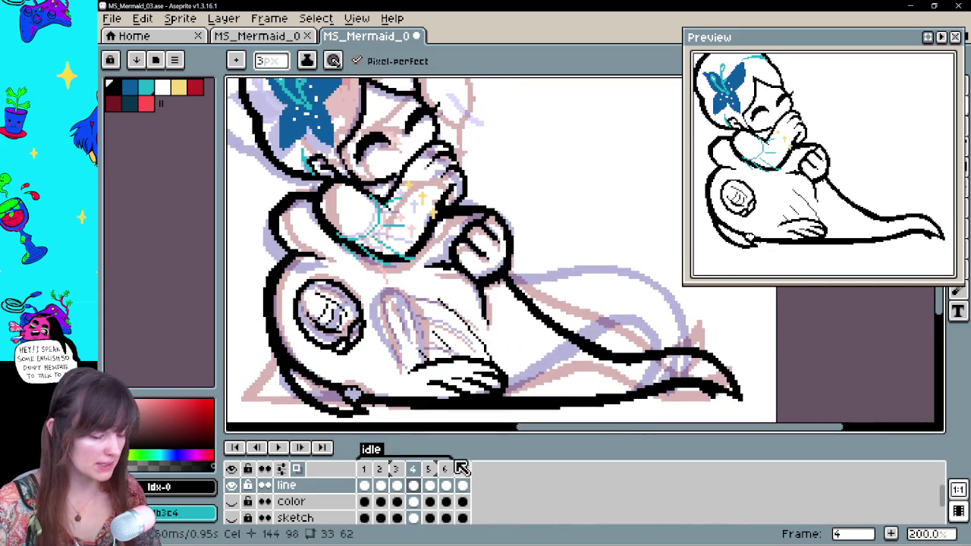
left_click(231, 502)
mouse_move(543, 243)
left_mouse_down()
mouse_move(554, 296)
mouse_move(526, 312)
left_mouse_up()
left_click(508, 286, "alt")
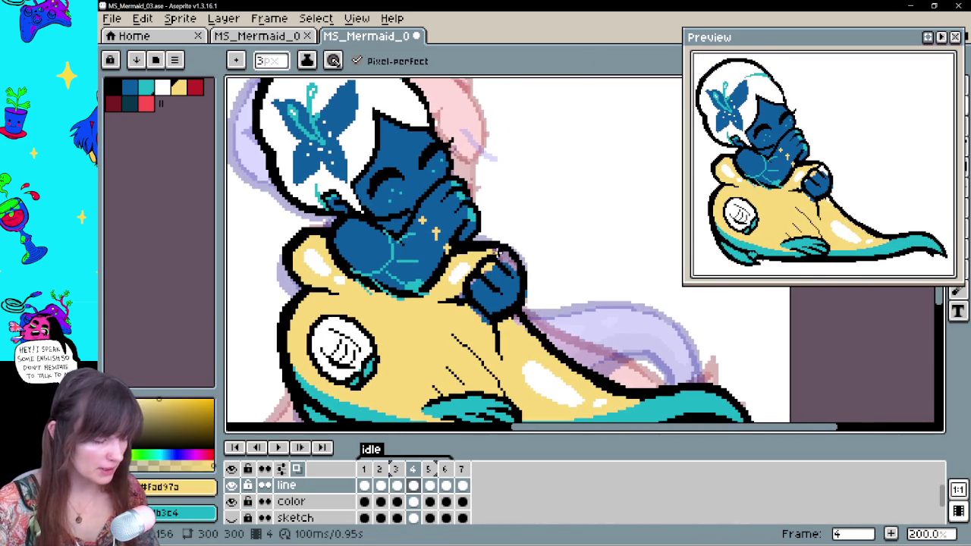
Select frame 4's color cel, turn off onion skin, sample the dark blue and pan around the hand
left_click(418, 503)
left_click(282, 469)
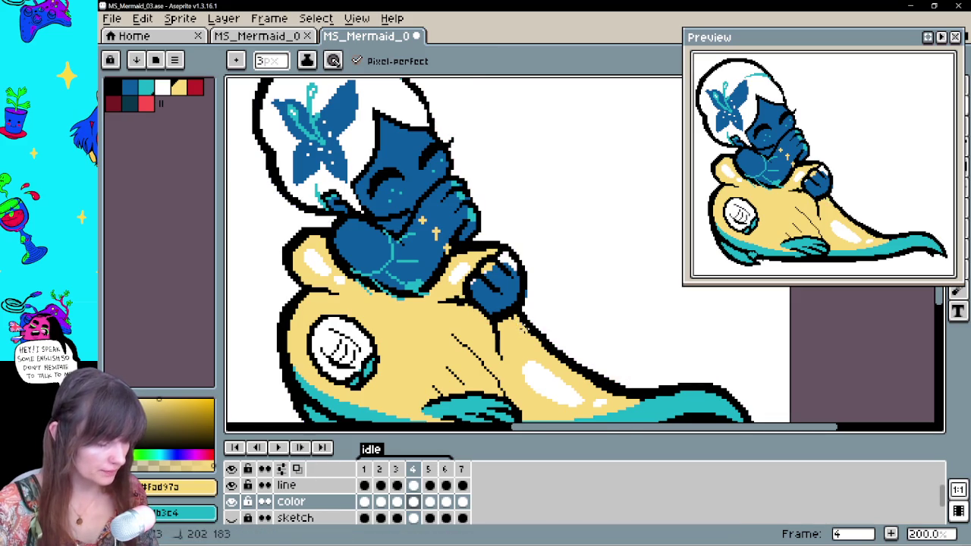
left_click(505, 261, "alt")
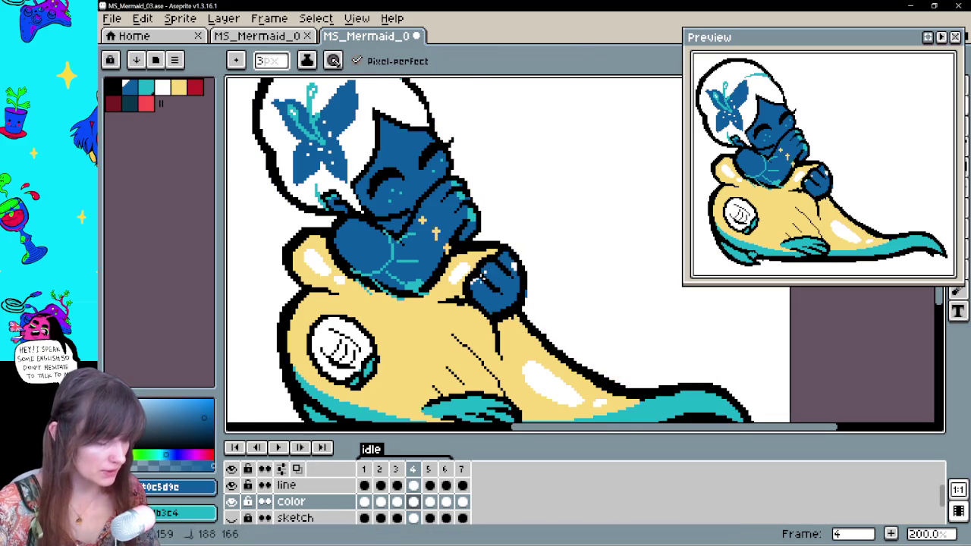
key("e")
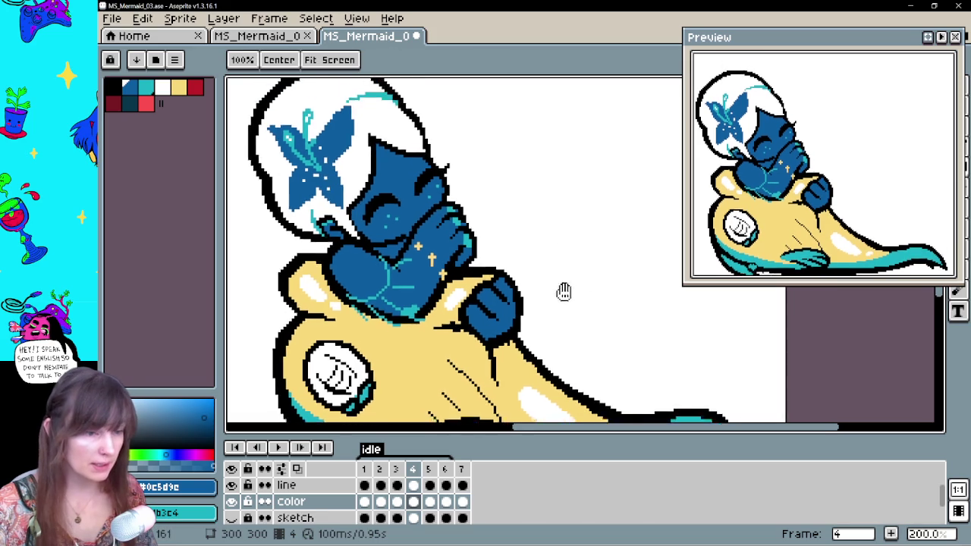
left_click_drag(571, 267, 594, 281)
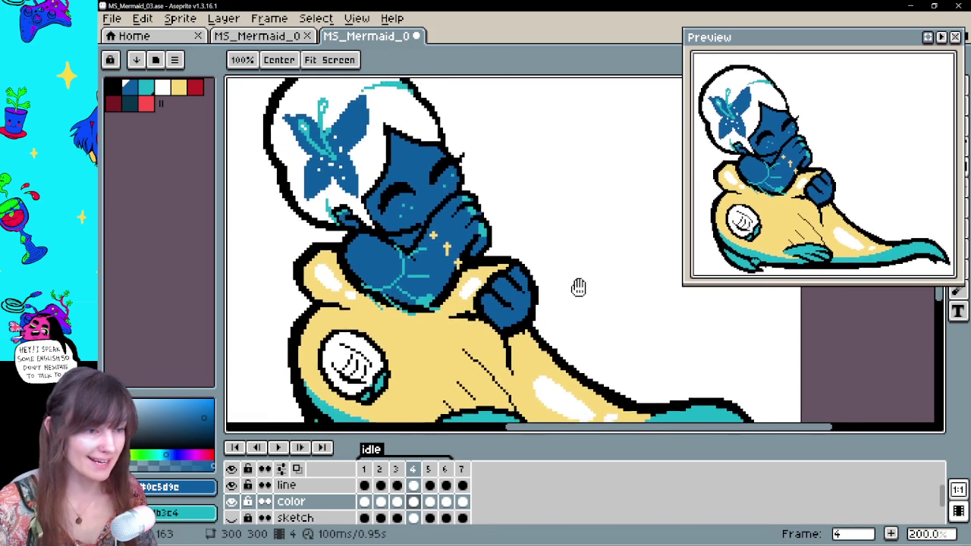
left_click_drag(553, 323, 558, 311)
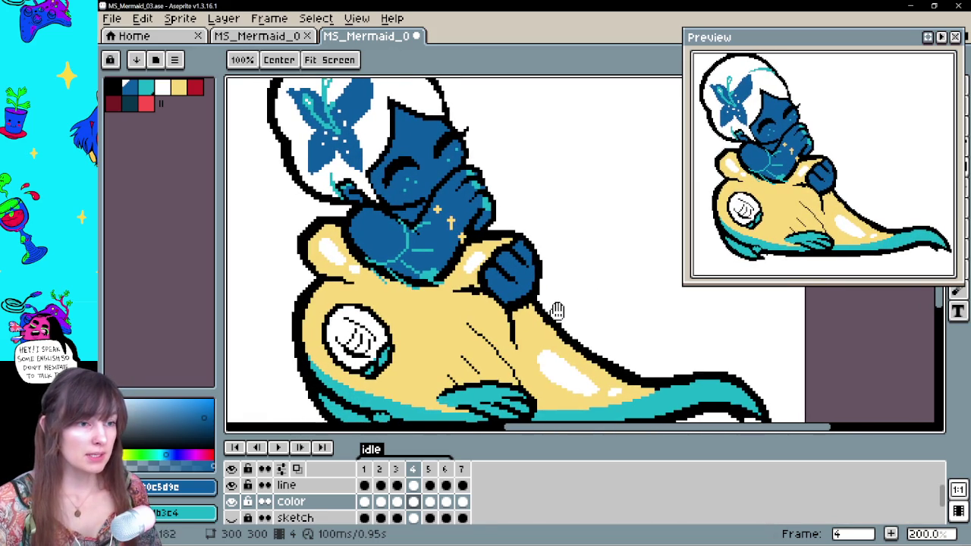
left_click_drag(558, 310, 549, 317)
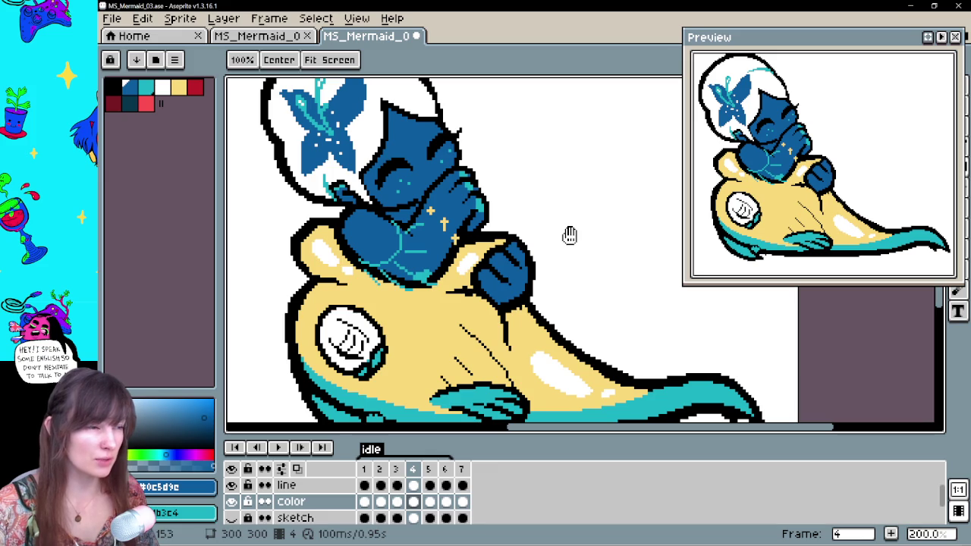
key("b")
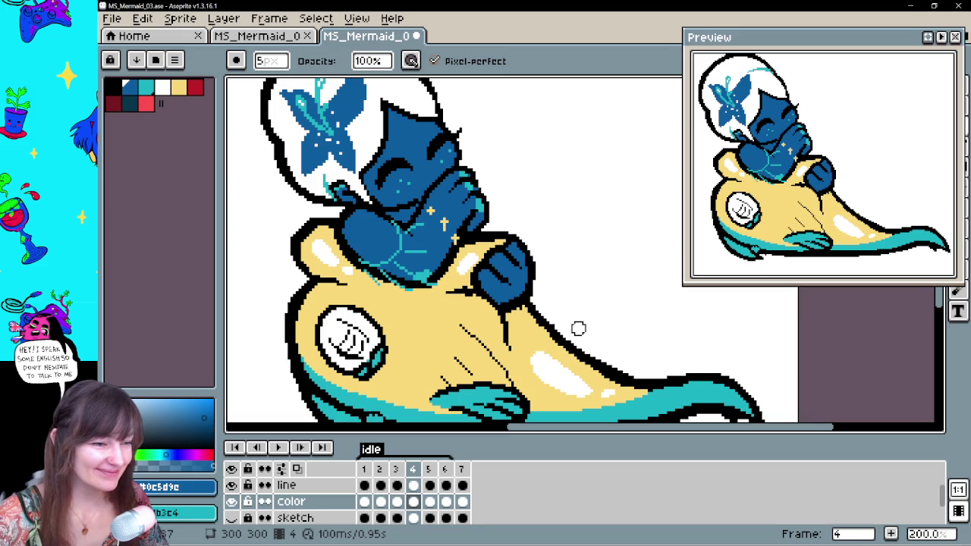
key("space")
left_click_drag(581, 288, 591, 267)
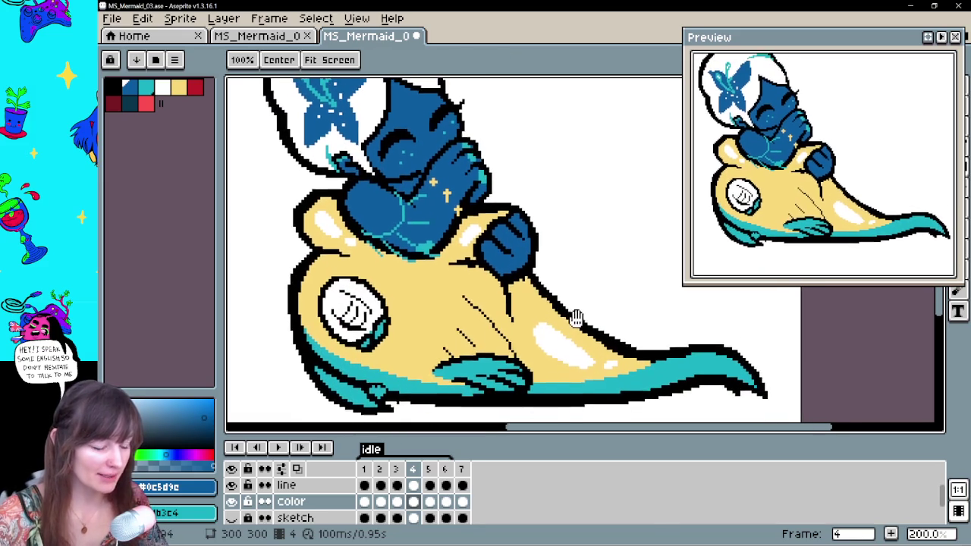
Select the color cel on frame 6 and eyedrop the fish's yellow, then teal #1db3c4
left_click(429, 501)
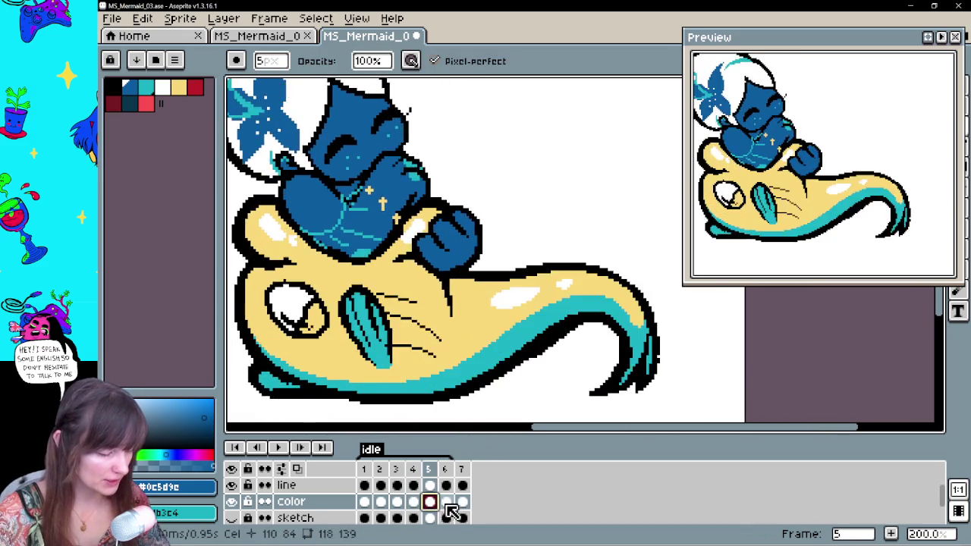
left_click(462, 501)
left_click(444, 469)
key("alt")
left_click(473, 291, "alt")
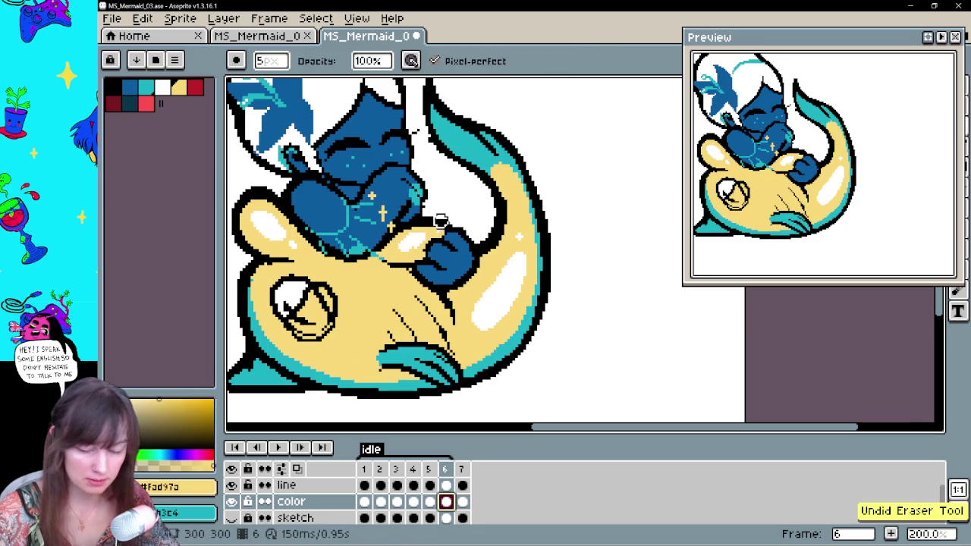
left_click(462, 502)
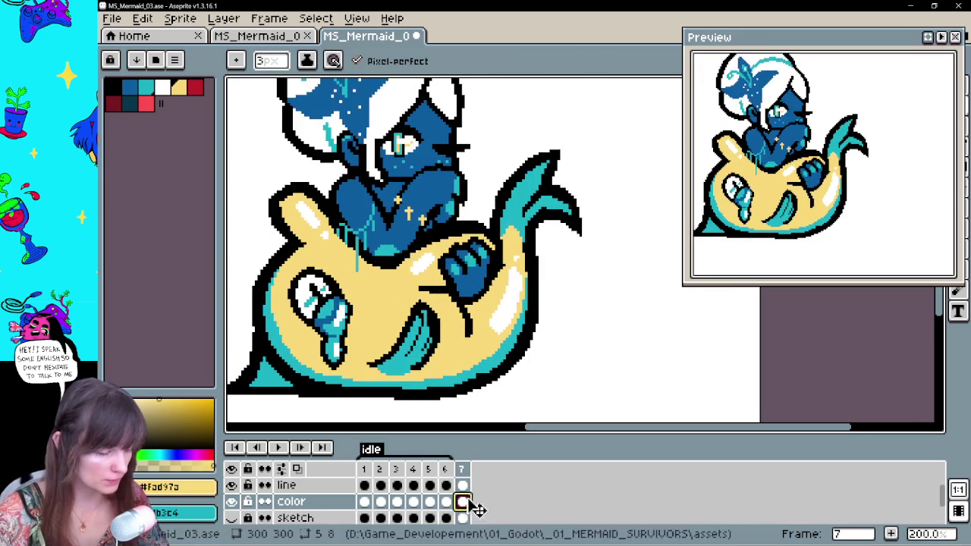
left_click(446, 501)
left_click(464, 257, "alt")
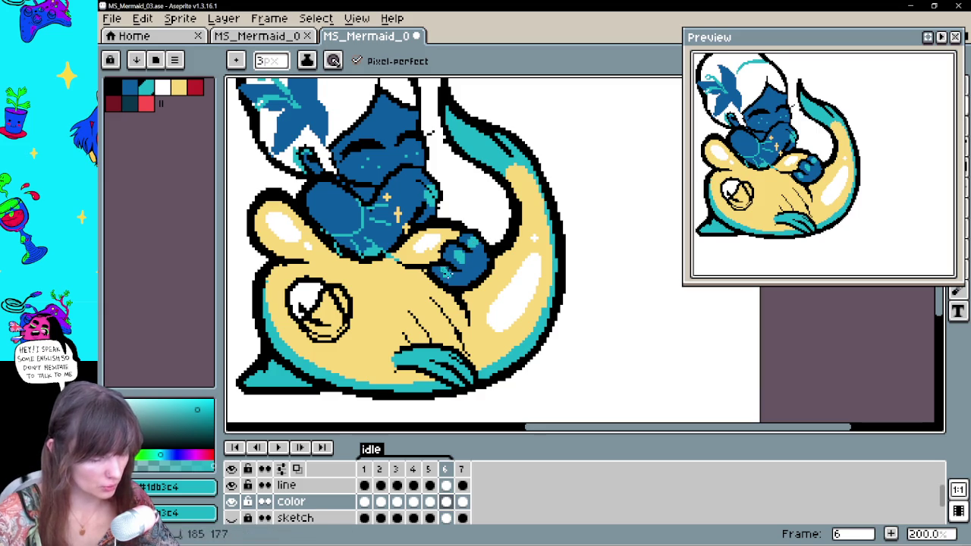
Step back through frames 5 to 2, then play and stop the idle animation
key("Right")
key("Left")
key("Left")
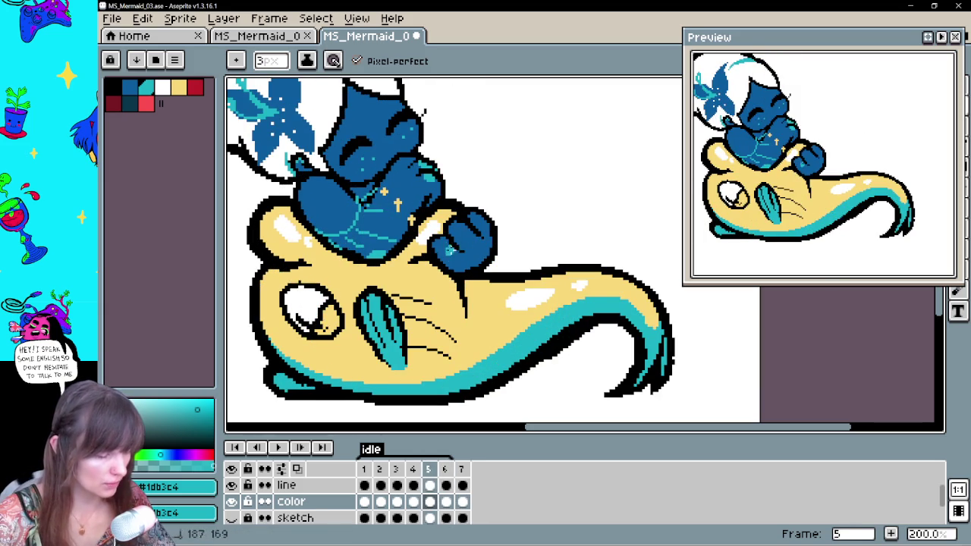
key("Left")
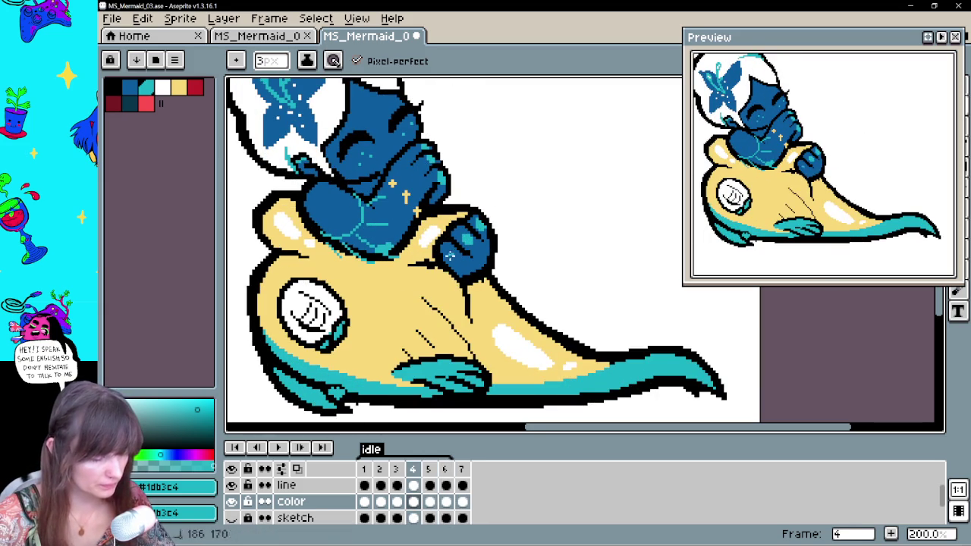
key("Left")
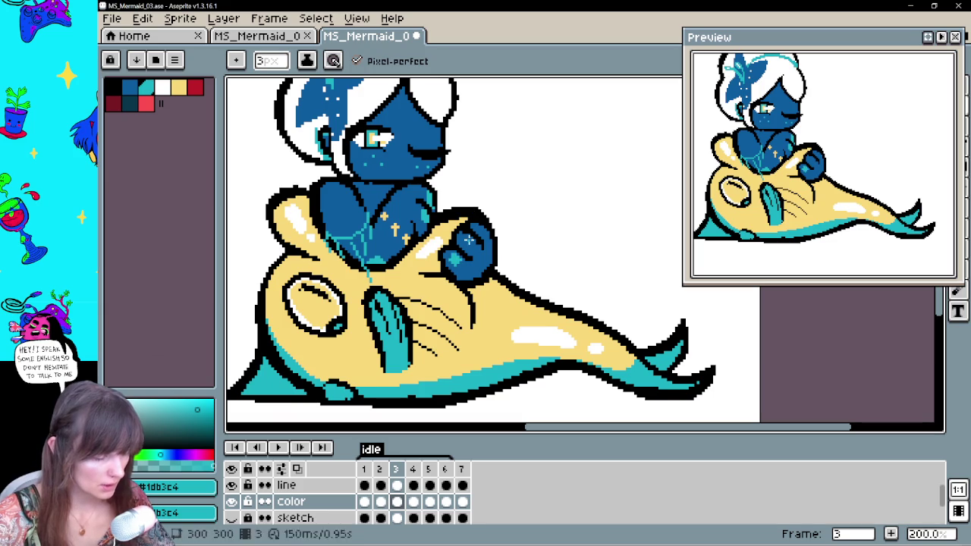
key("Left")
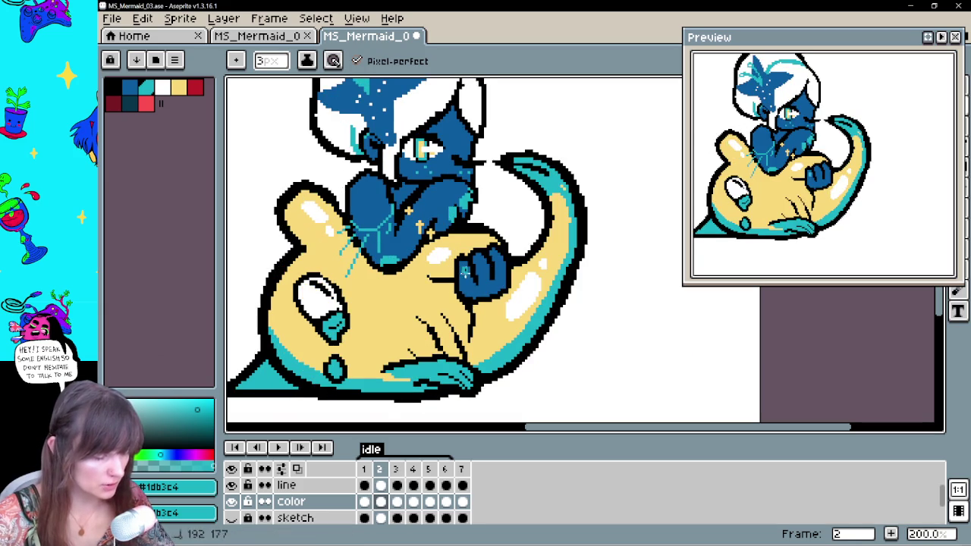
key("Return")
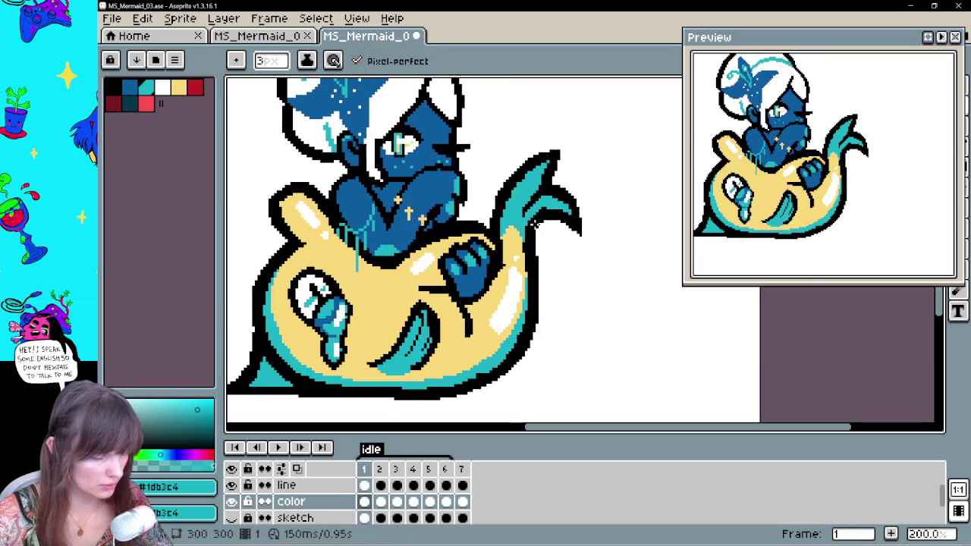
left_click(278, 448)
Sample white and teal from the artwork and pencil a teal iris into the fish's eye
left_click_drag(315, 299, 356, 277)
key("alt")
left_click(356, 277, "alt")
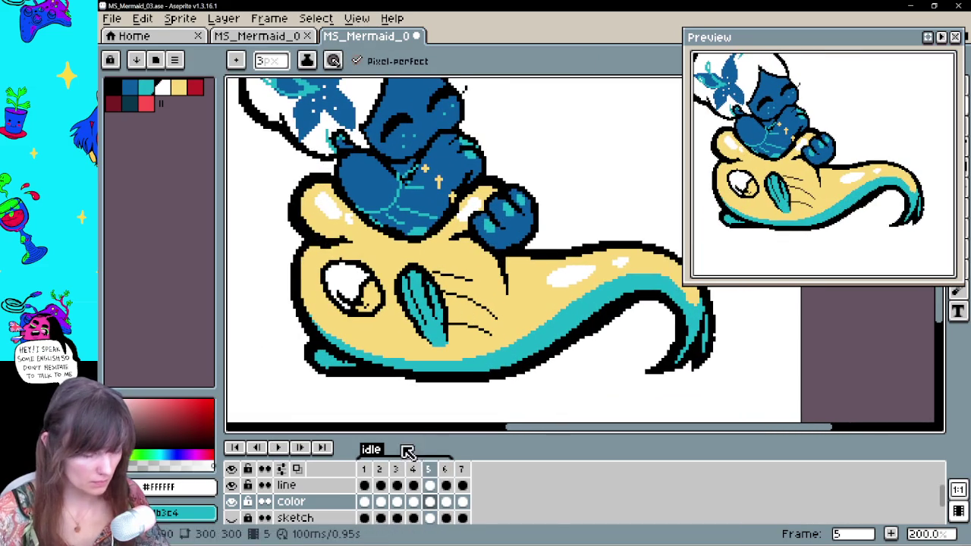
left_click(461, 469)
key("comma")
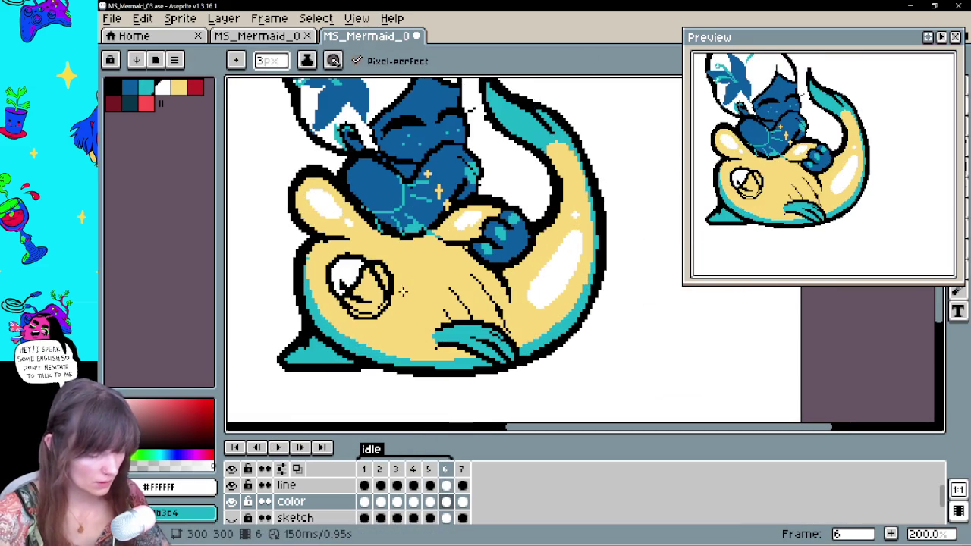
left_click(494, 139, "alt")
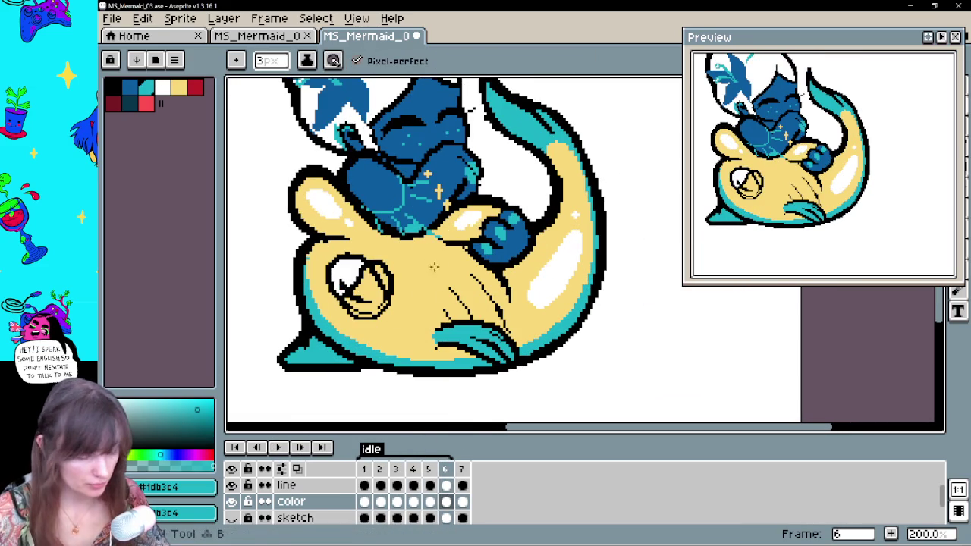
left_click_drag(364, 296, 388, 319)
left_click_drag(383, 269, 370, 282)
On frame 5's color layer, pencil a teal iris into the fish's eye
key("g")
left_click(374, 284)
left_click(461, 501)
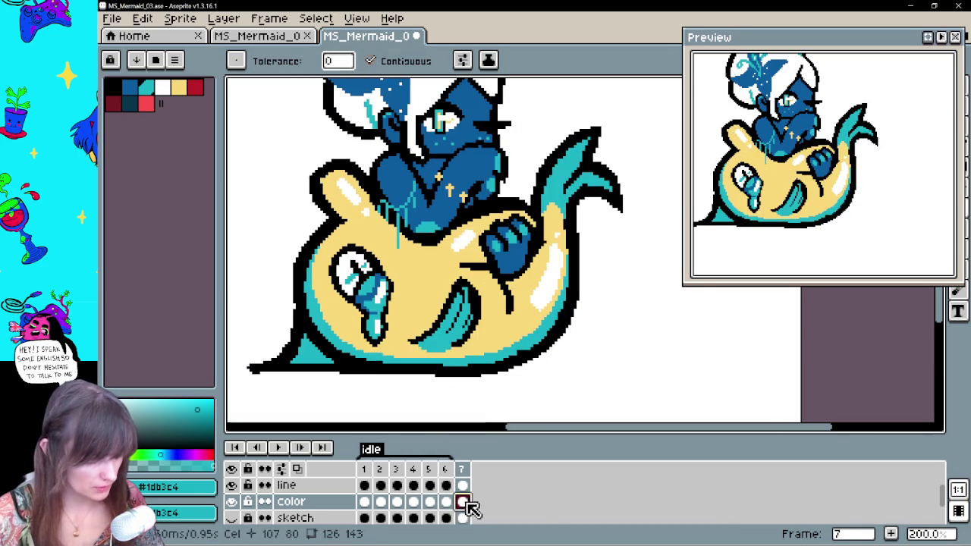
left_click(430, 502)
key("b")
left_click_drag(369, 301, 368, 303)
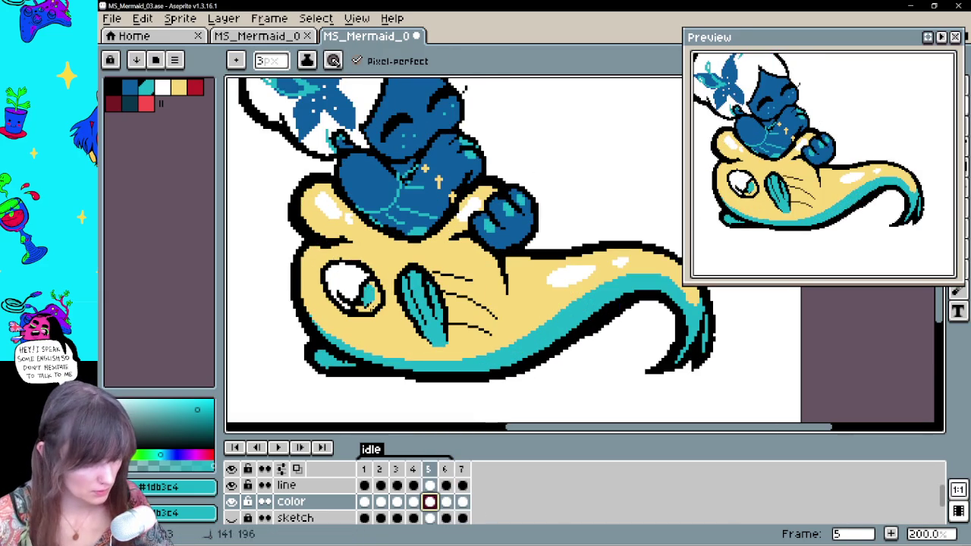
key("Left")
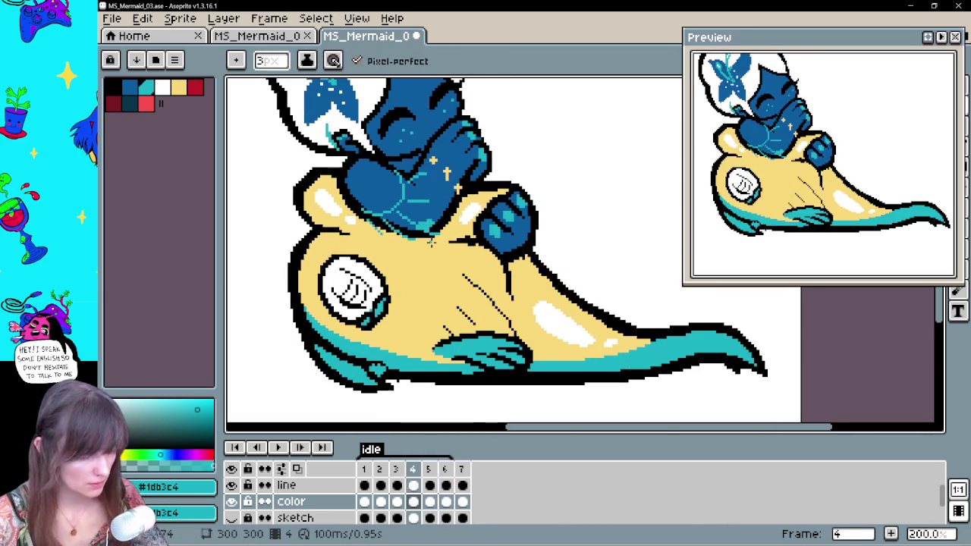
key("Left")
key("Right")
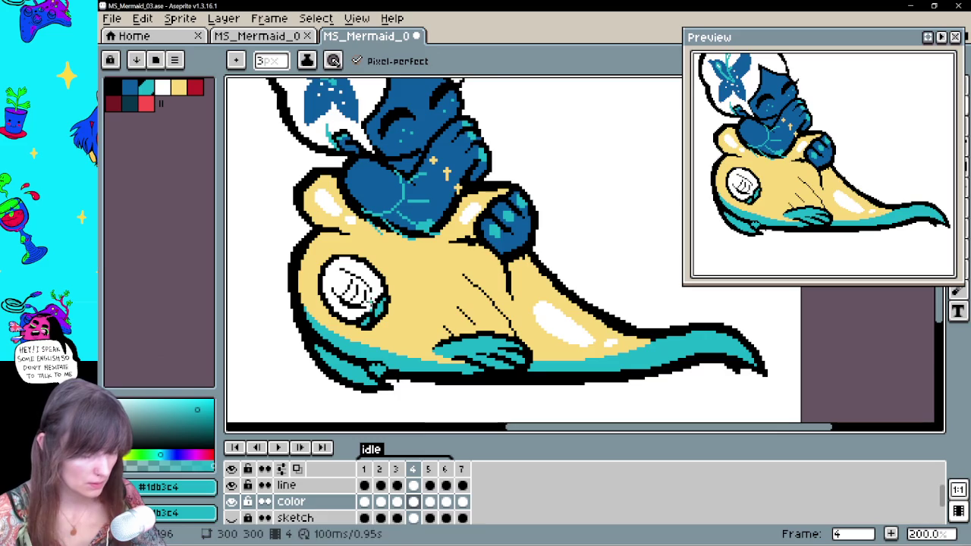
left_click(397, 501)
left_click(347, 296, "alt")
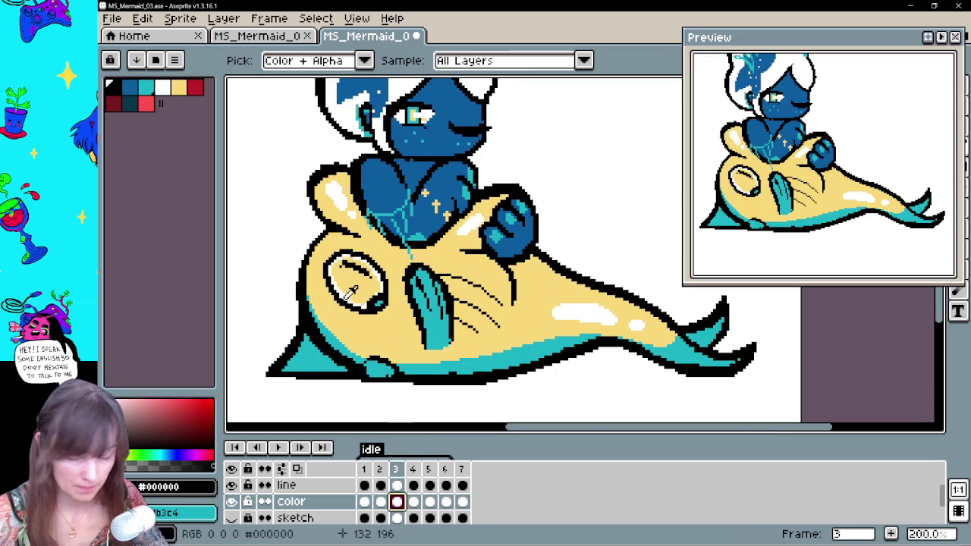
left_click(347, 296)
key("ctrl+z")
left_click(350, 268, "alt")
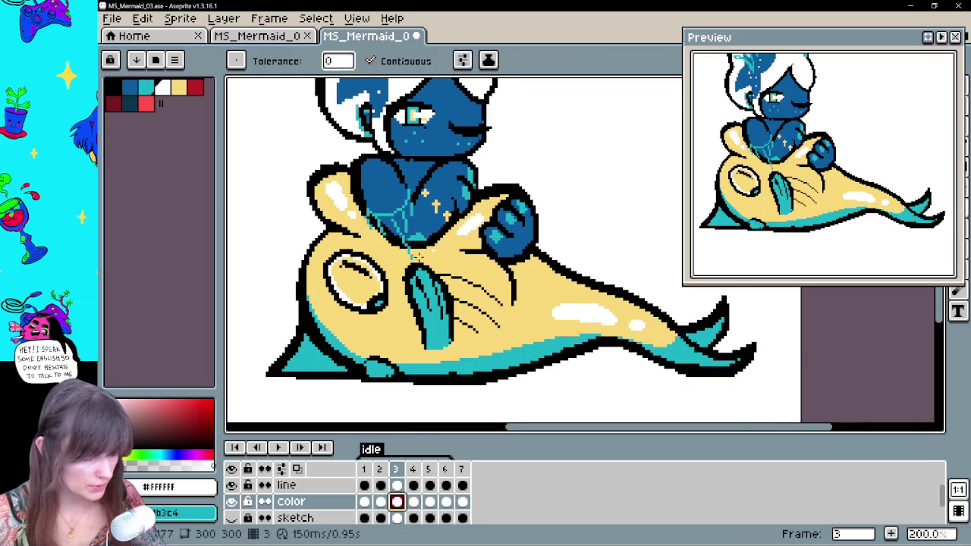
left_click(380, 502)
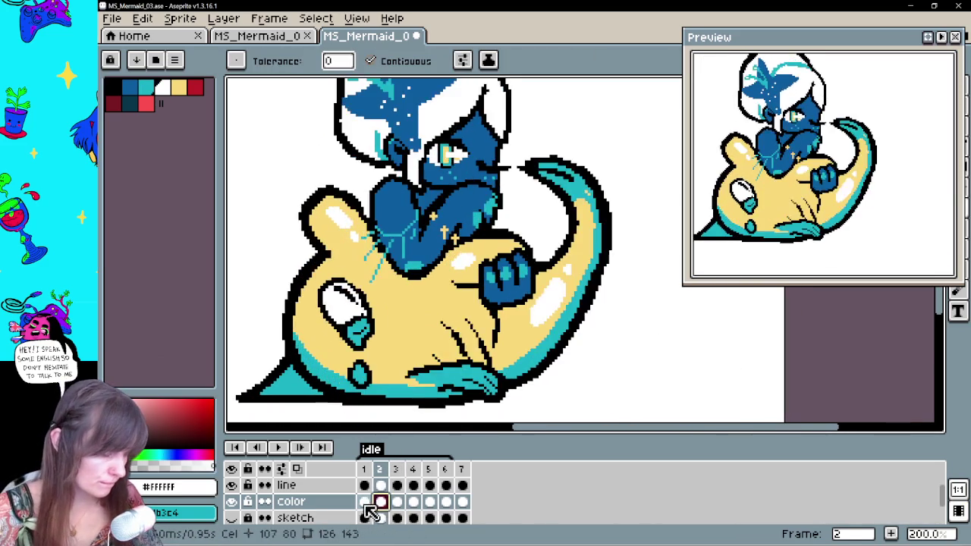
key("i")
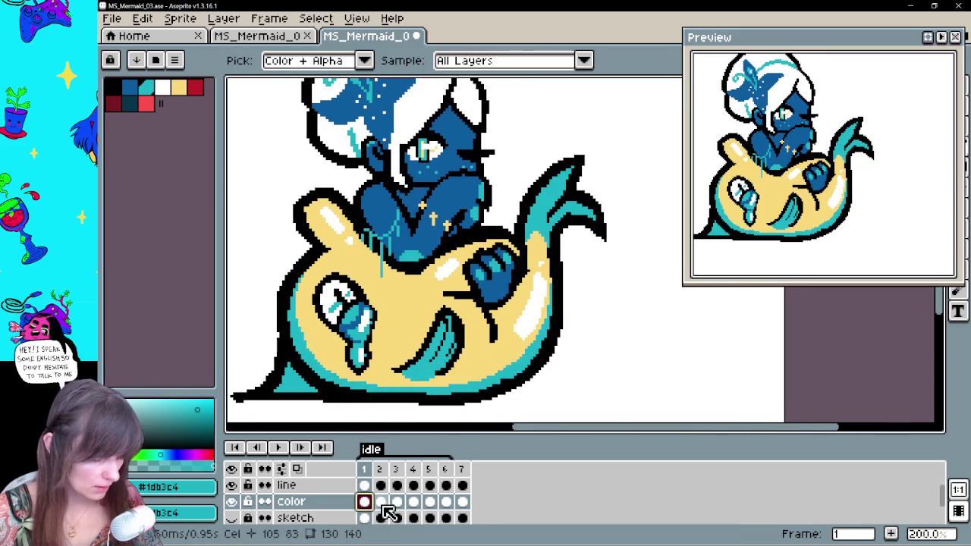
left_click(381, 502)
key("b")
left_click_drag(334, 306, 354, 288)
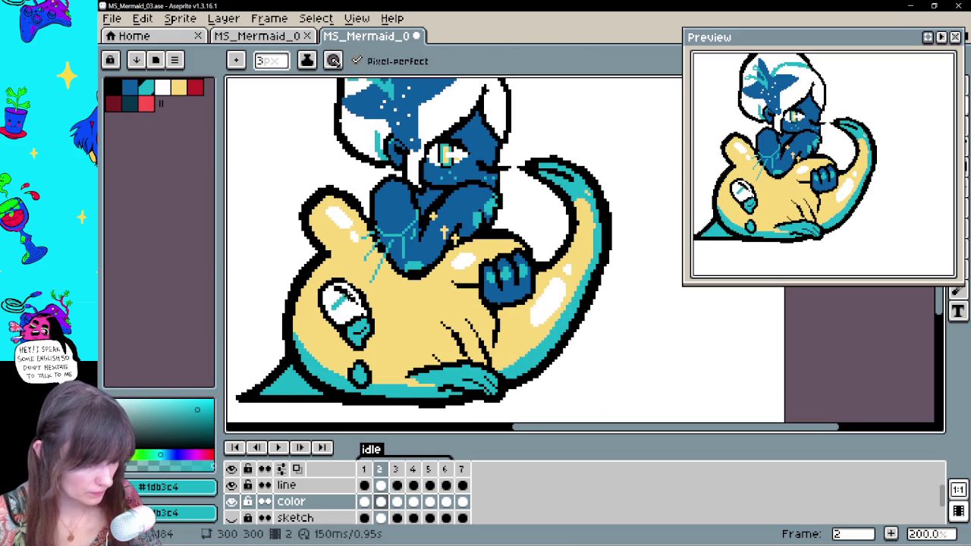
key("period")
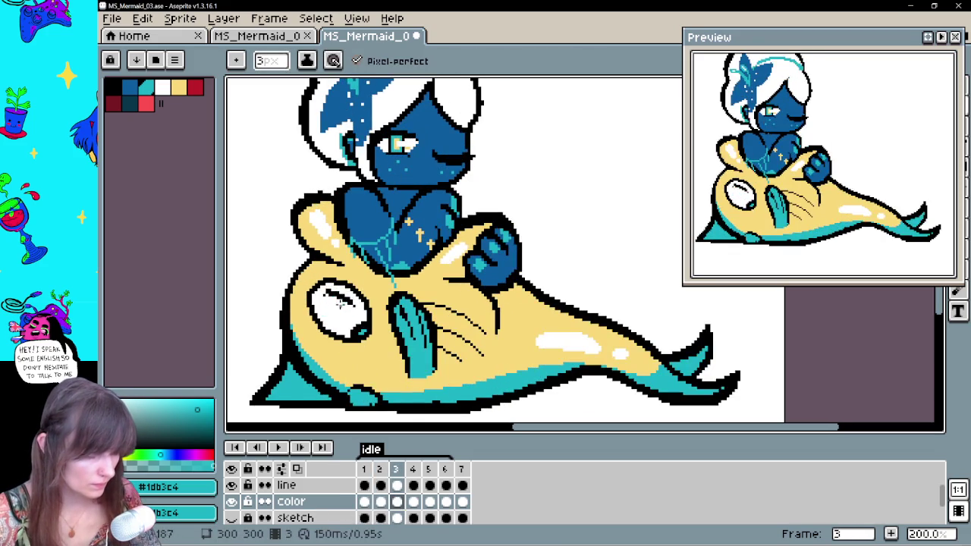
key("comma")
key("period")
key("period")
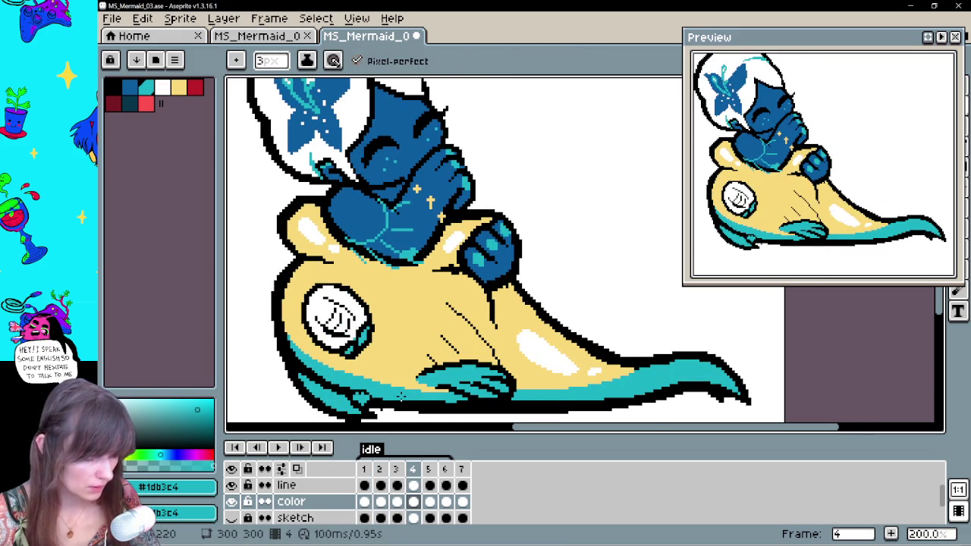
mouse_move(351, 298)
left_mouse_down()
mouse_move(334, 325)
mouse_move(338, 307)
left_mouse_up()
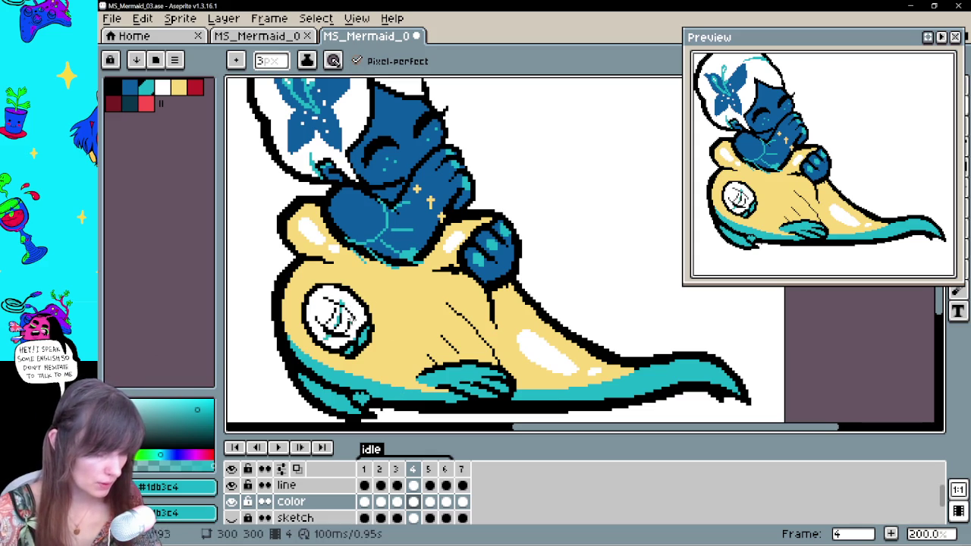
key("comma")
key("period")
key("period")
key("comma")
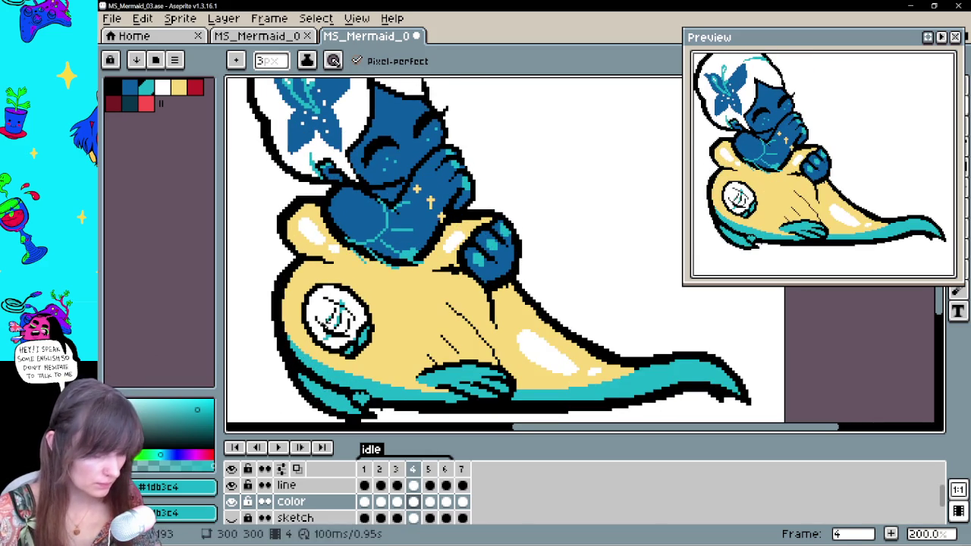
key("period")
key("comma")
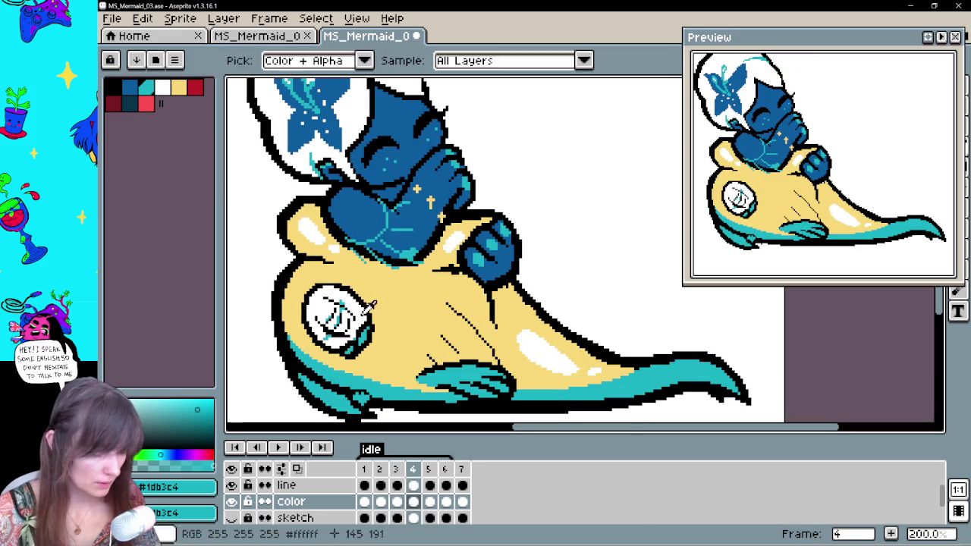
left_click(358, 322, "alt")
left_click(338, 326, "alt")
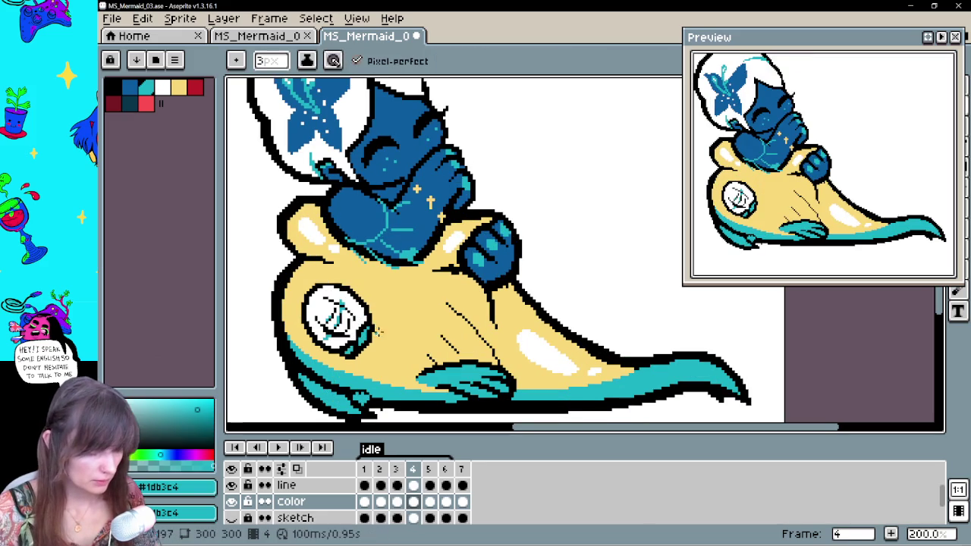
key("period")
left_click_drag(326, 322, 331, 315)
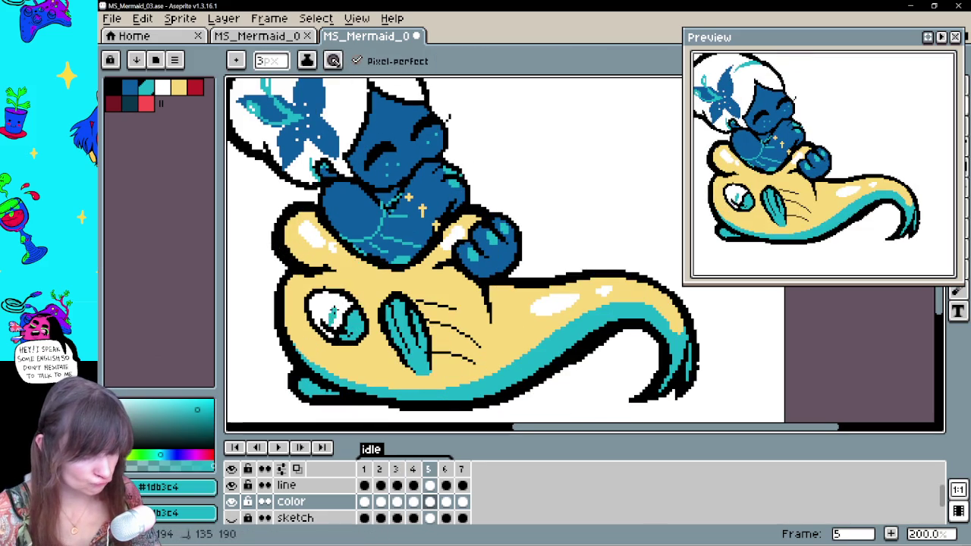
key("period")
key("comma")
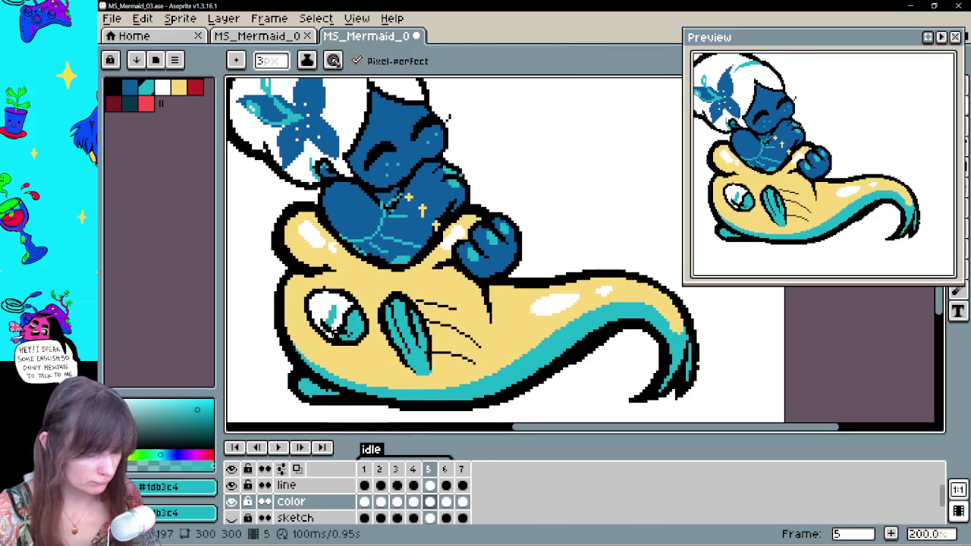
key("period")
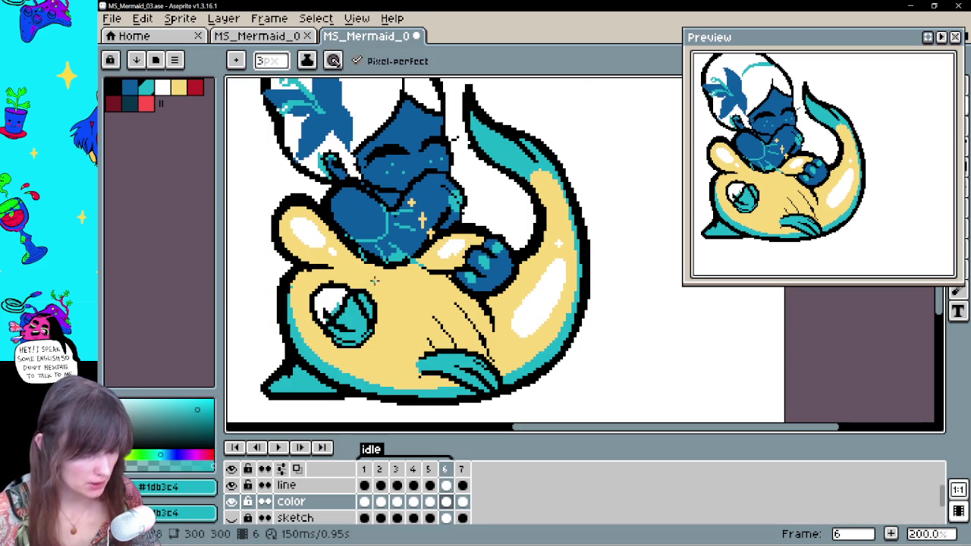
key("period")
key("period")
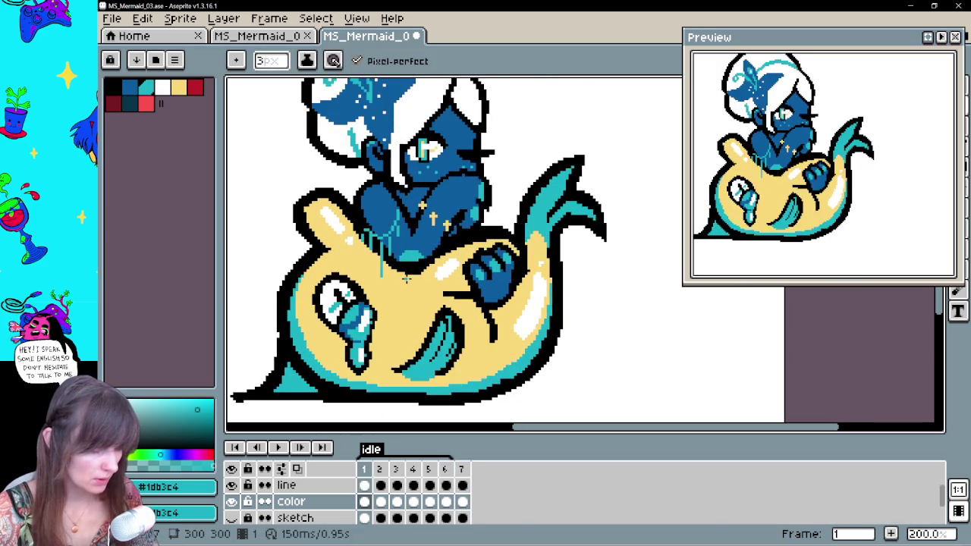
key("period")
key("period")
key("period")
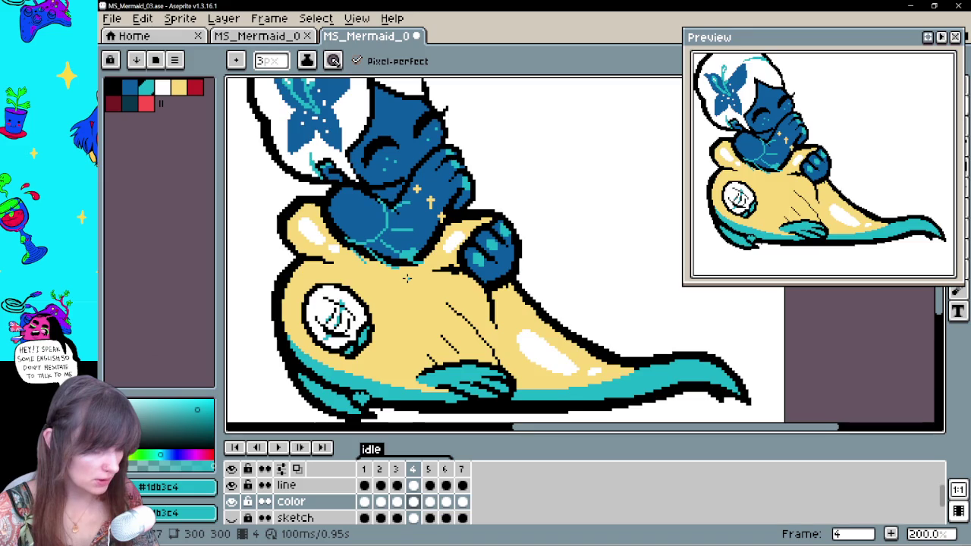
key("period")
key("period")
key("period")
key("period")
key("period")
key("period")
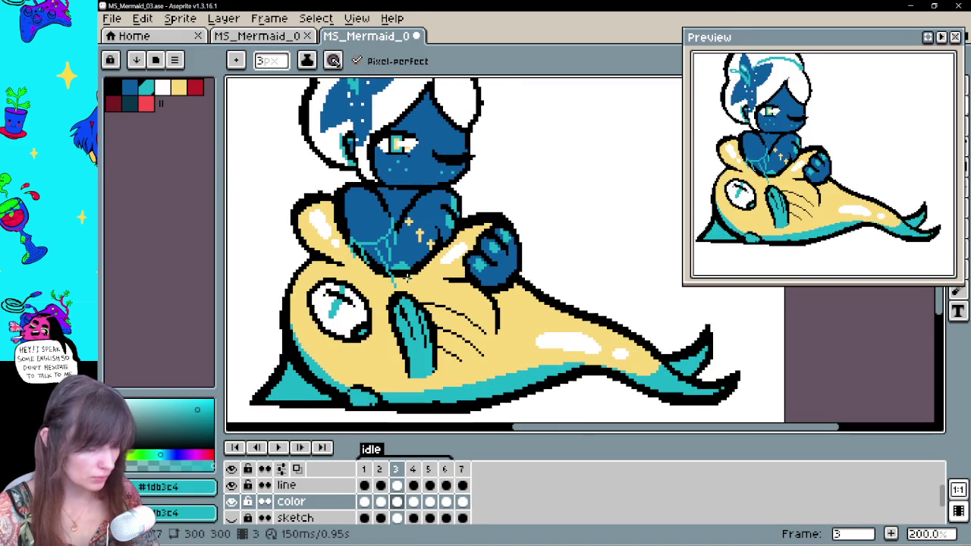
left_click(351, 324, "alt")
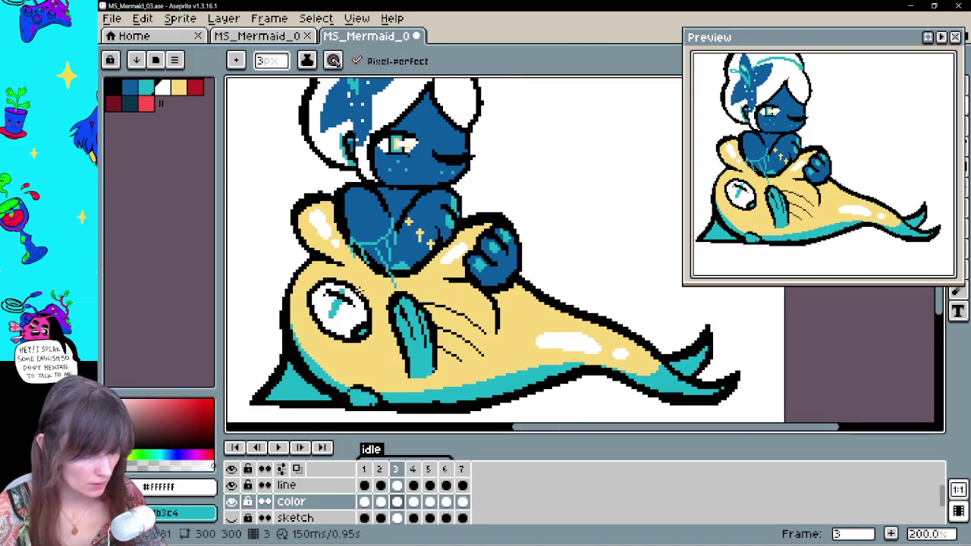
key("comma")
key("comma")
key("period")
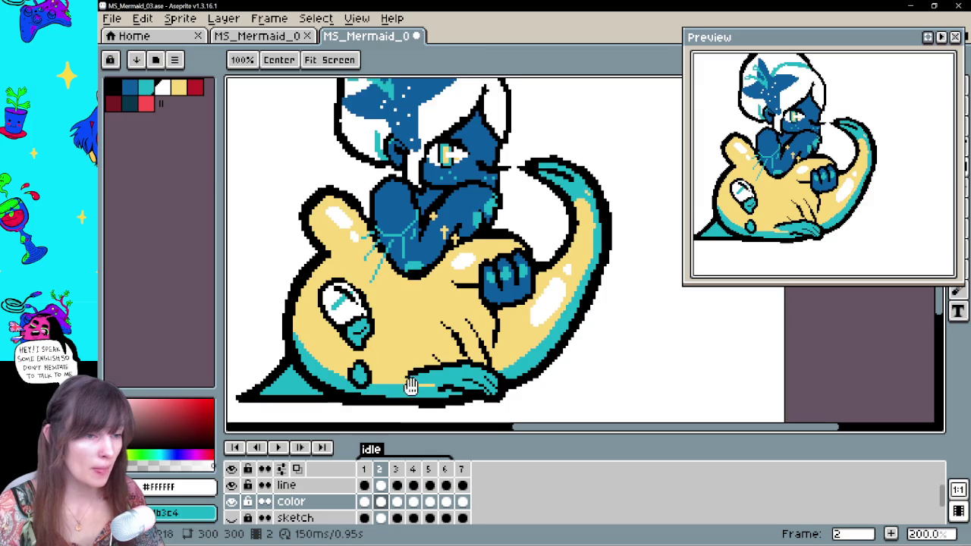
left_click_drag(407, 386, 403, 314)
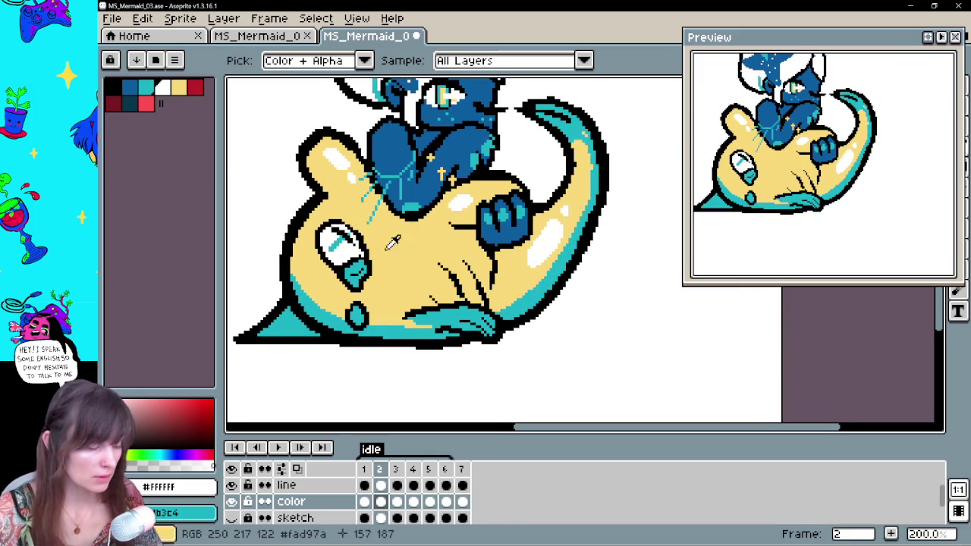
left_click(351, 270, "alt")
left_click_drag(443, 251, 453, 280)
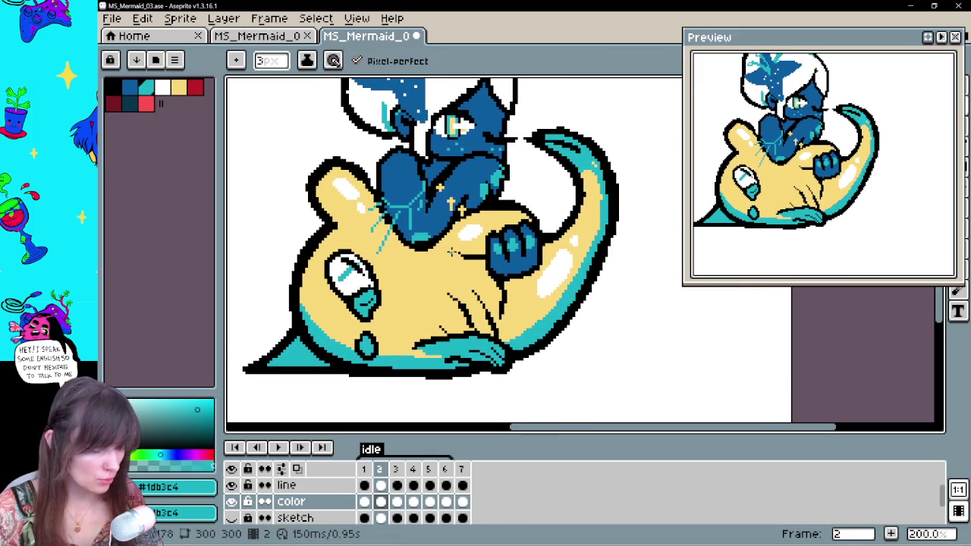
key("Return")
key("Return")
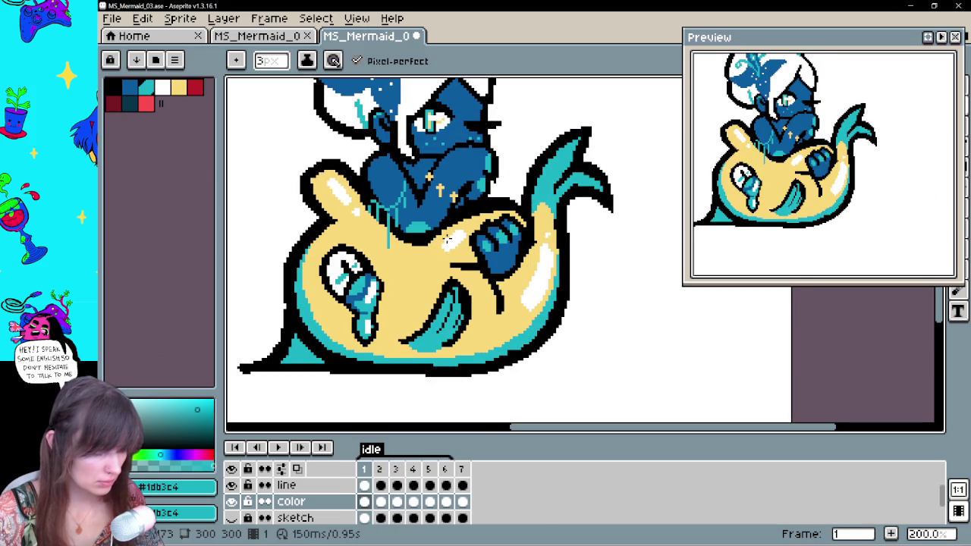
left_click(381, 502)
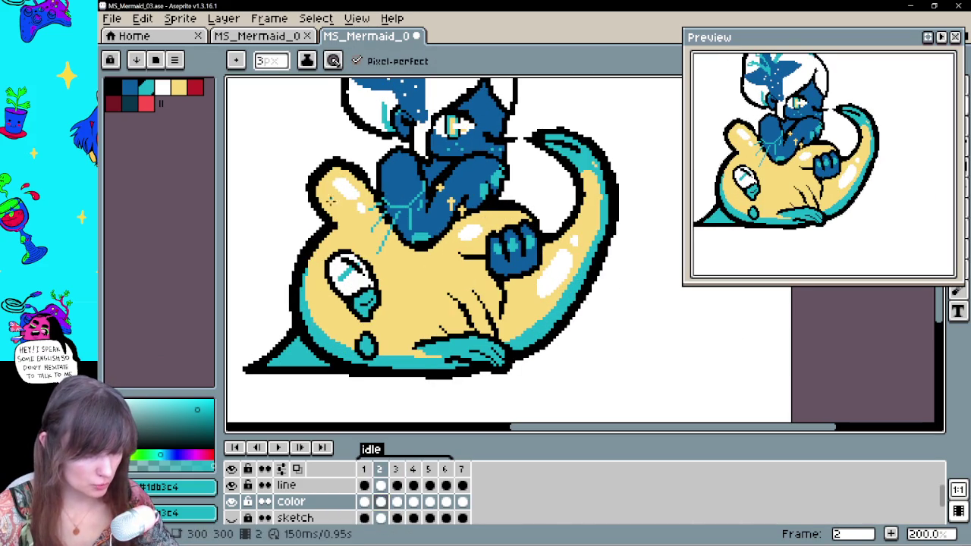
key("Right")
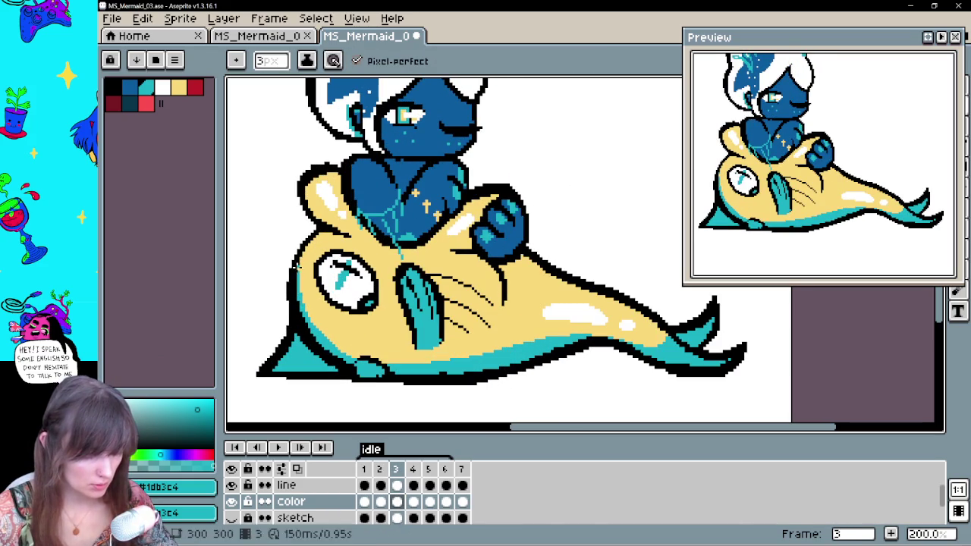
key("Right")
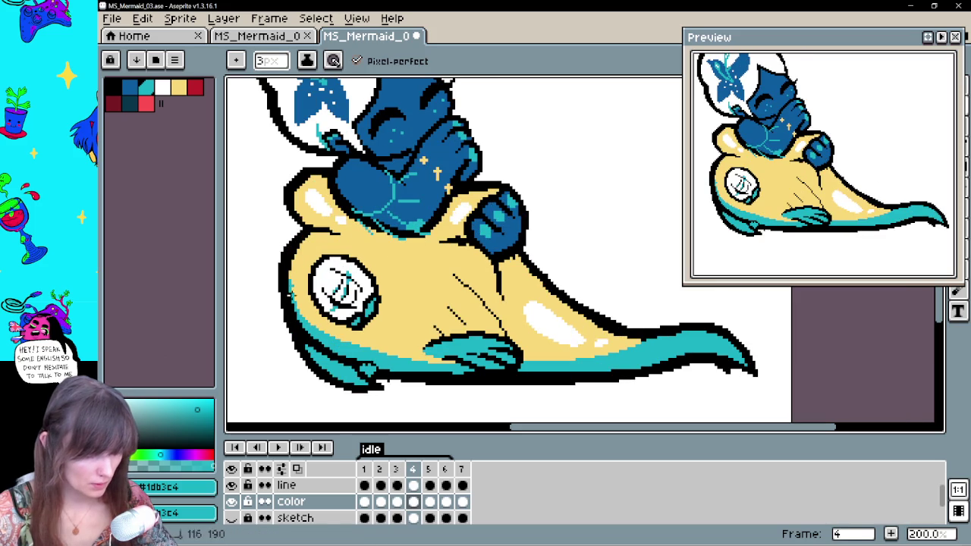
left_click(289, 277, "alt")
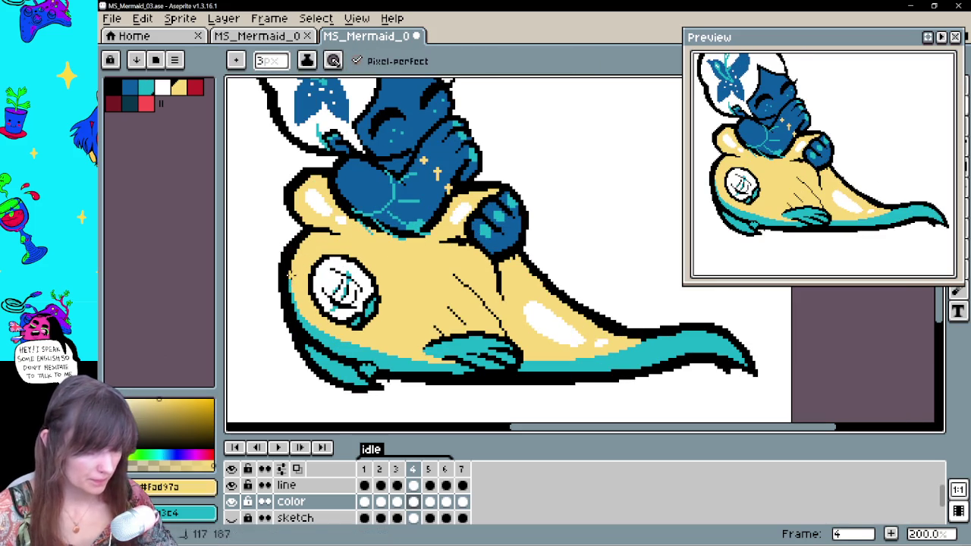
left_click(317, 311, "alt")
key("Right")
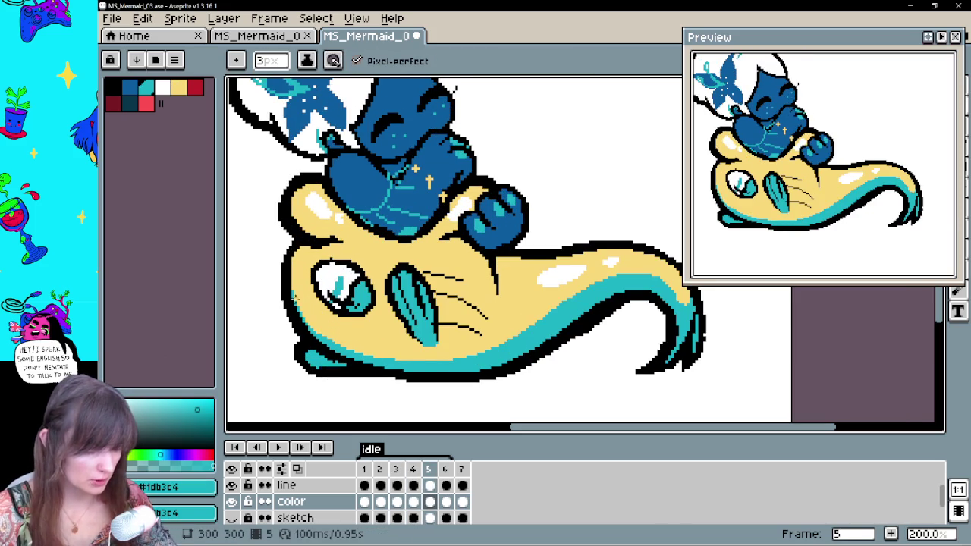
key("Right")
key("Left")
key("Right")
key("Left")
key("Right")
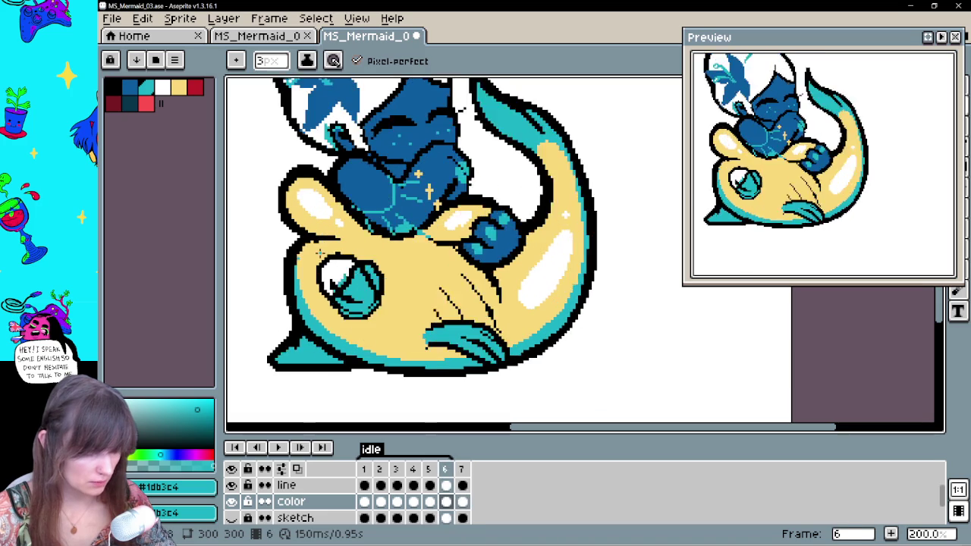
key("Left")
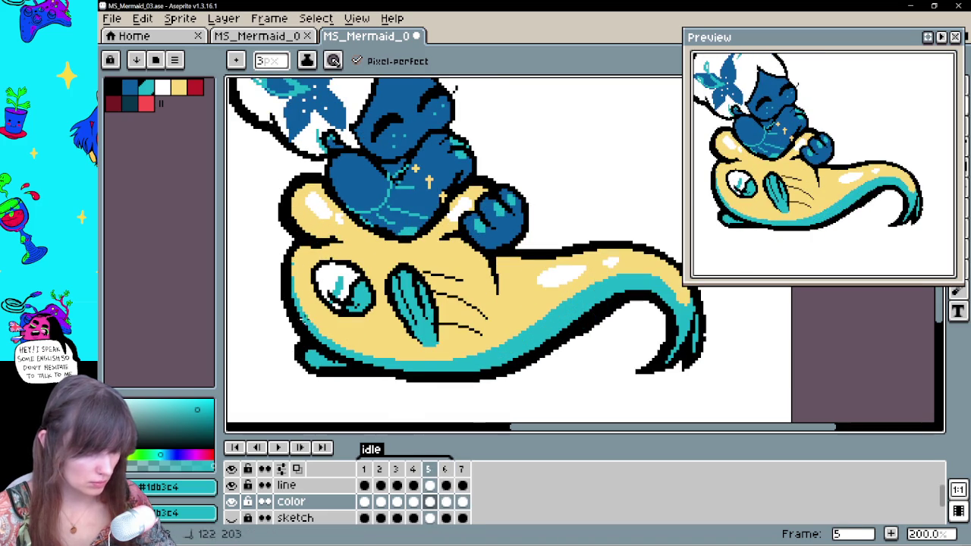
key("Right")
key("Left")
key("Left")
key("Right")
key("Right")
key("Left")
key("Left")
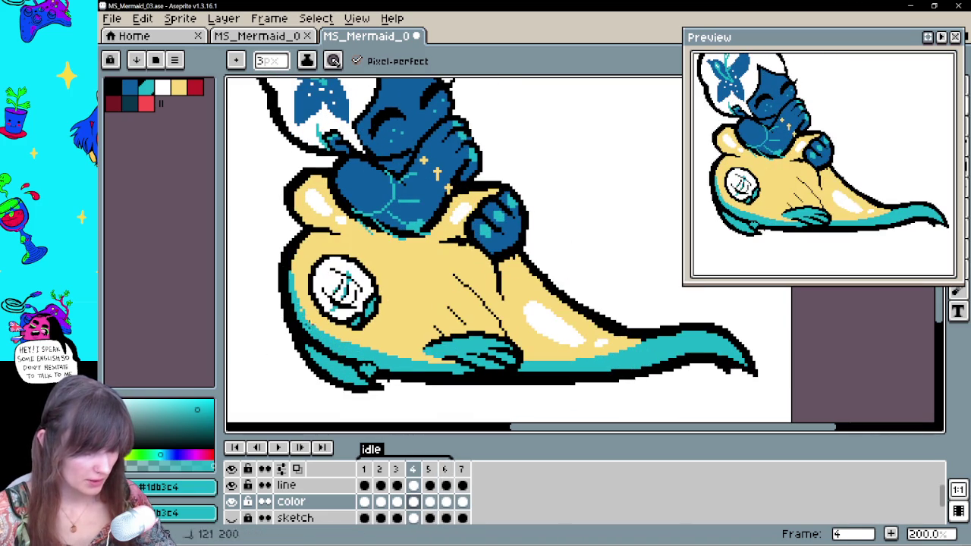
key("Right")
key("Left")
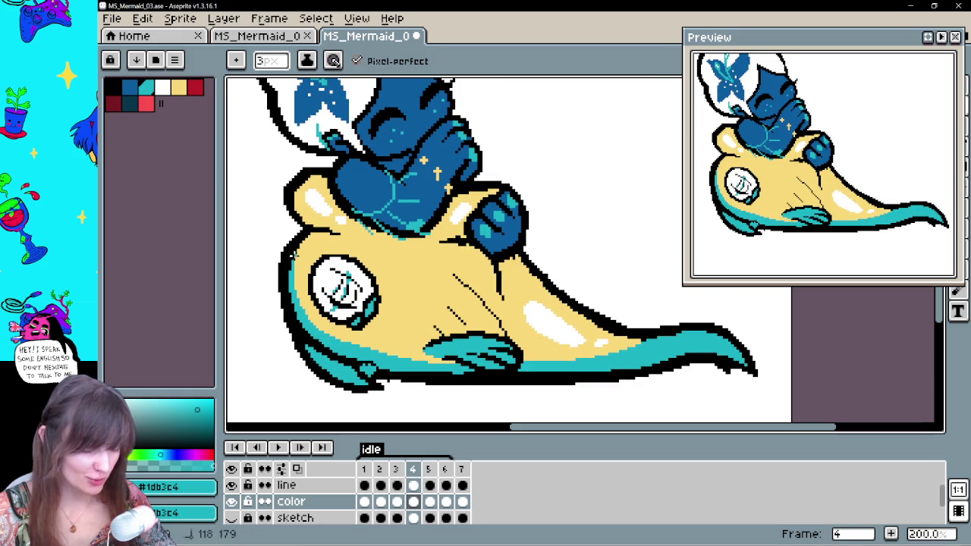
key("Left")
key("Right")
key("Left")
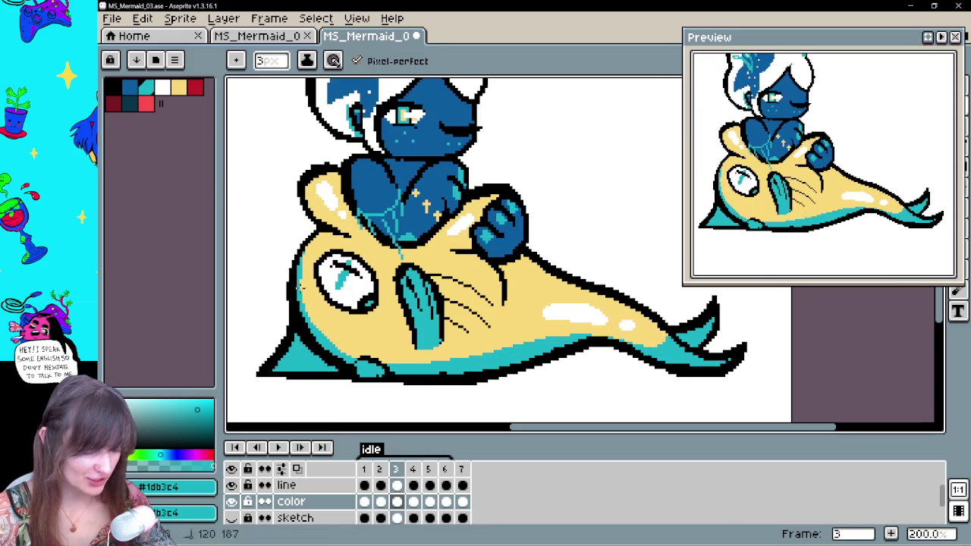
key("Left")
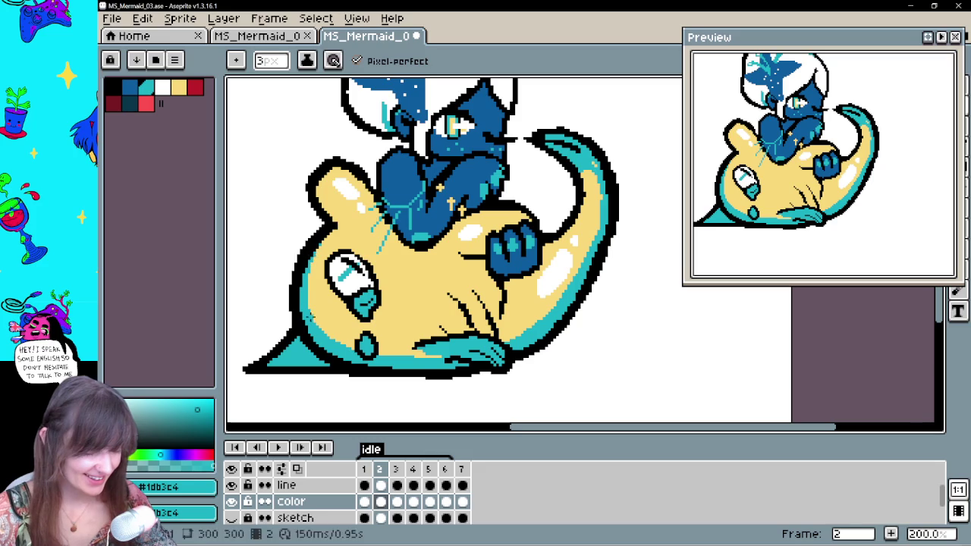
key("Right")
key("Right")
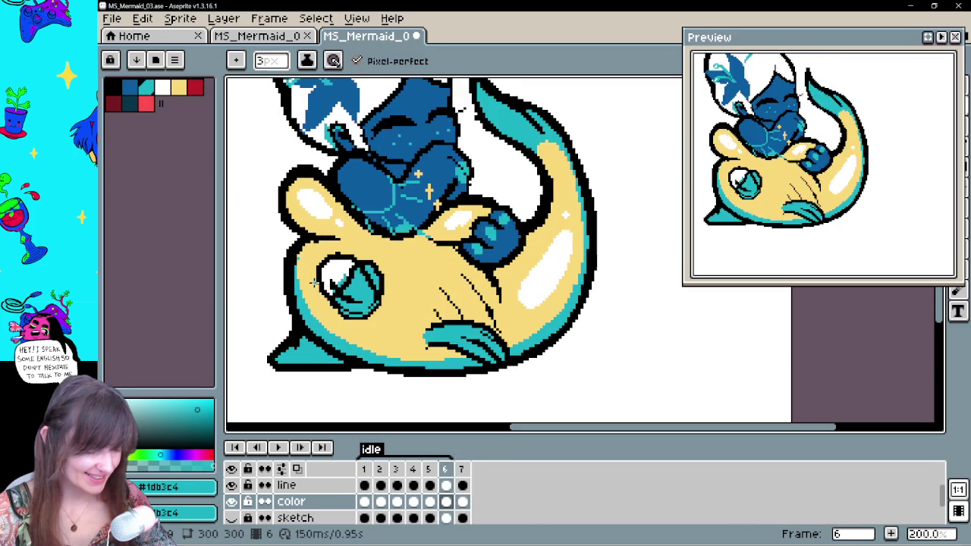
key("Right")
key("Right")
key("Return")
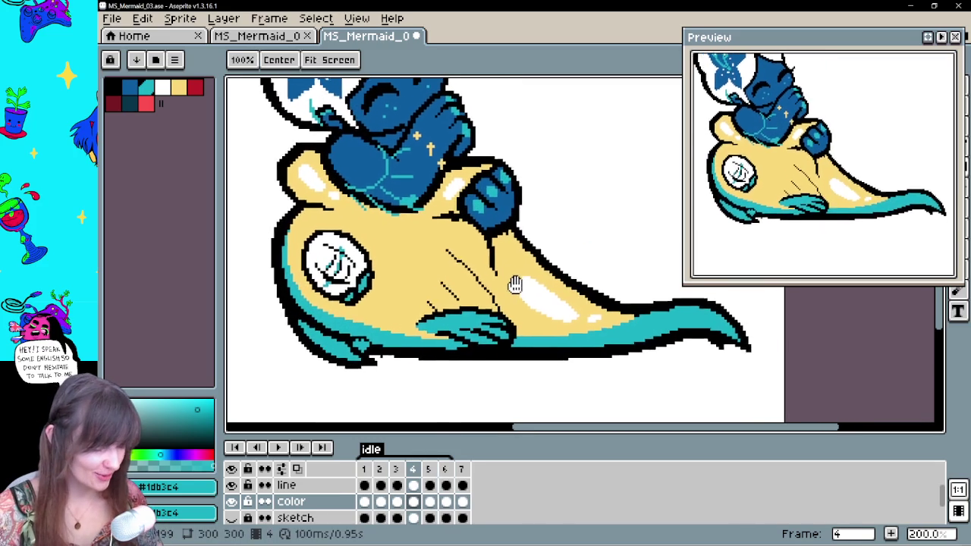
left_click(364, 501)
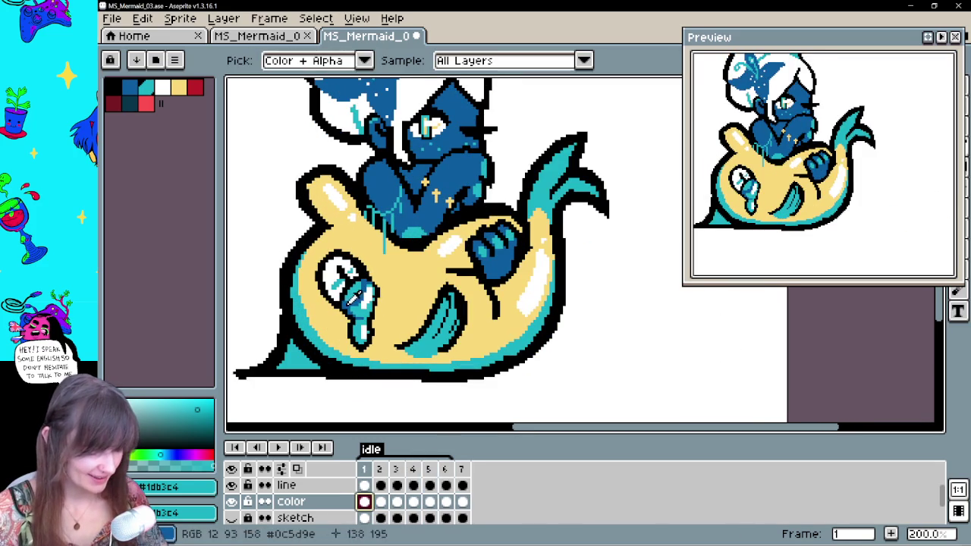
left_click(426, 246, "alt")
key("Right")
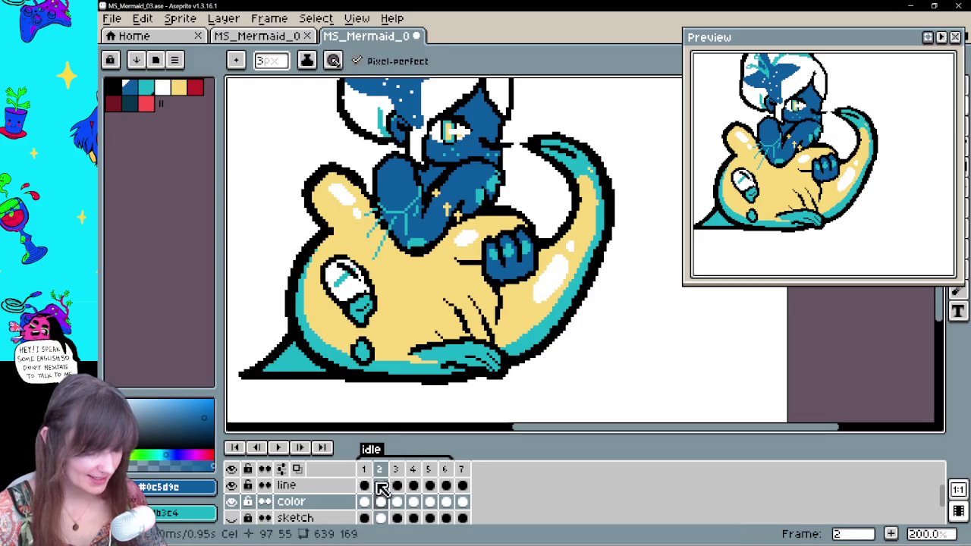
Select the line layer on frame 2 and flip between frames 2 through 4 to compare them
left_click(364, 486)
left_click(381, 486)
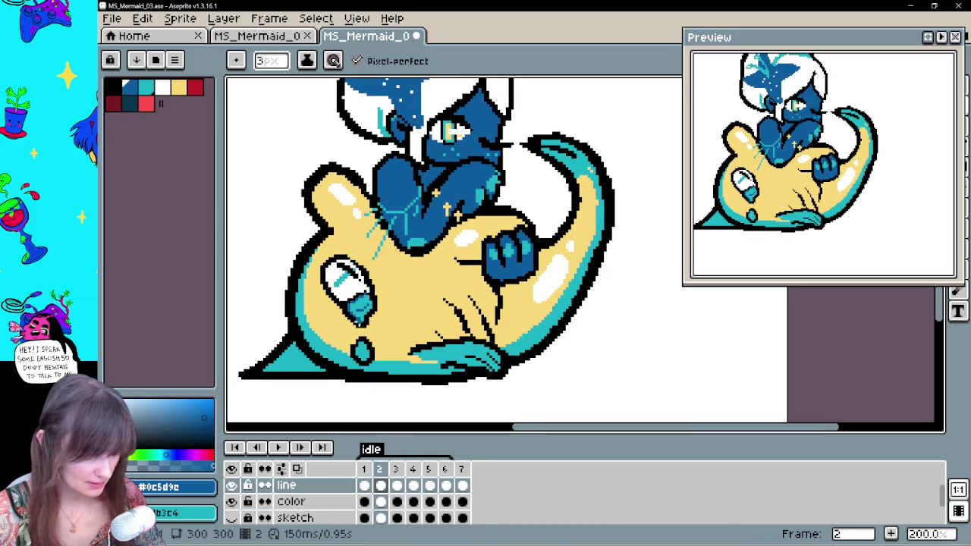
key("Left")
key("Right")
key("Right")
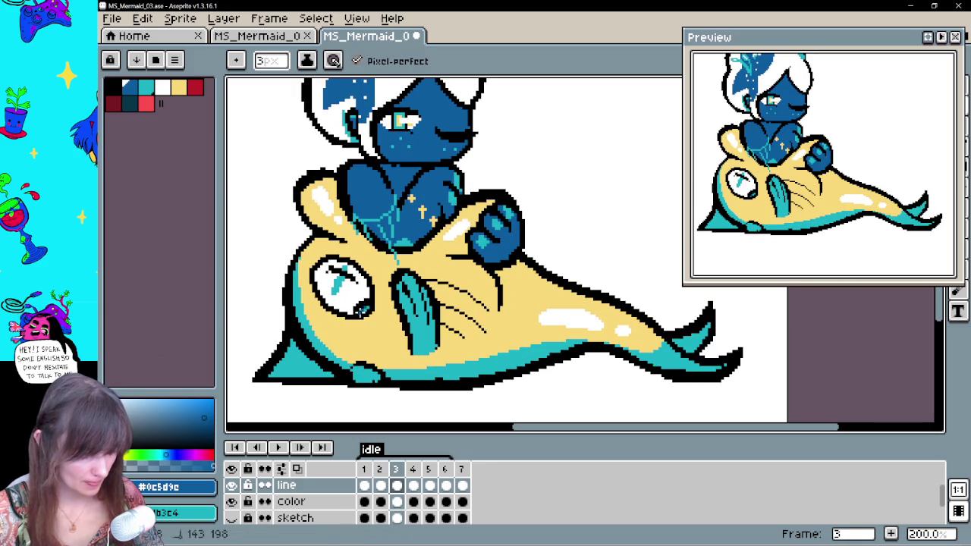
key("Right")
key("Right")
key("Left")
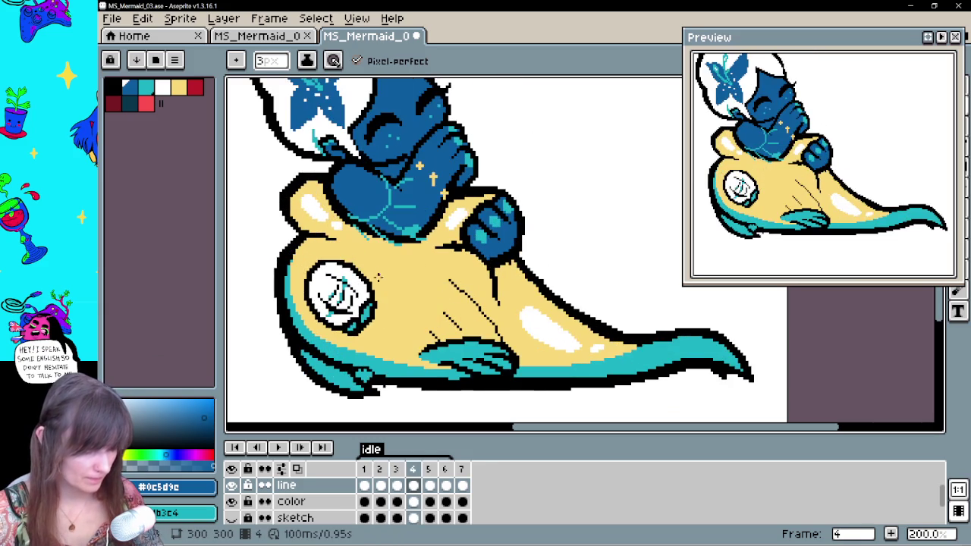
key("Right")
key("Left")
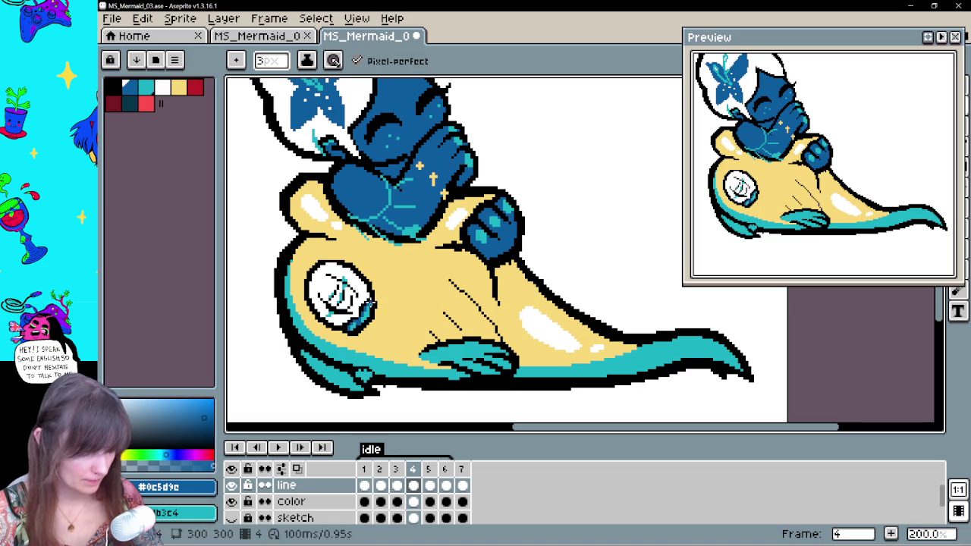
scroll(403, 336, "down", 2)
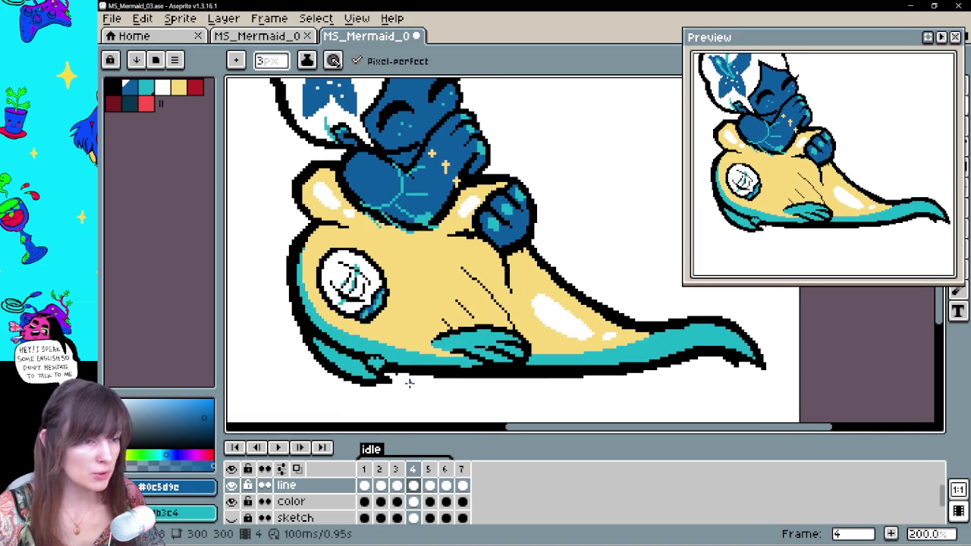
Shade the fish's eye on frame 5, recentre on its head, and advance to frame 6
key("period")
key("period")
key("comma")
left_click_drag(355, 299, 365, 293)
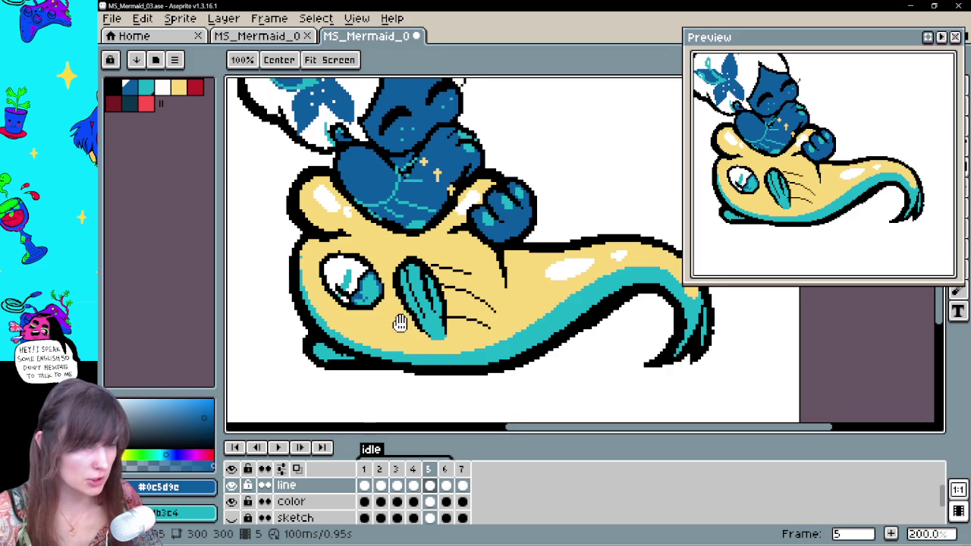
left_click_drag(400, 320, 410, 313)
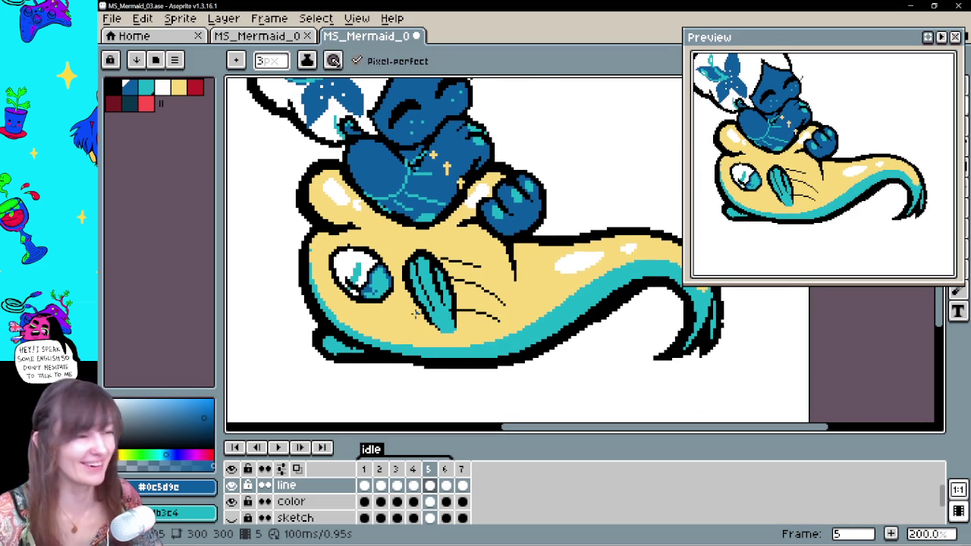
key("period")
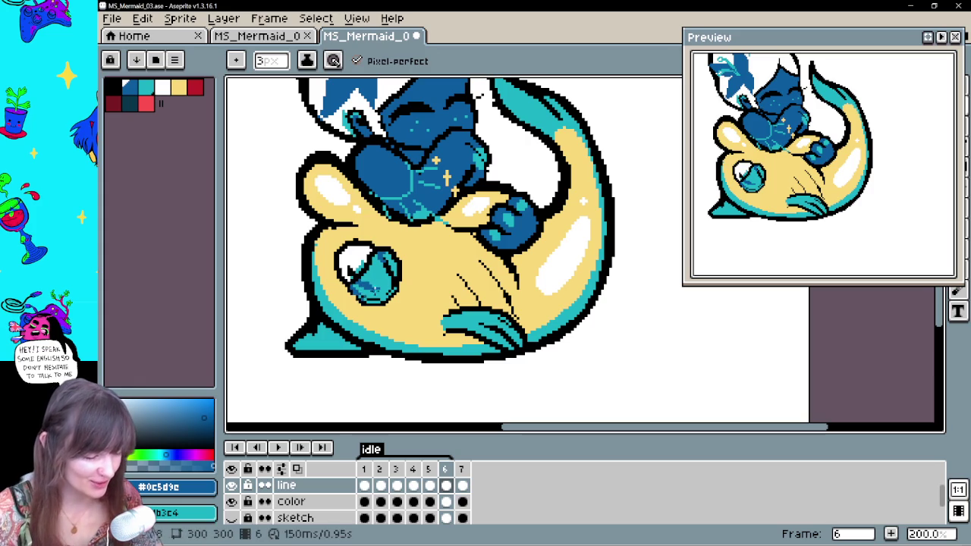
Undo a trial fill, then pencil white highlight pixels along the lower-right of the fish's eye
key("g")
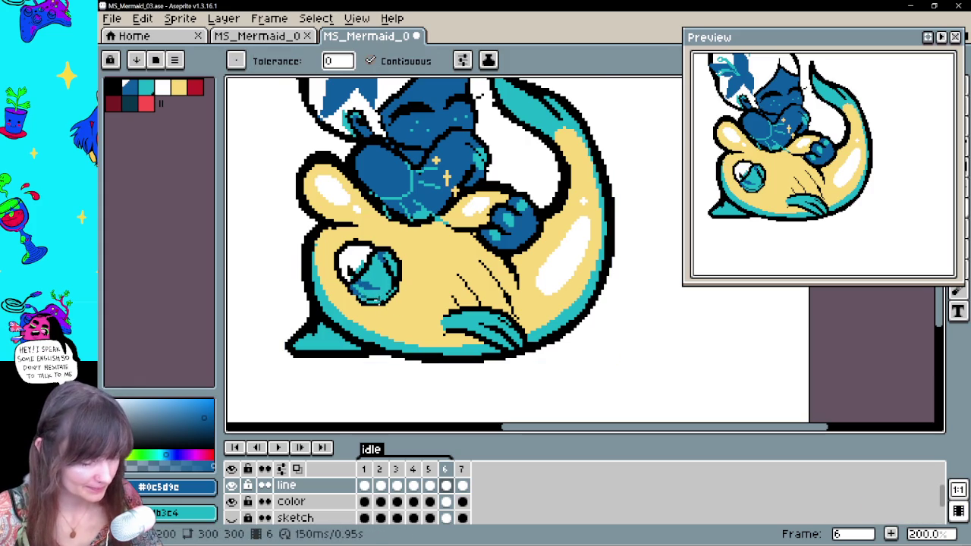
left_click(394, 276)
key("ctrl+z")
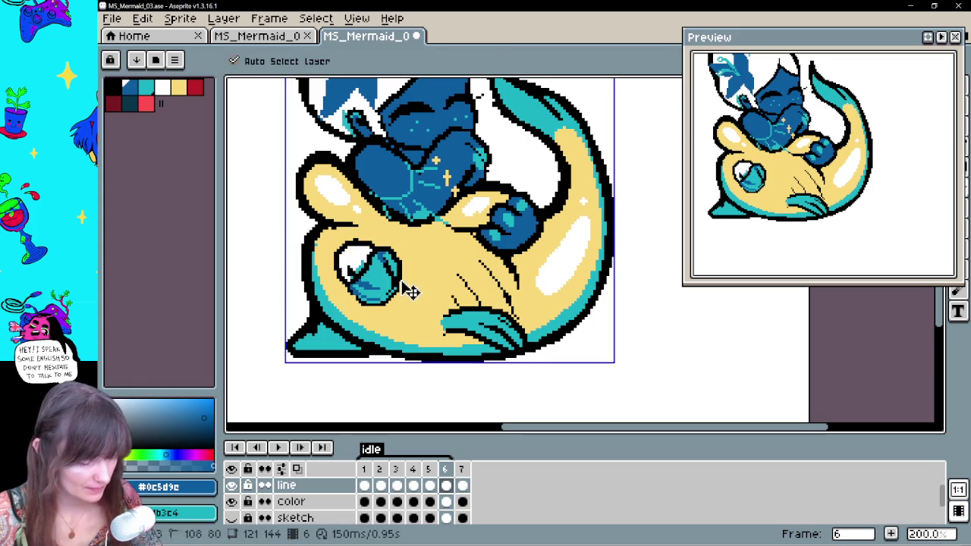
key("b")
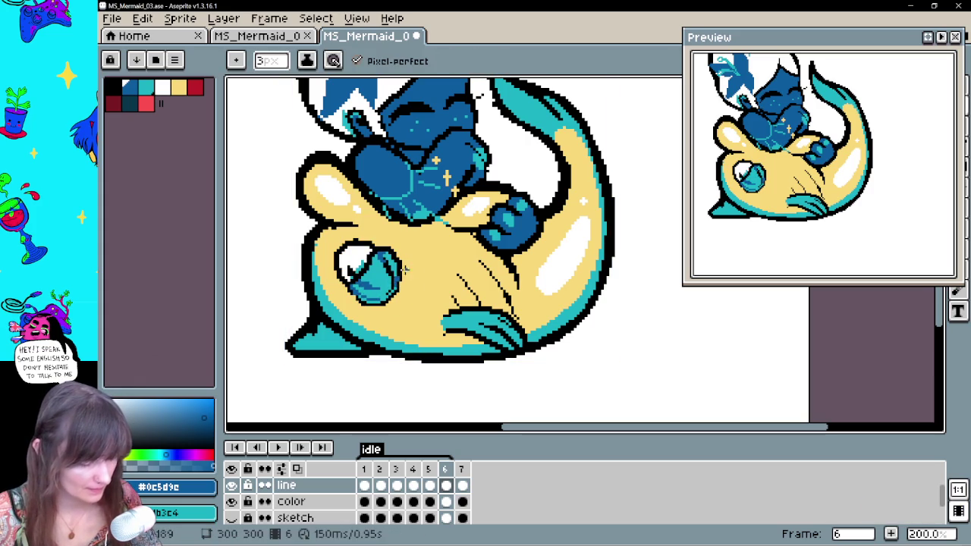
key("g")
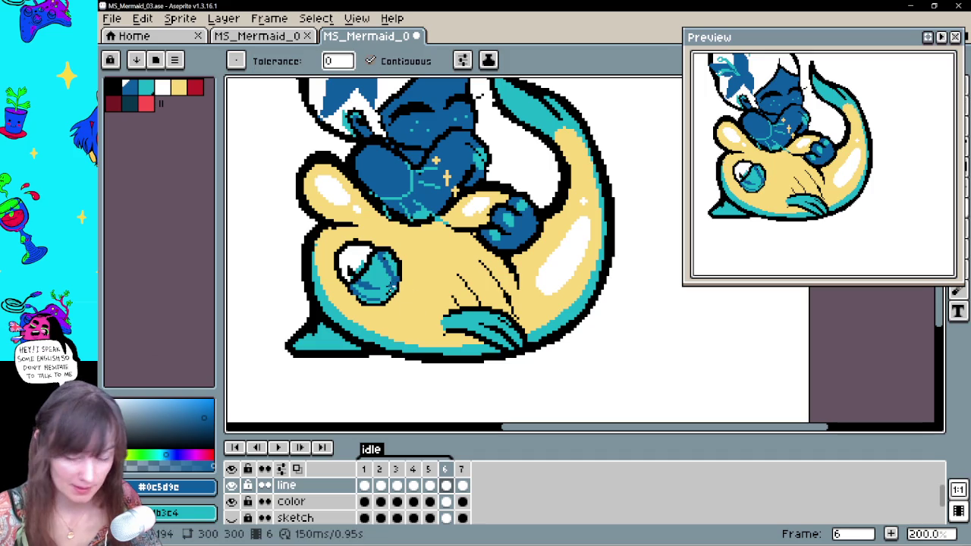
key("b")
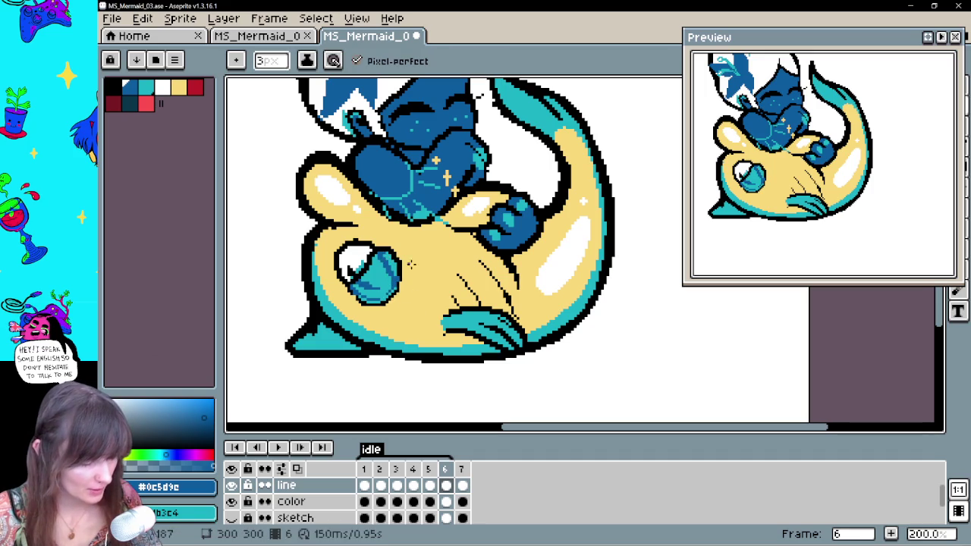
left_click(362, 257, "alt")
left_click(384, 286)
left_click_drag(385, 286, 373, 296)
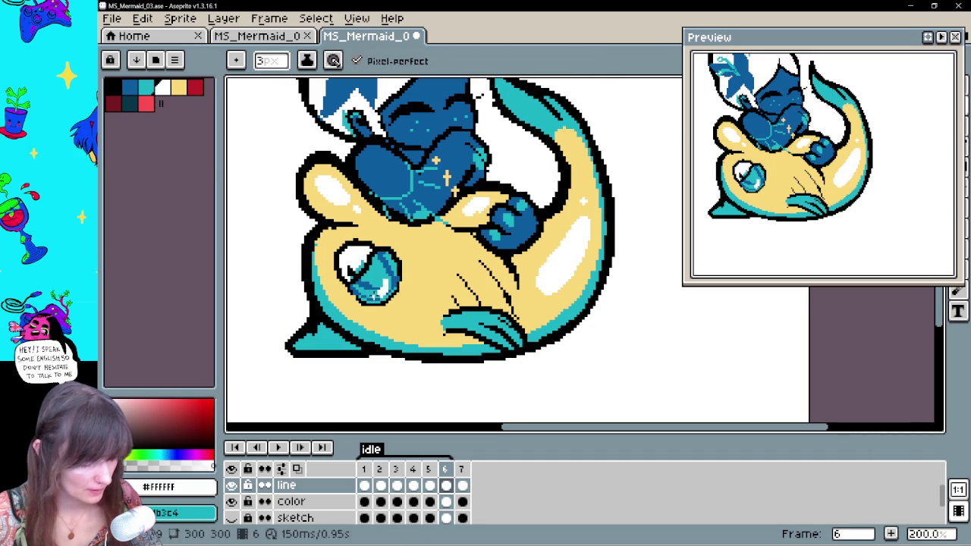
Flip back and forth between frames 5 and 6 to compare the new eye highlight
key("Left")
key("Right")
key("Left")
key("Right")
key("Left")
key("Right")
key("Left")
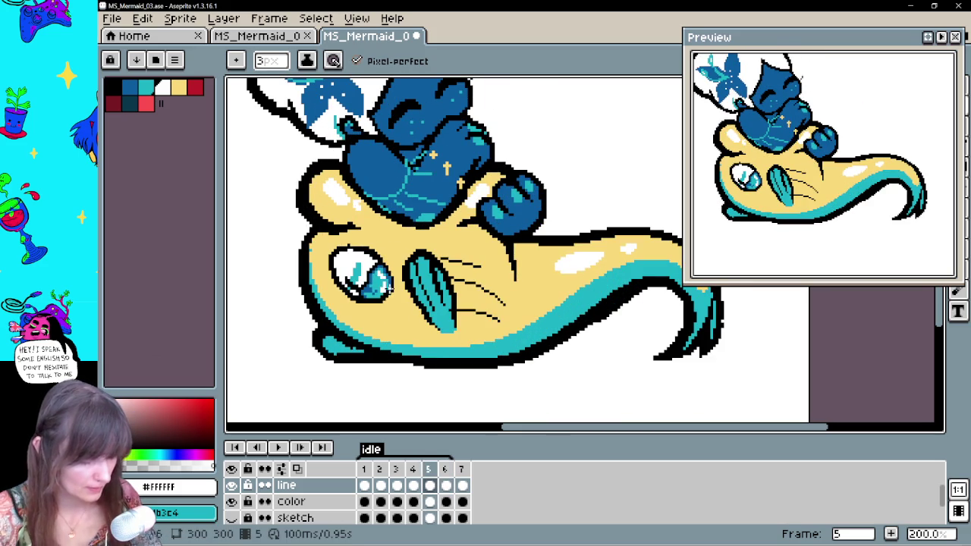
key("Right")
key("Left")
key("Right")
key("Left")
key("Right")
key("Left")
key("Left")
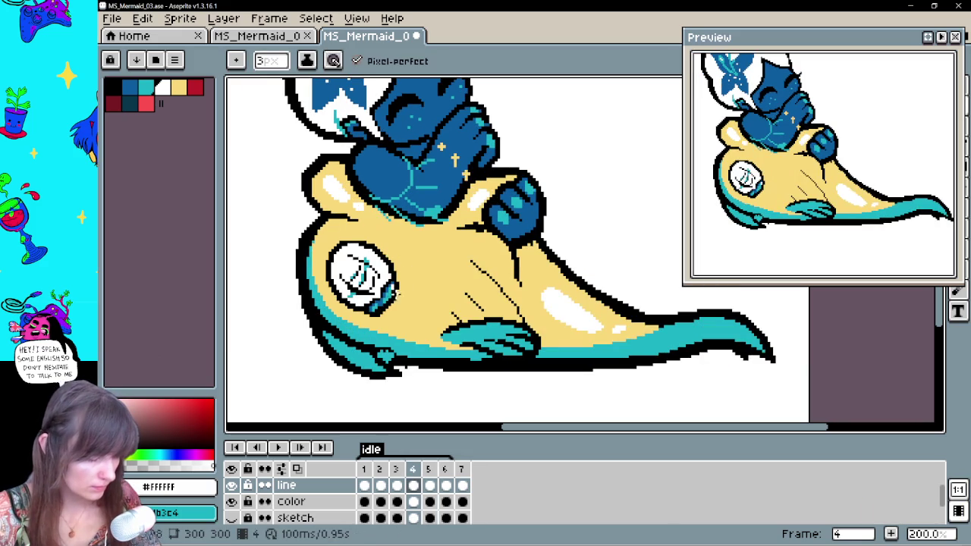
Step back through frames 3 and 2 comparing them, select the eraser, and end on frame 4
key("Left")
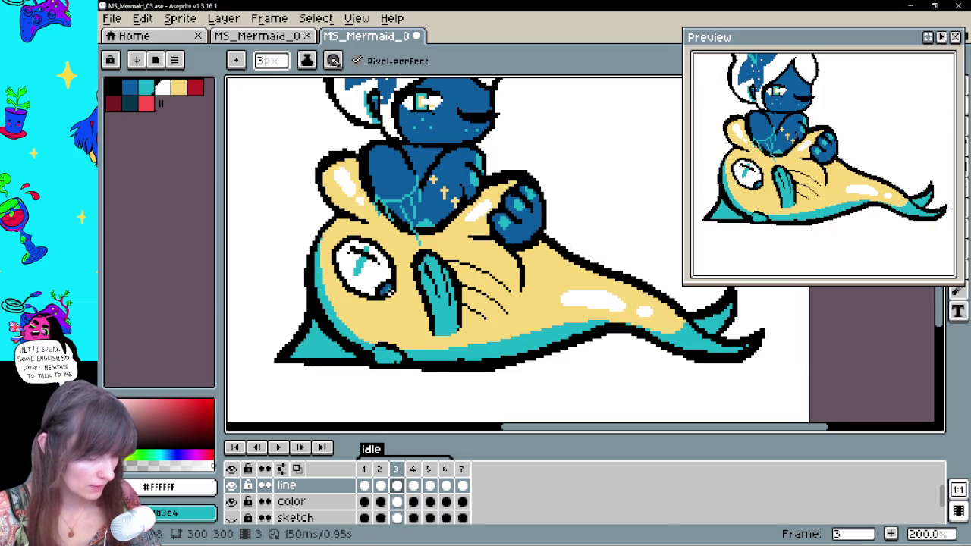
key("Left")
key("Right")
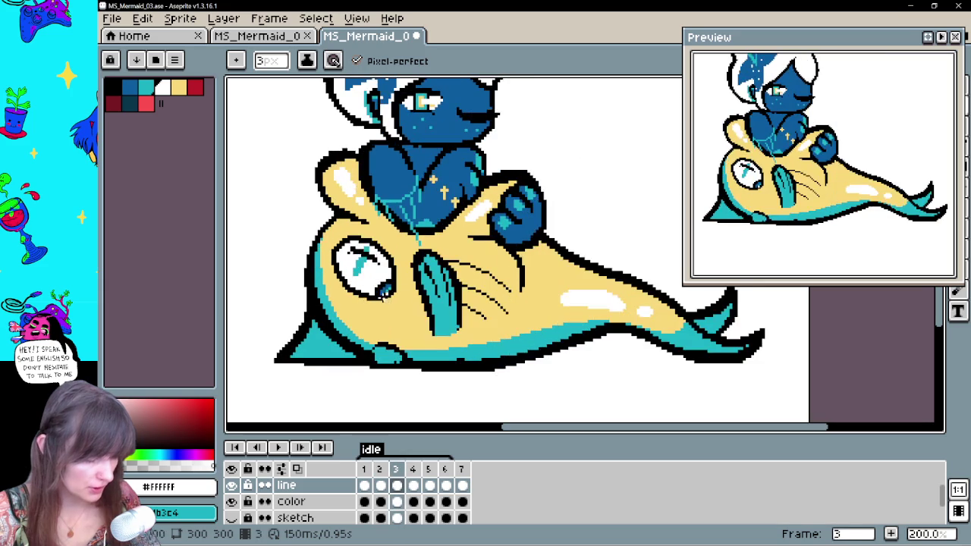
key("ctrl")
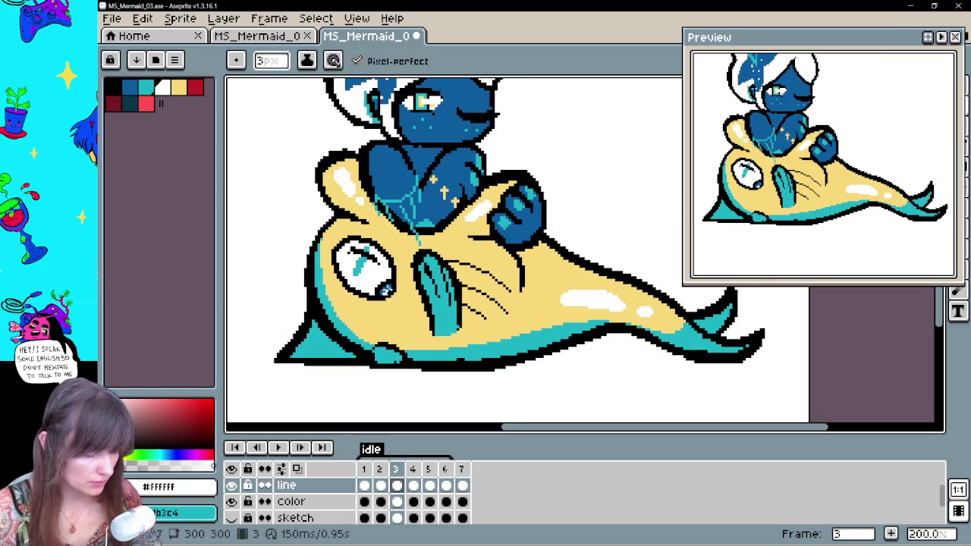
key("Left")
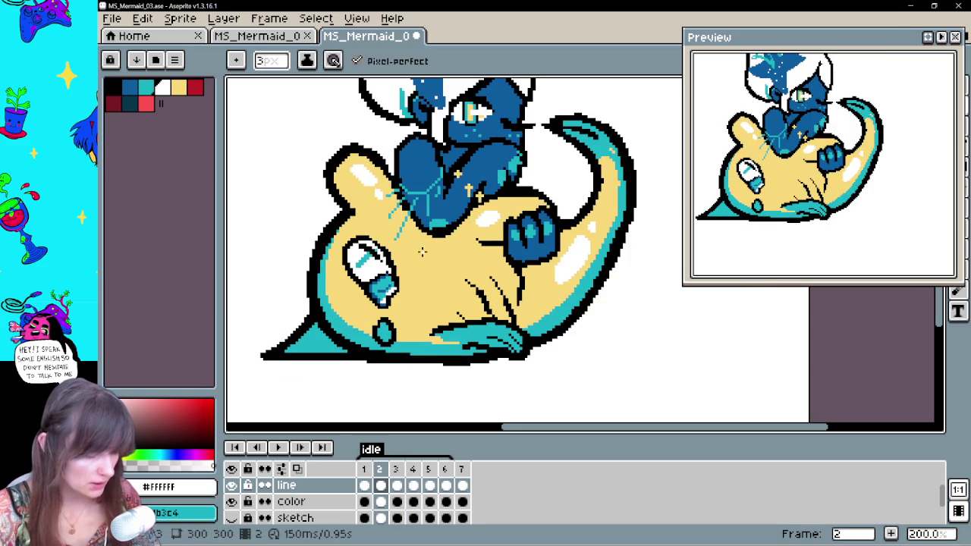
key("ctrl")
key("ctrl")
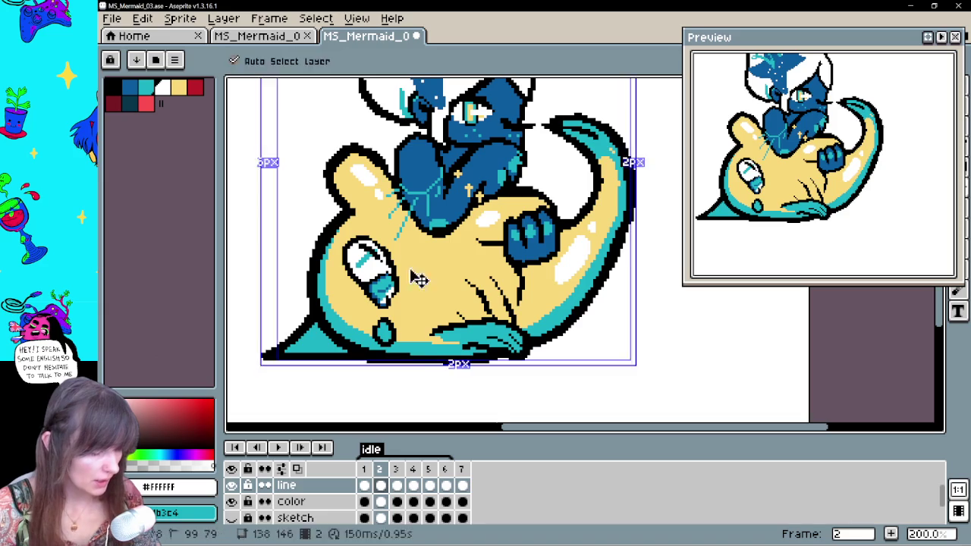
key("Left")
key("Right")
key("Left")
key("Right")
key("Right")
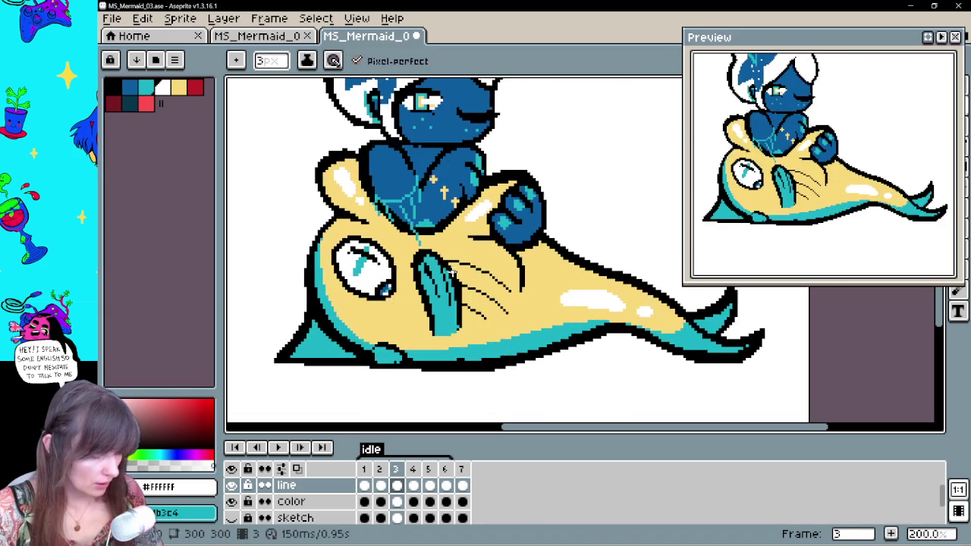
key("Left")
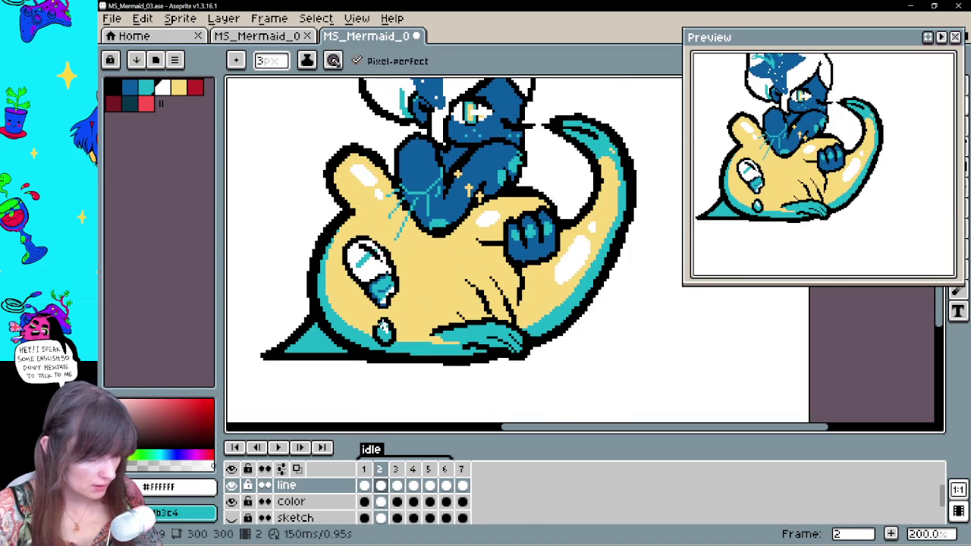
key("Right")
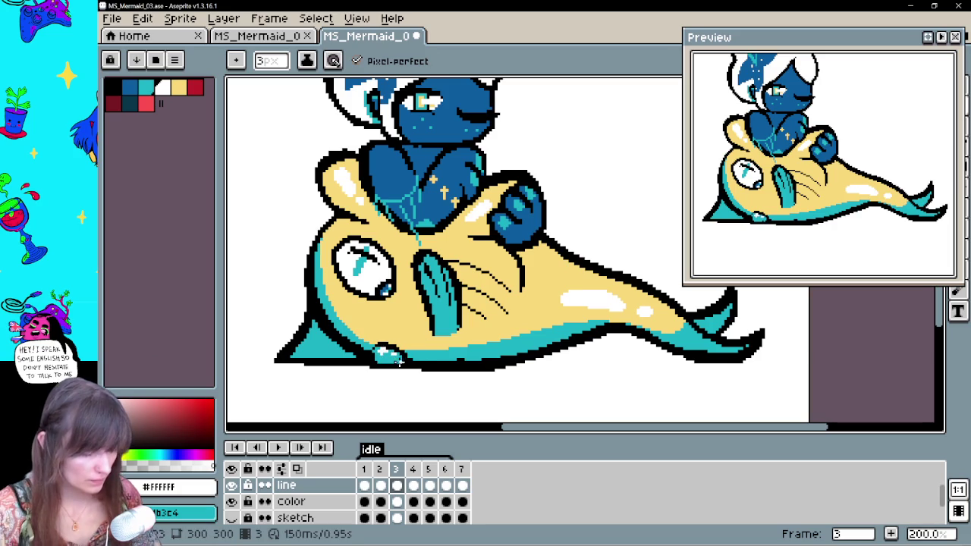
key("e")
key("Left")
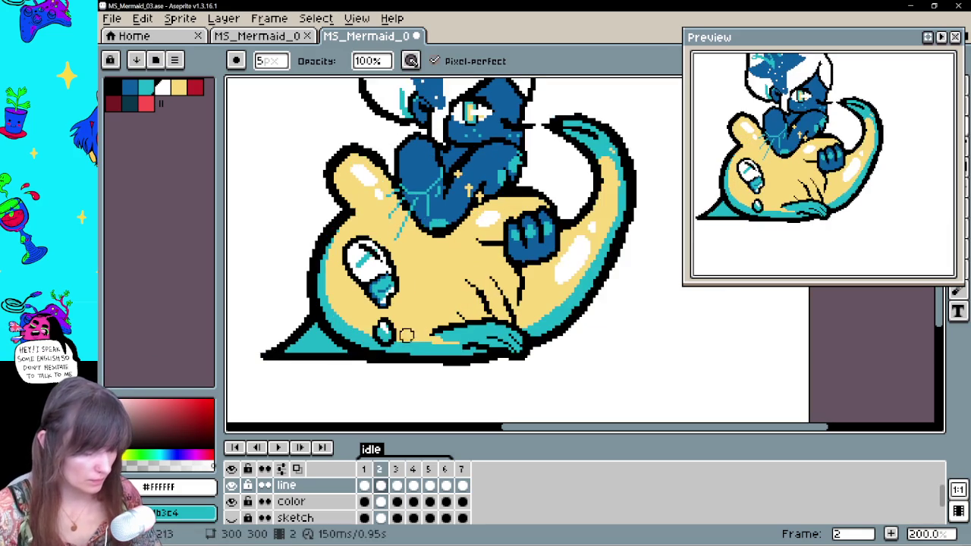
key("Left")
key("Right")
key("Right")
key("Right")
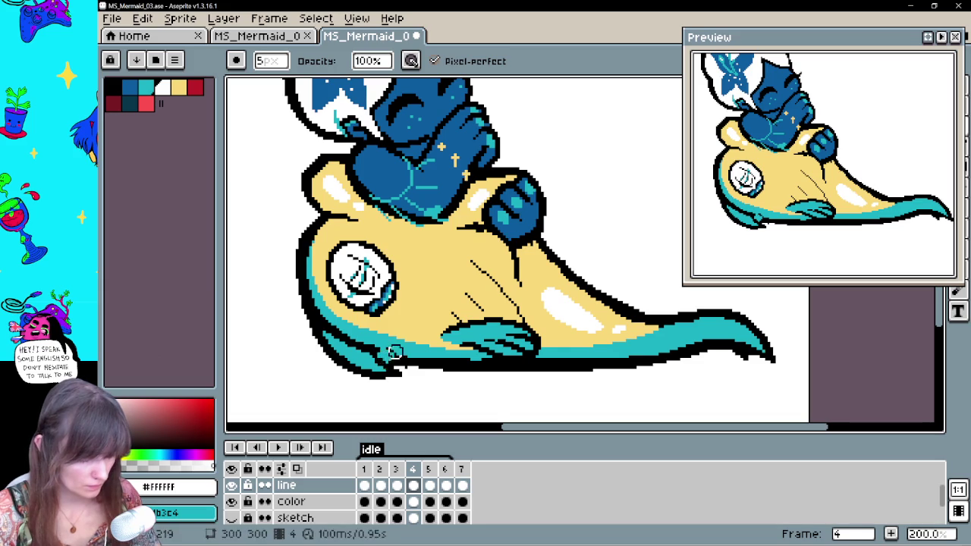
Eyedrop teal, dark blue and white from the artwork and select the color layer cel
left_click(413, 339, "alt")
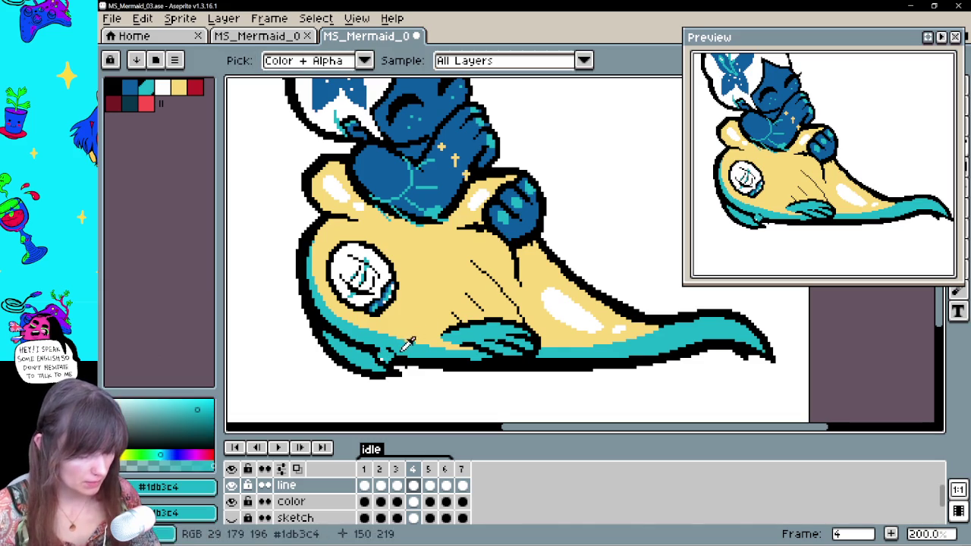
left_click(414, 502)
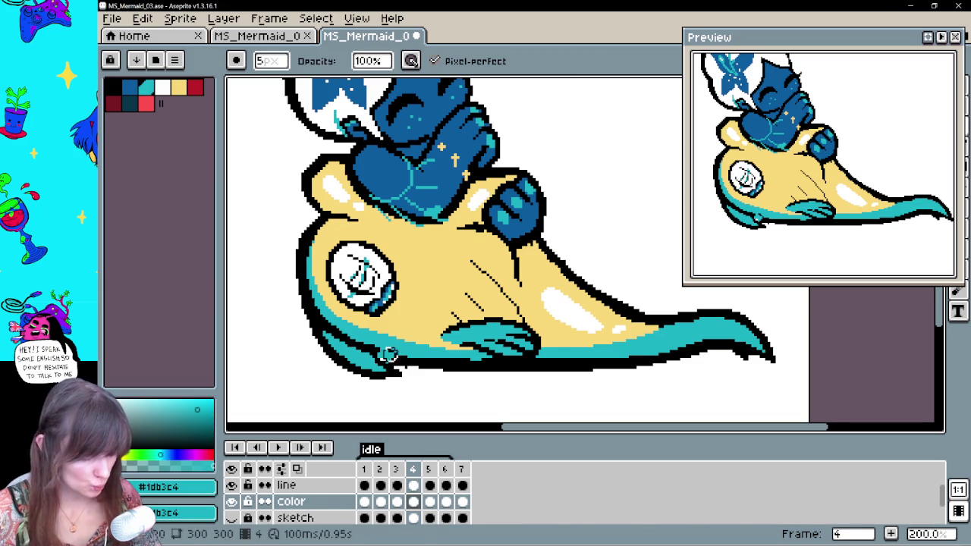
key("b")
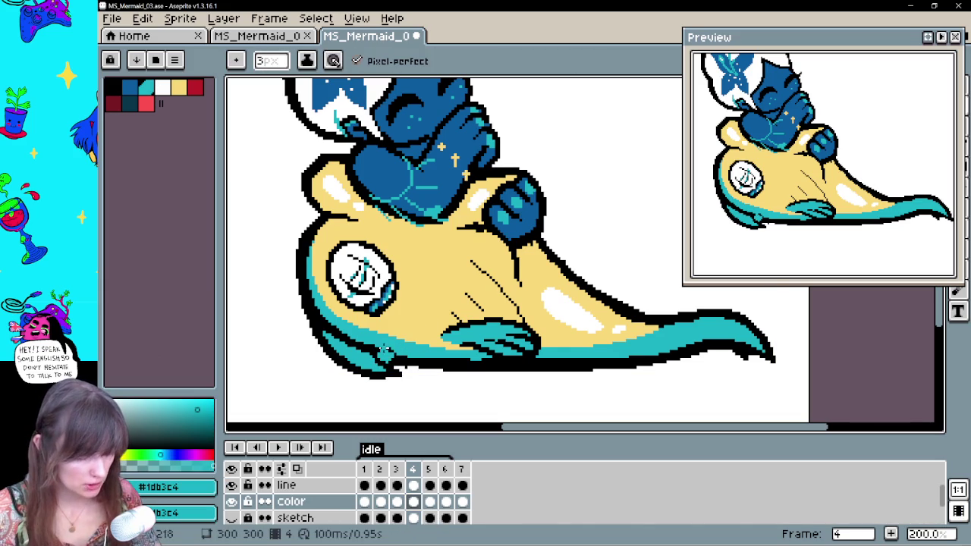
key("i")
left_click(517, 214)
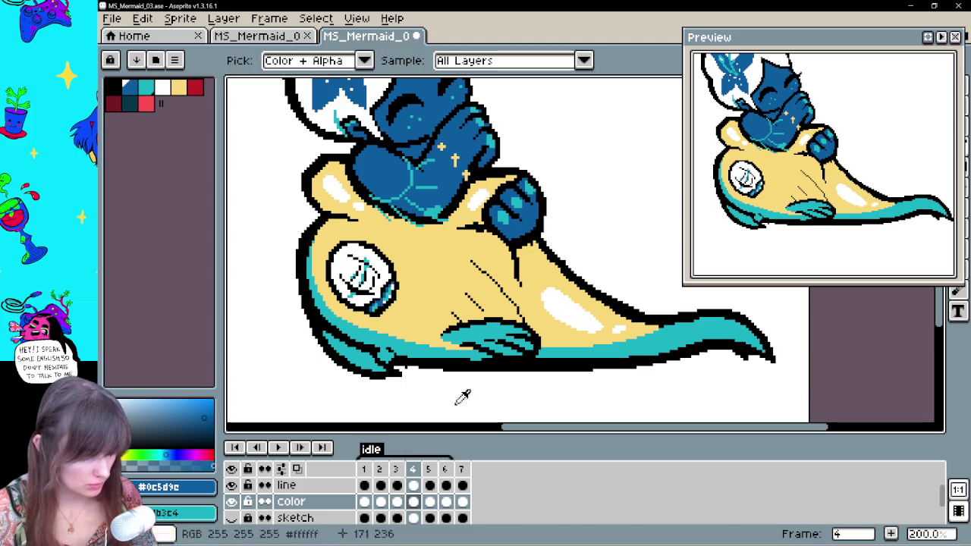
left_click(413, 486)
key("b")
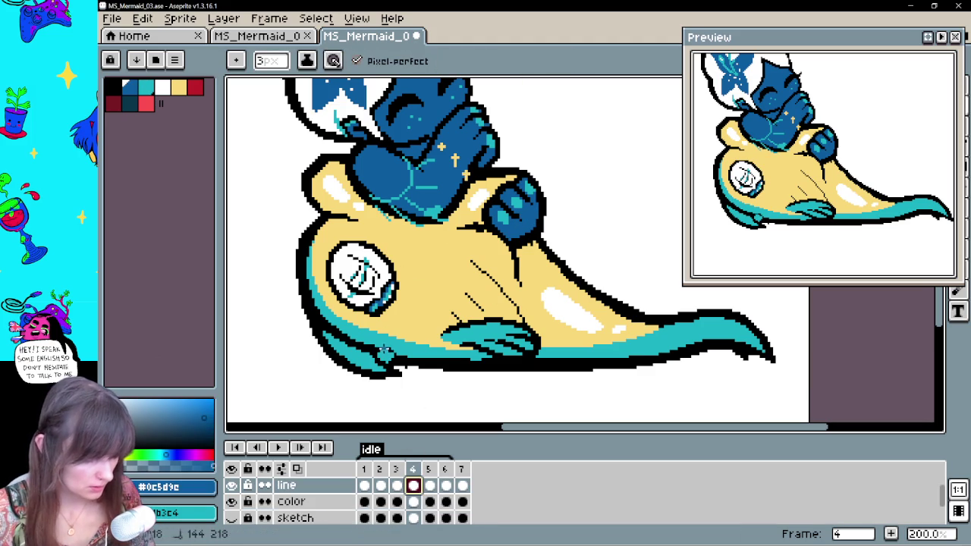
left_click(400, 345, "alt")
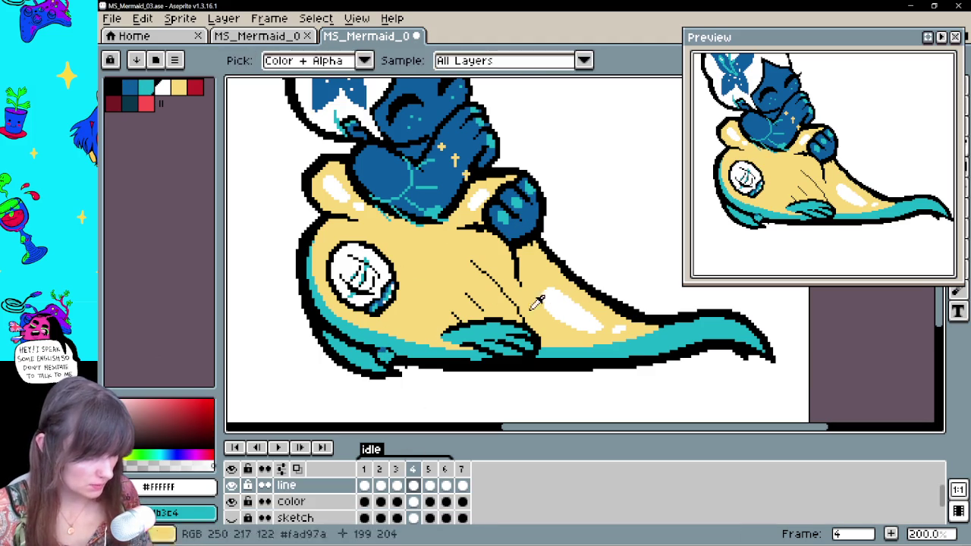
left_click(430, 502)
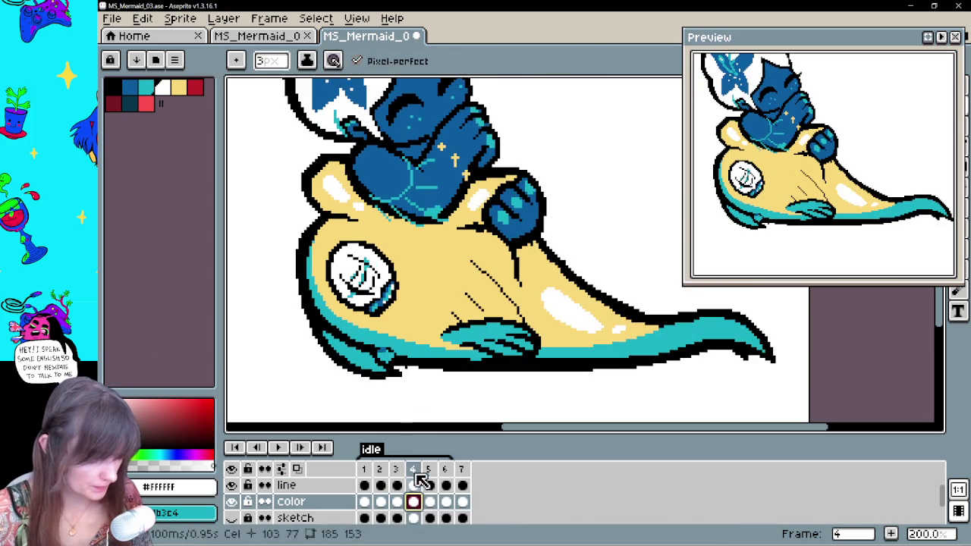
On frame 4, sample teal #1db3c4 and paint over the fish's whisker lines
key("Right")
key("Left")
key("Right")
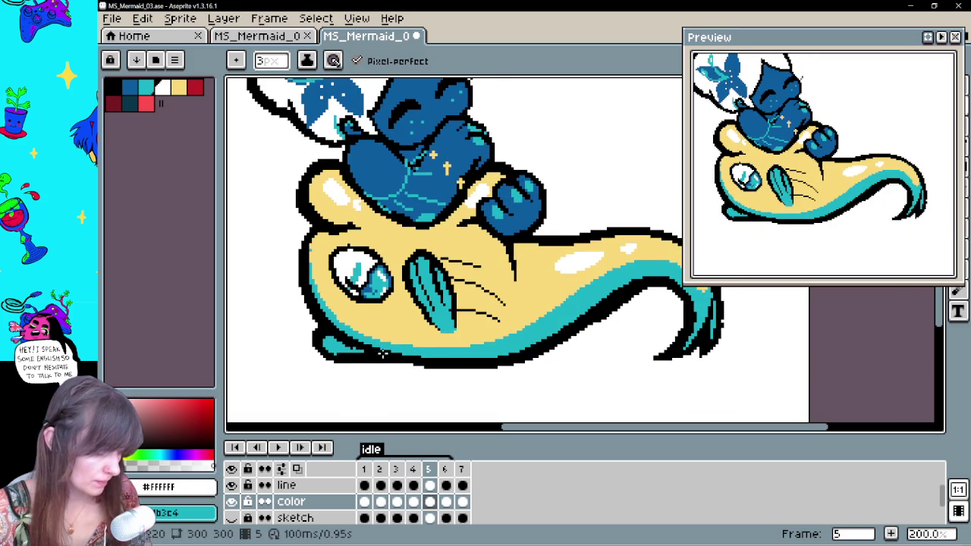
key("Right")
key("Right")
key("Right")
key("Right")
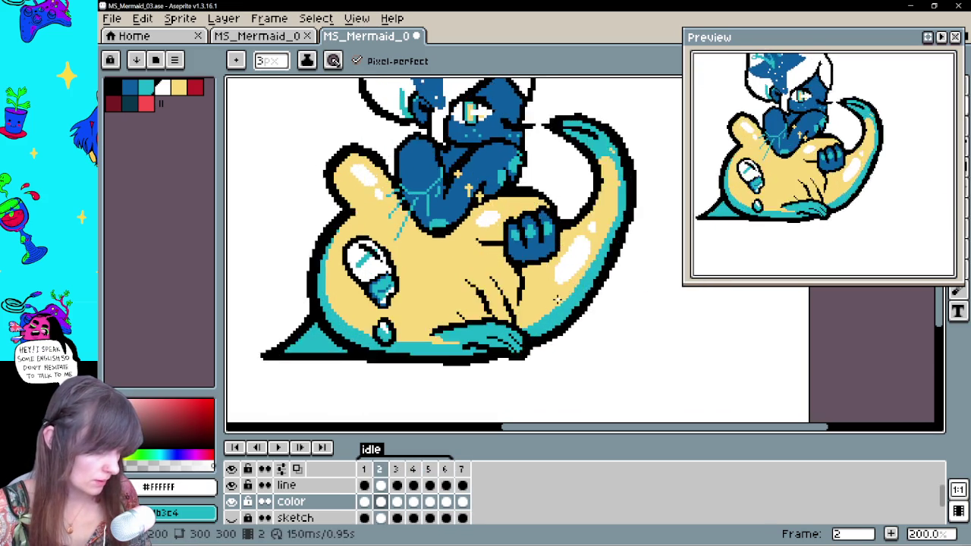
key("Right")
key("Right")
key("Right")
key("Right")
key("Right")
key("Right")
key("Right")
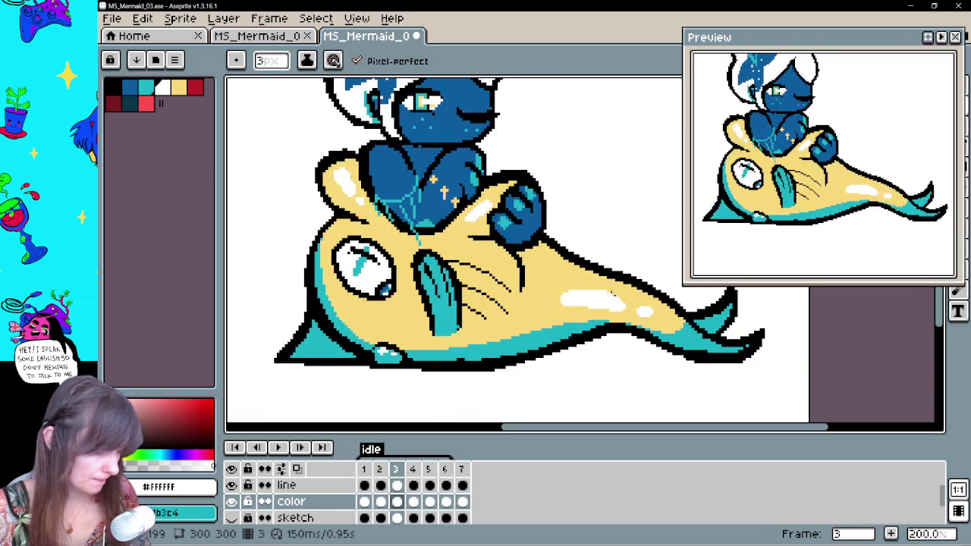
key("Right")
key("Right")
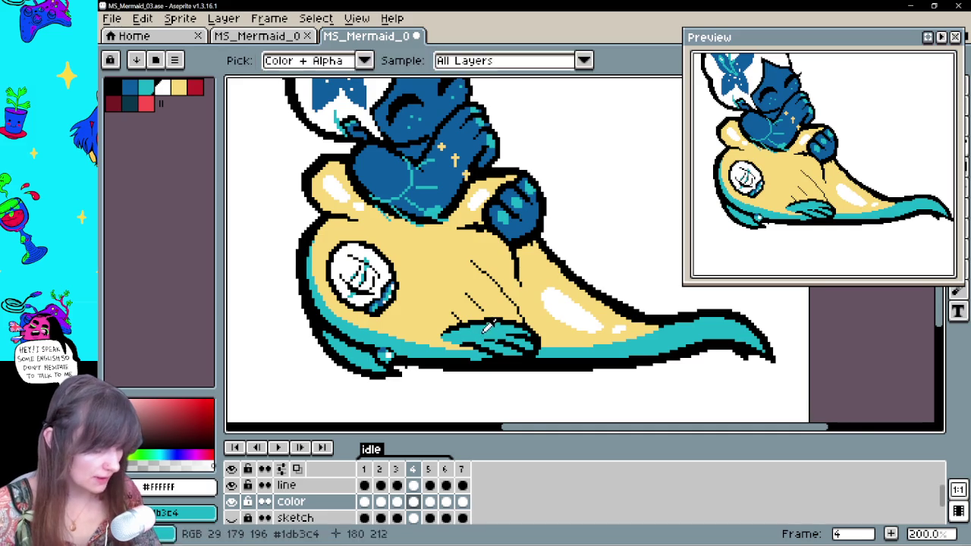
left_click(542, 334, "alt")
left_click_drag(541, 317, 463, 340)
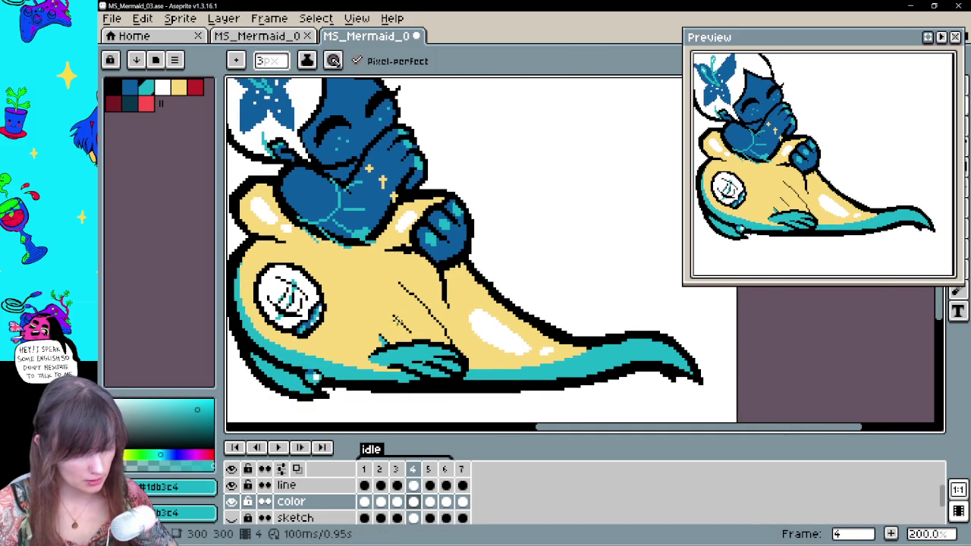
left_click_drag(407, 296, 449, 341)
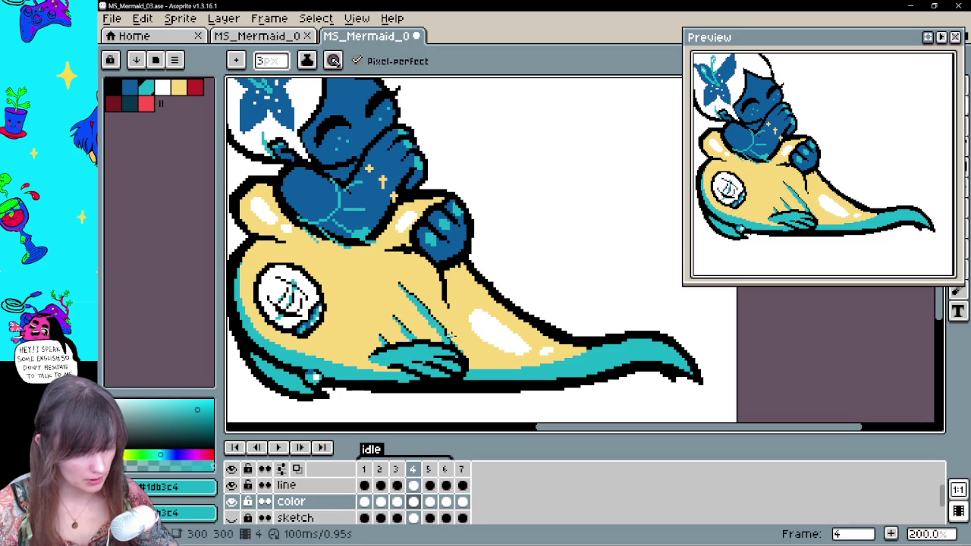
Check frames 1 to 3, then paint teal over the whisker lines on frames 5 and 6
key("Left")
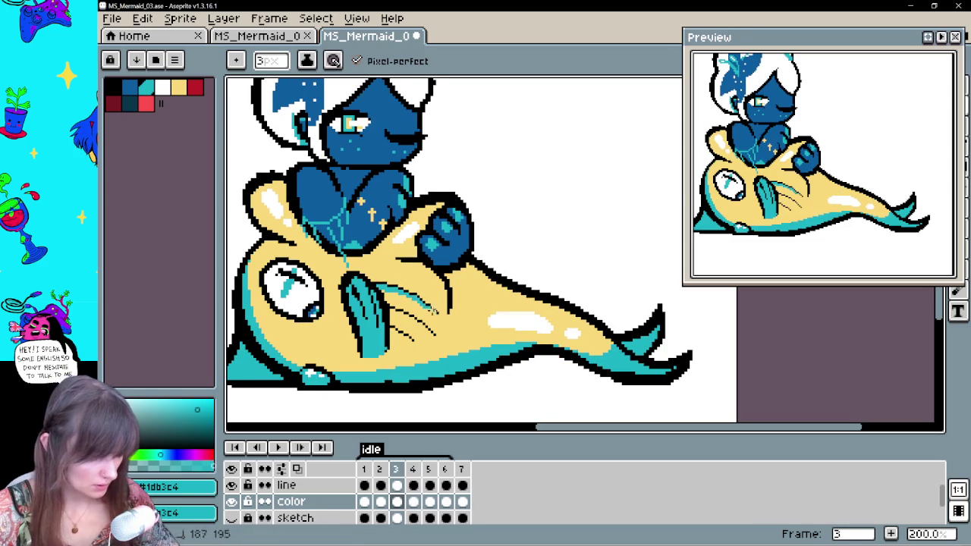
key("Left")
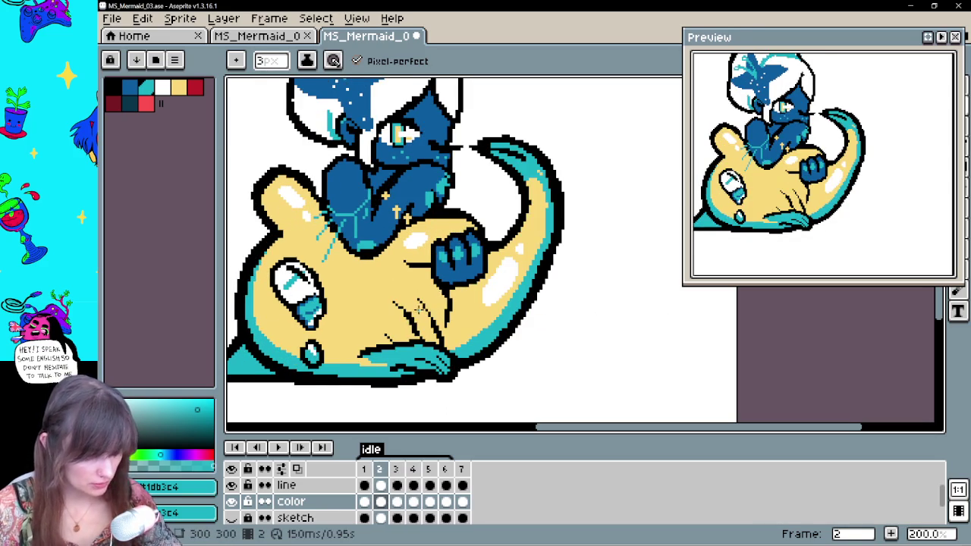
key("Right")
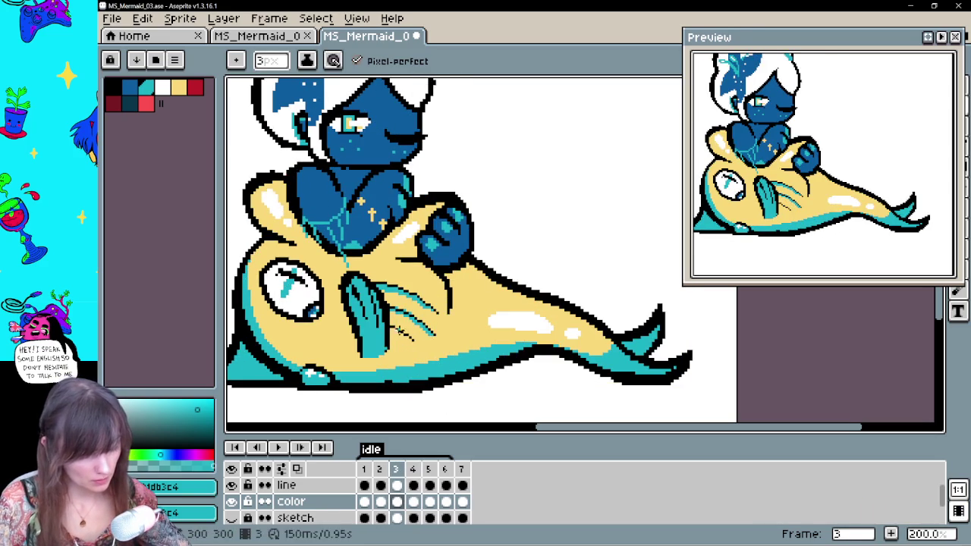
key("Left")
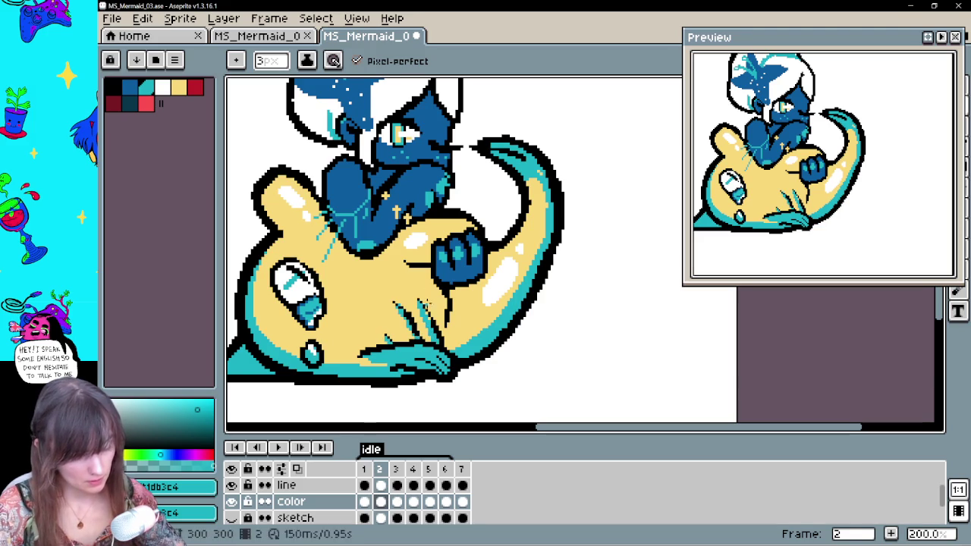
key("Left")
key("Right")
key("Right")
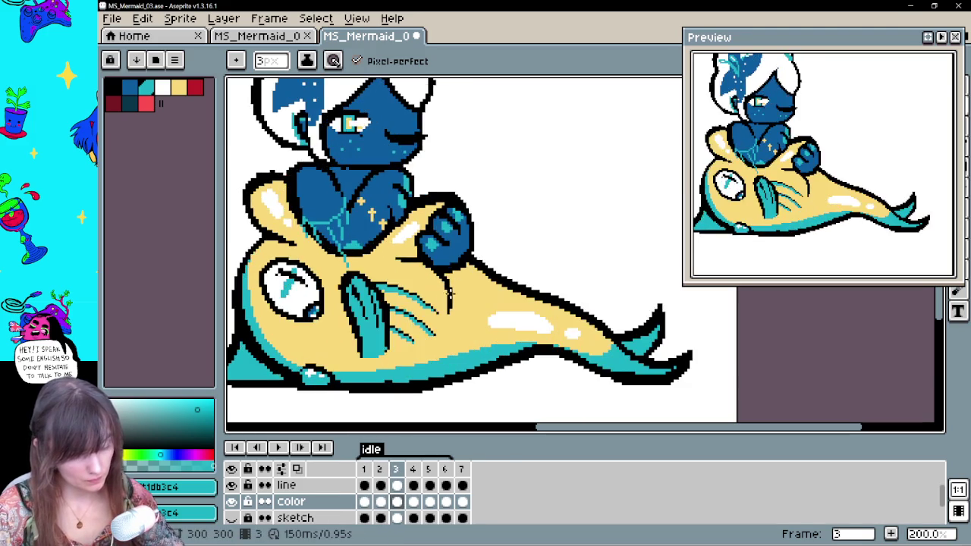
key("Right")
key("Right")
mouse_move(364, 283)
left_mouse_down()
mouse_move(418, 301)
mouse_move(430, 328)
mouse_move(421, 342)
left_mouse_up()
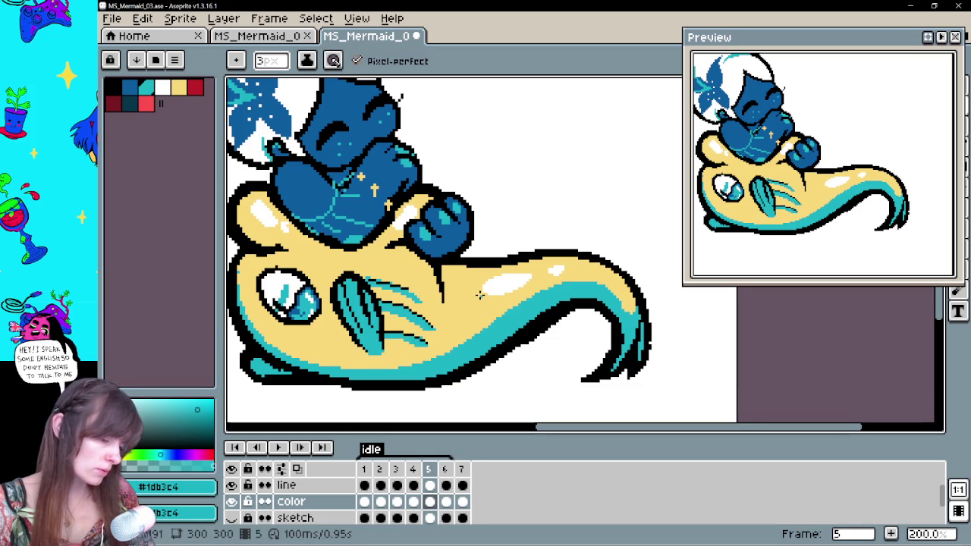
key("period")
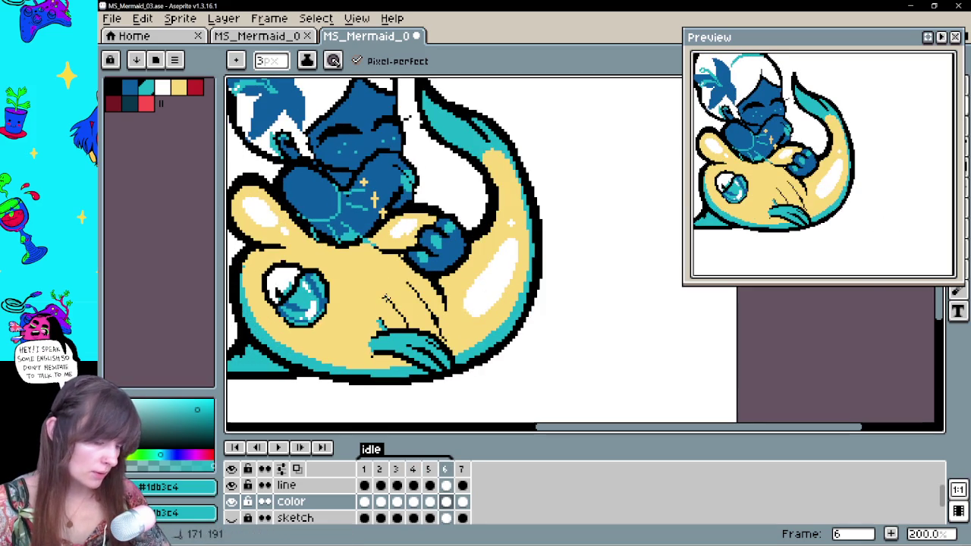
left_click_drag(410, 286, 435, 326)
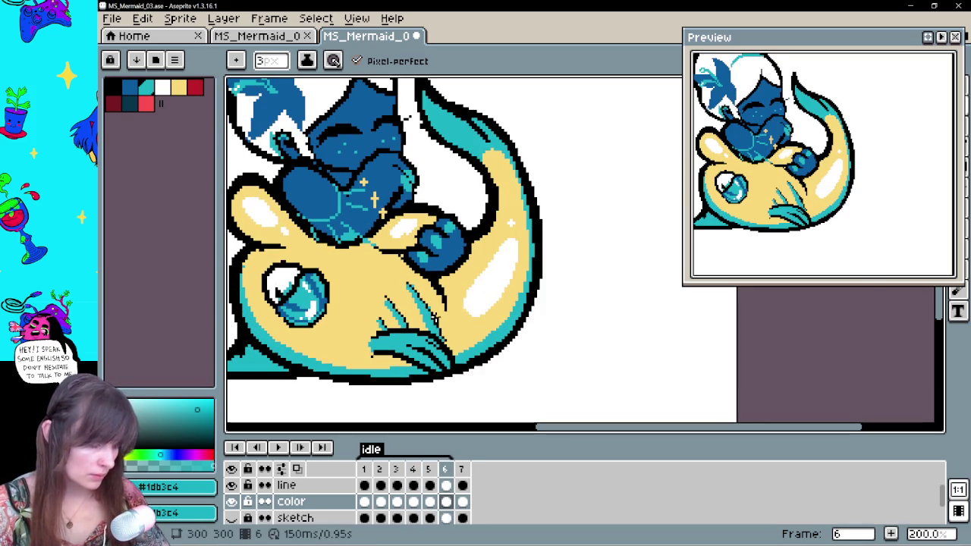
left_click_drag(448, 327, 467, 319)
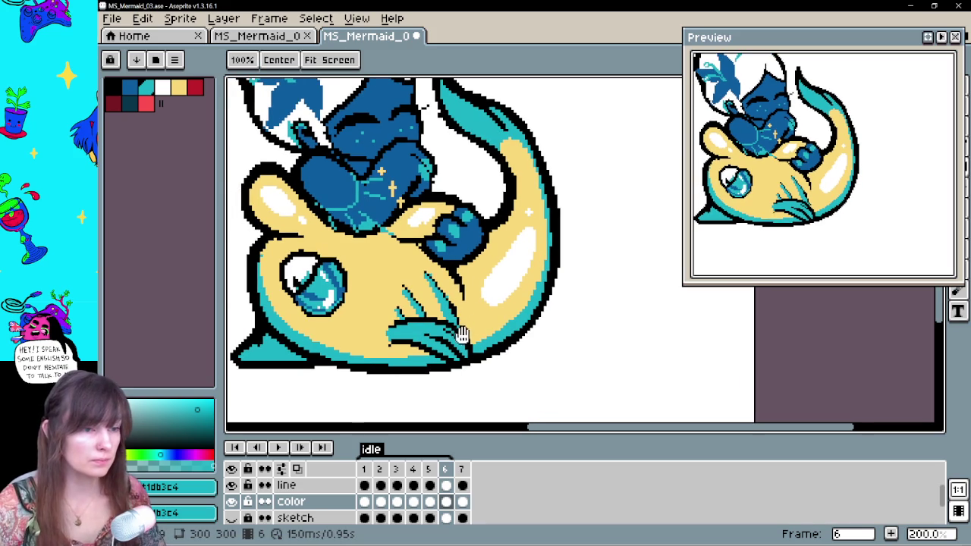
key("b")
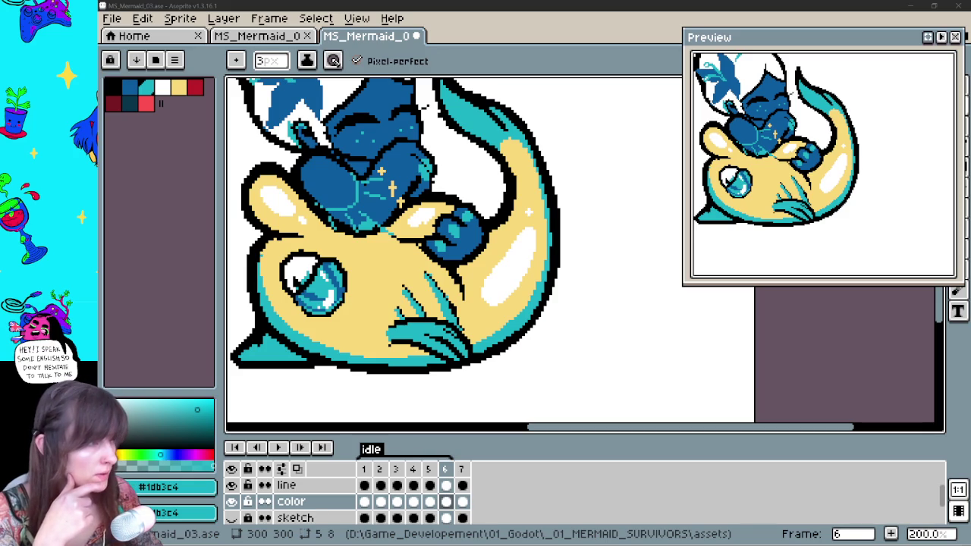
key("alt+Tab")
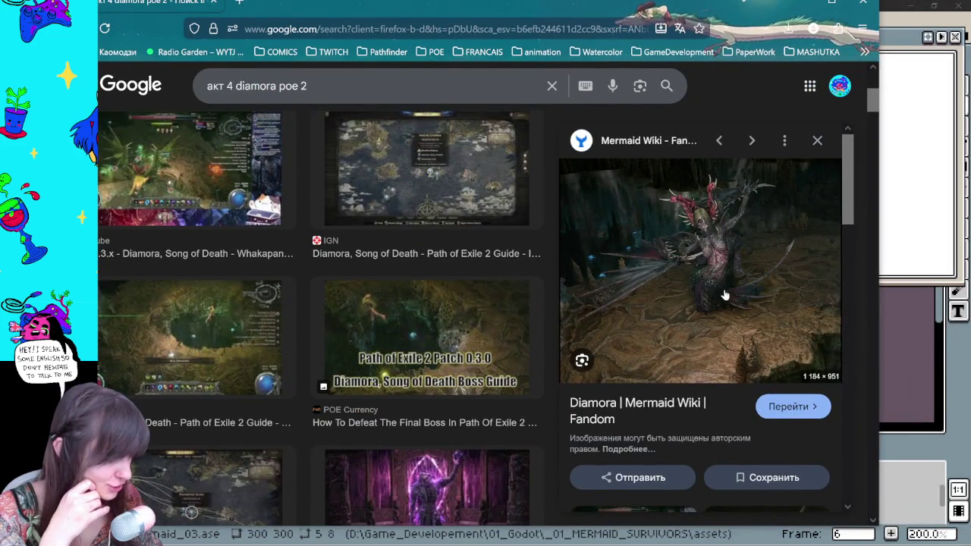
scroll(312, 317, "down", 2)
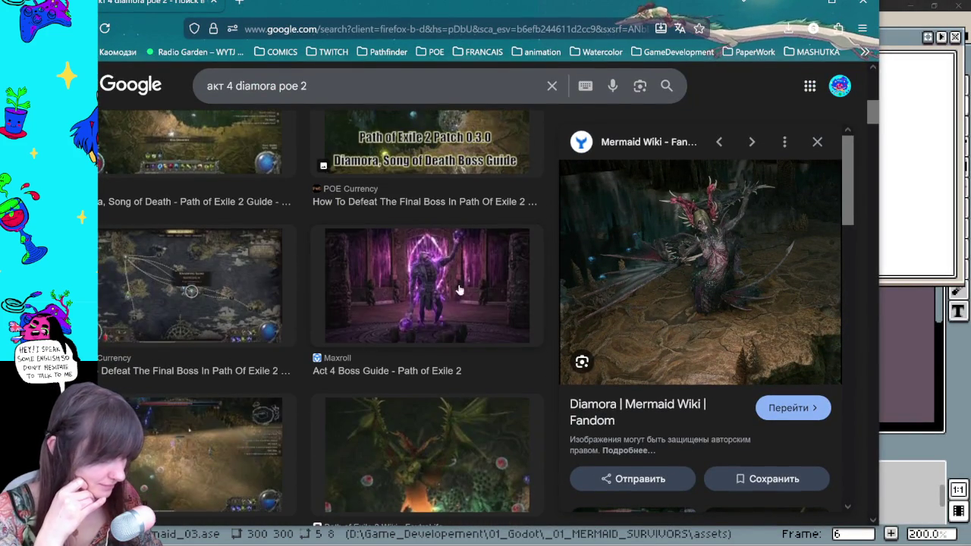
scroll(313, 317, "up", 3)
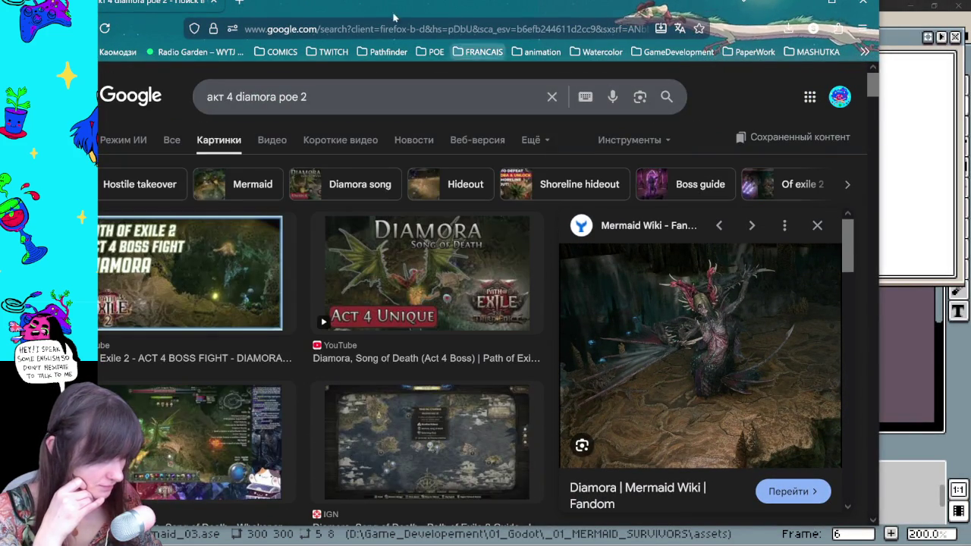
left_click_drag(232, 6, 325, 72)
key("alt+Tab")
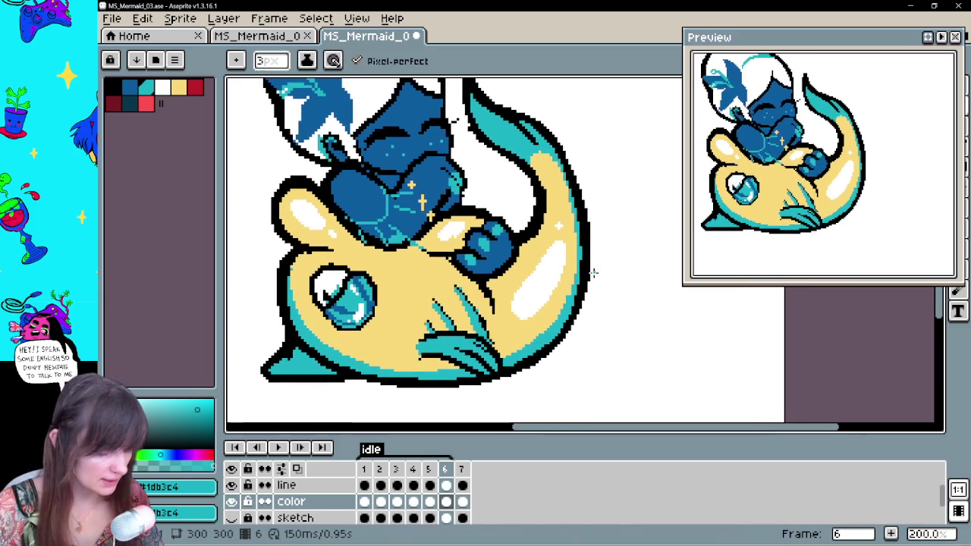
Preview the animation, then select the line layer on frame 2 and undo an eraser stroke
left_click(278, 448)
mouse_move(488, 301)
left_mouse_down()
mouse_move(584, 317)
mouse_move(545, 261)
left_mouse_up()
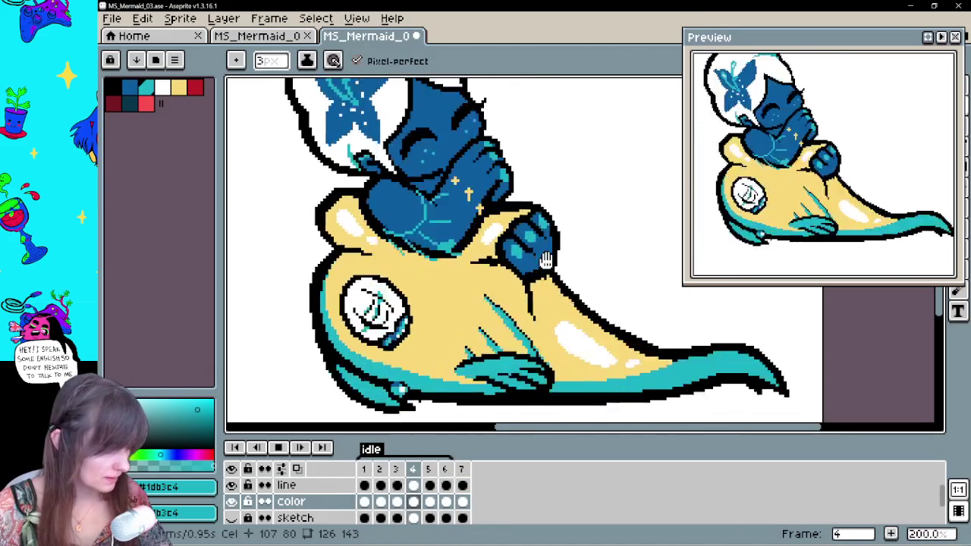
left_click(278, 448)
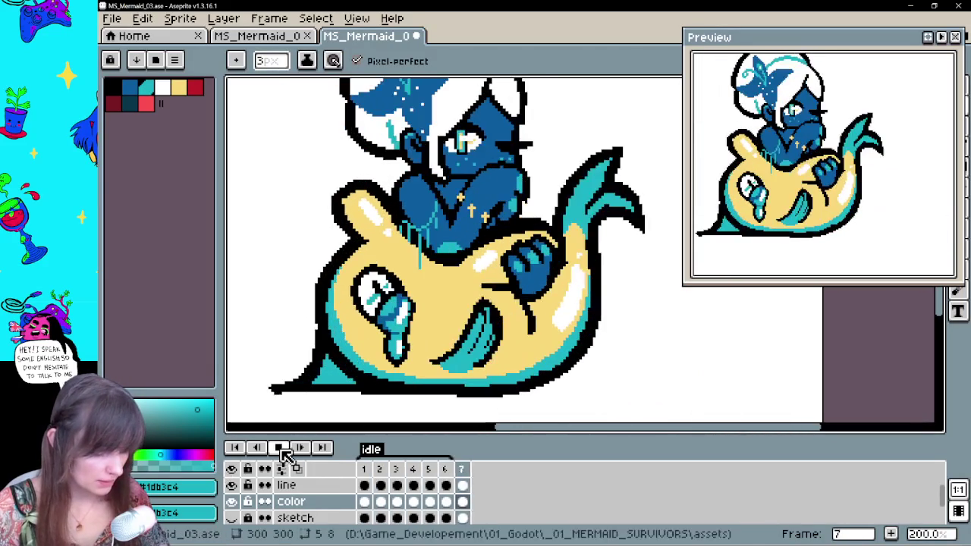
left_click(365, 486)
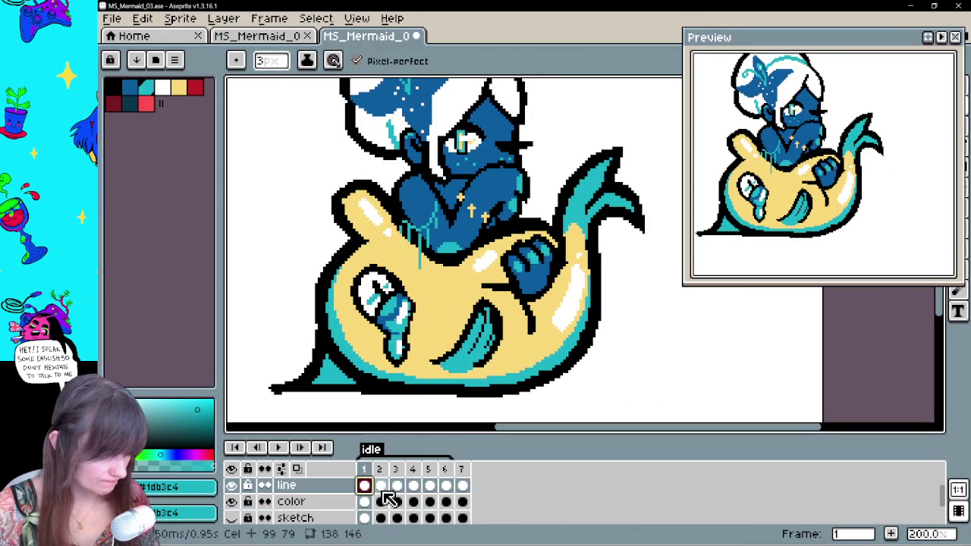
left_click(381, 485)
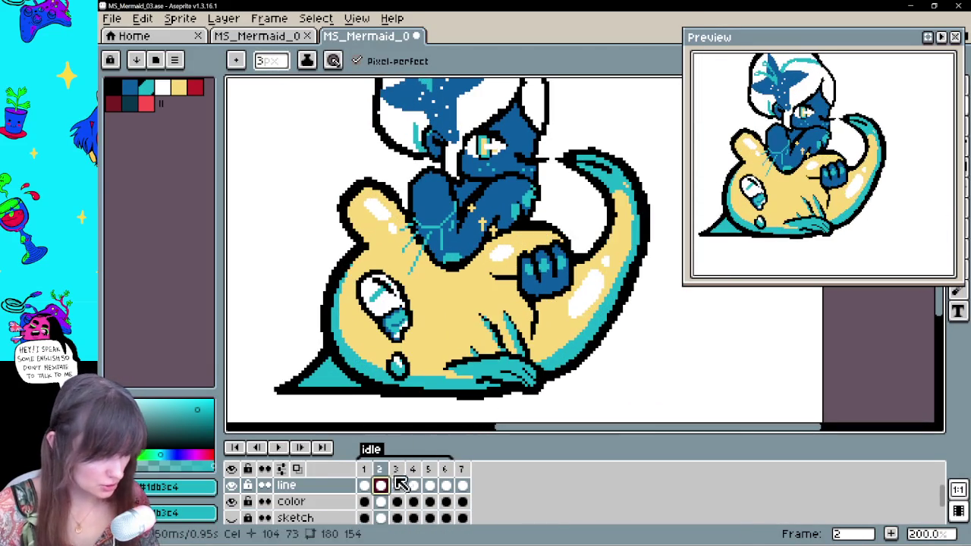
key("e")
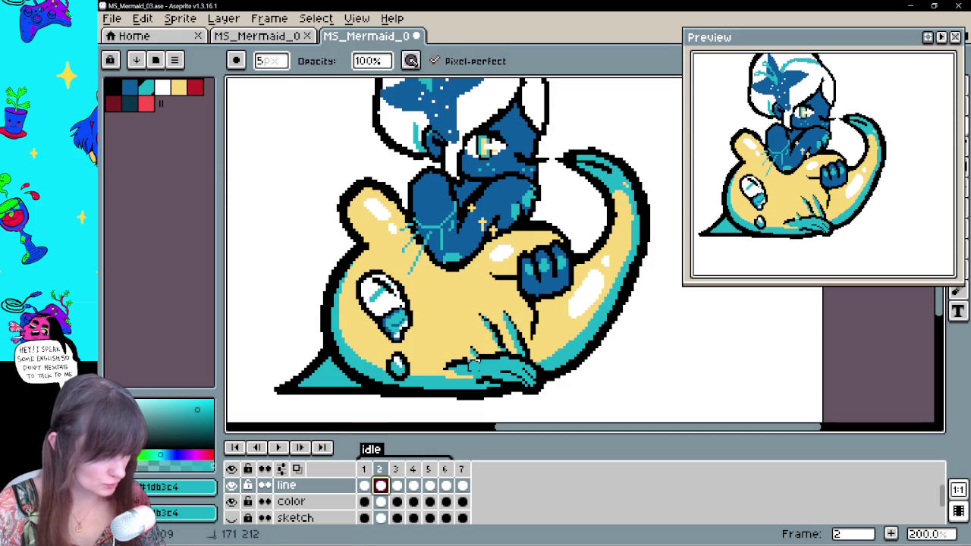
key("ctrl+z")
key("b")
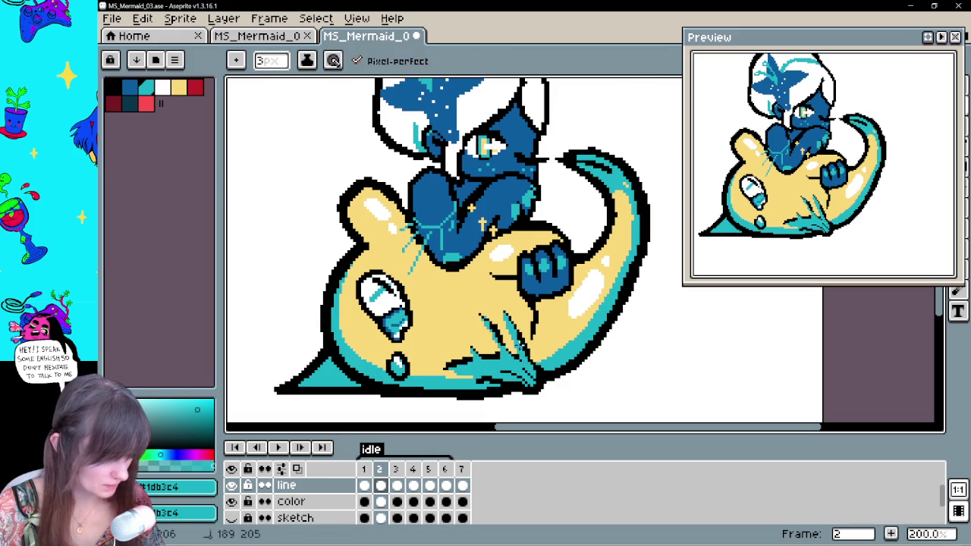
Repaint the whisker lines teal on frames 3 to 6, undo frame 7's stray edit, and play
key("Right")
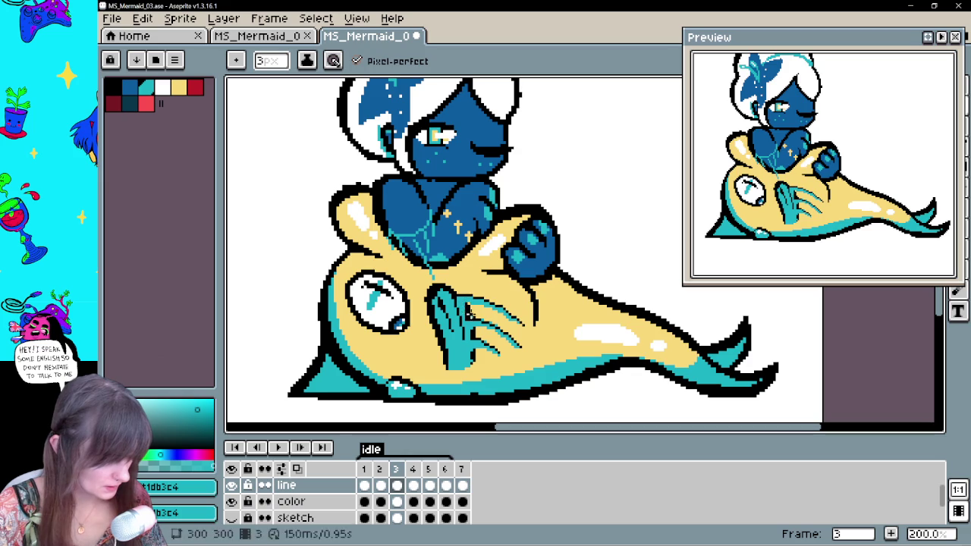
left_click(412, 469)
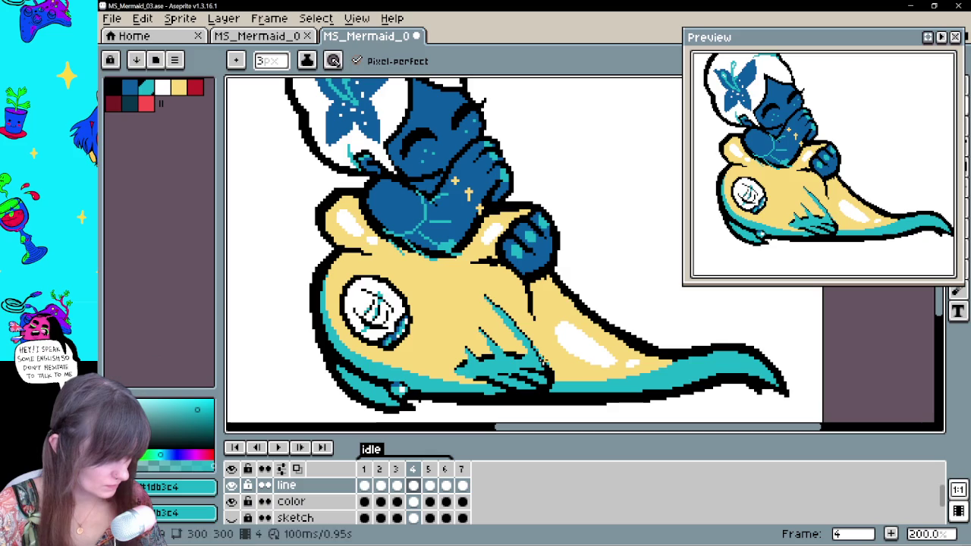
key("period")
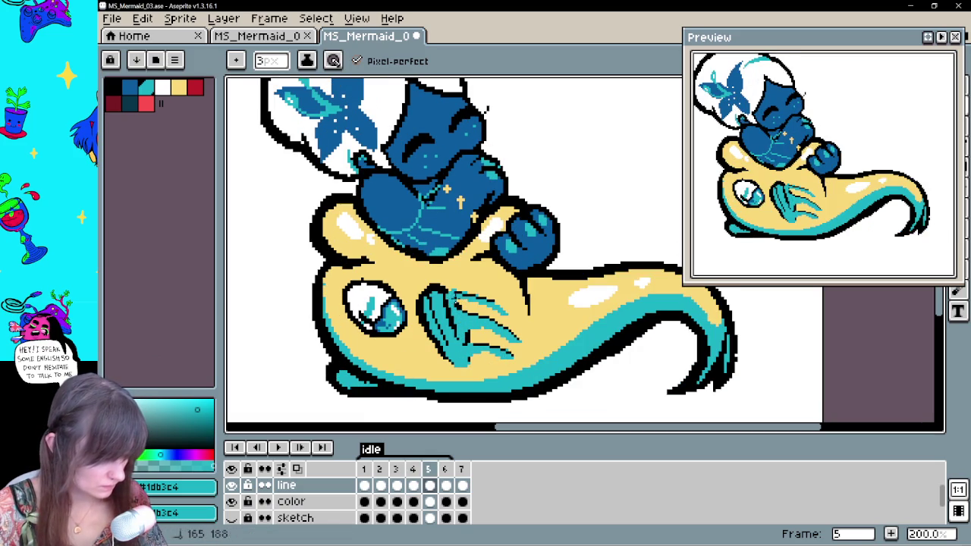
key("period")
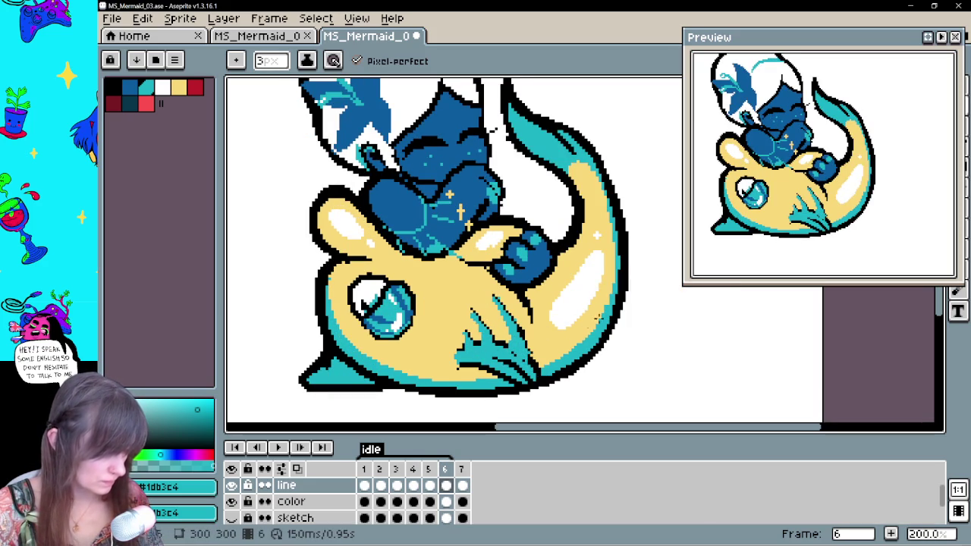
key("period")
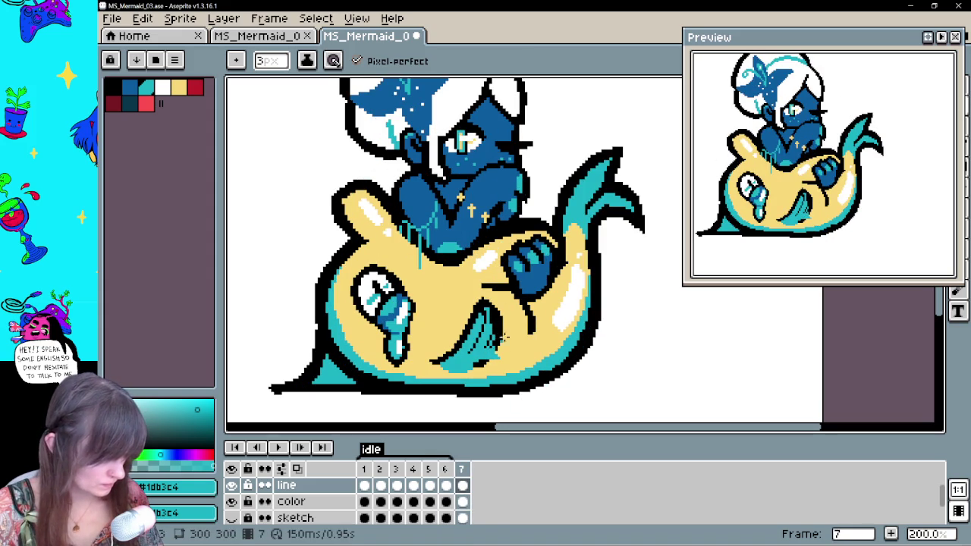
key("ctrl+z")
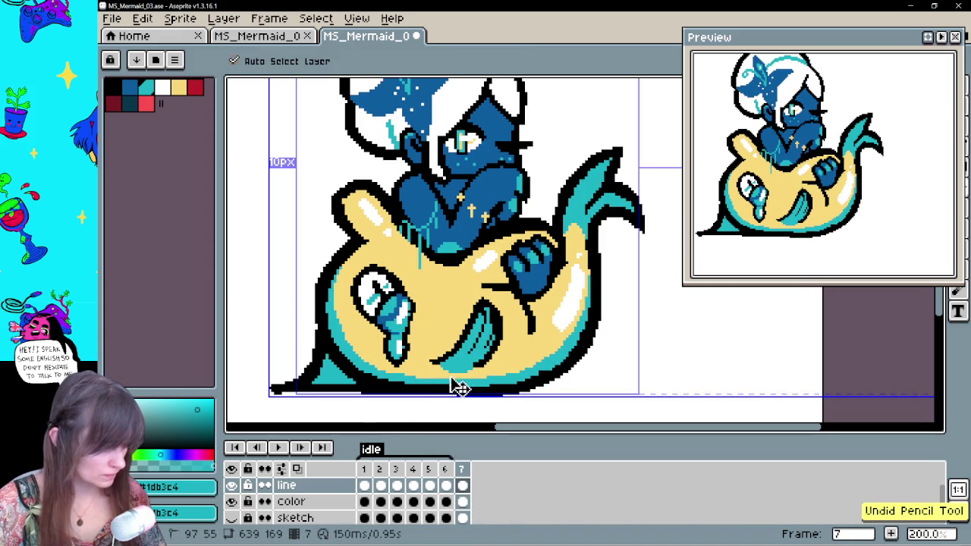
left_click(278, 447)
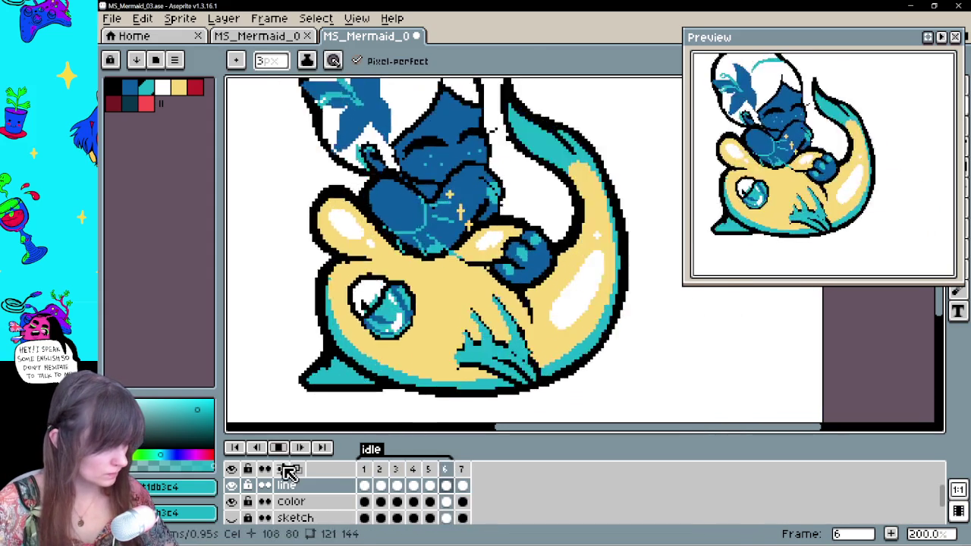
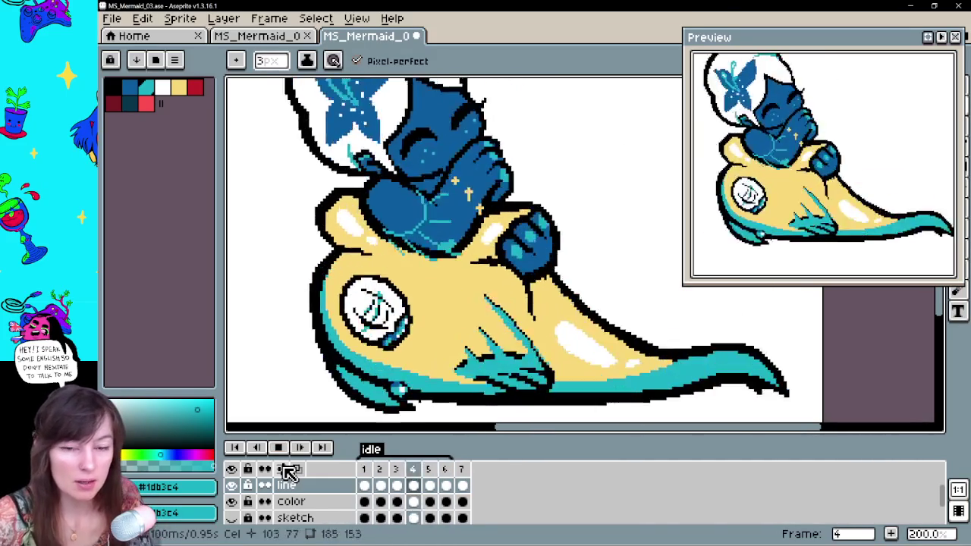
Zoom out to 100%, center the sprite, review playback, and stop on frame 3
key("1")
left_click_drag(499, 242, 548, 243)
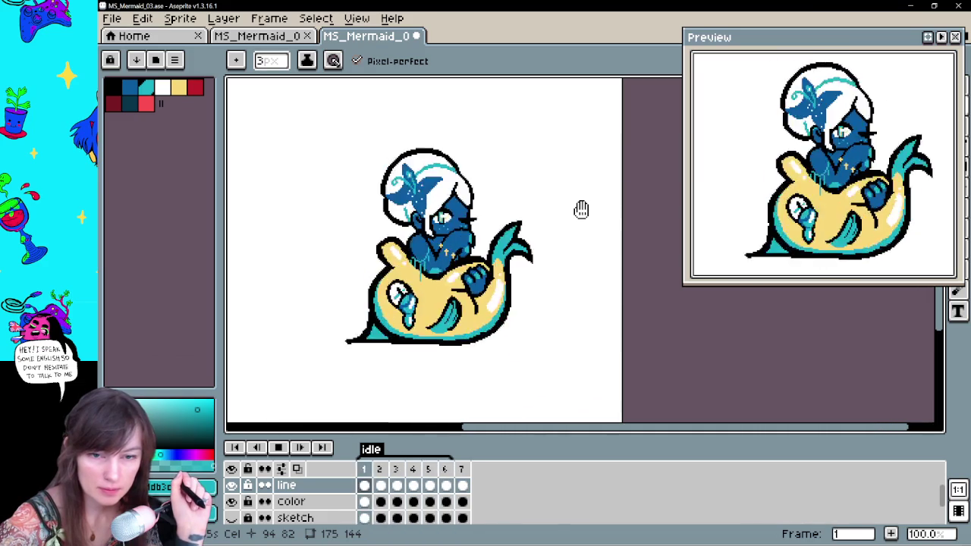
left_click(287, 449)
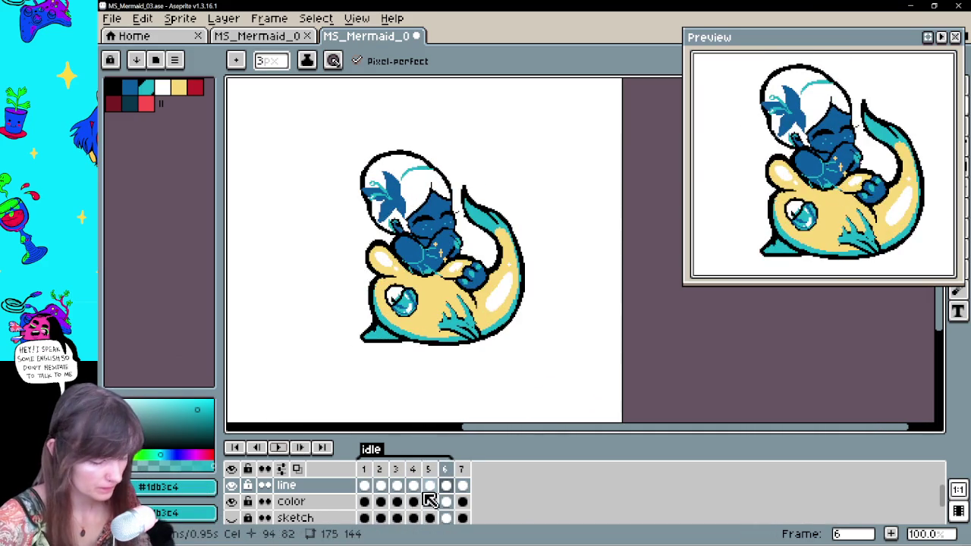
left_click(367, 488)
left_click(397, 488)
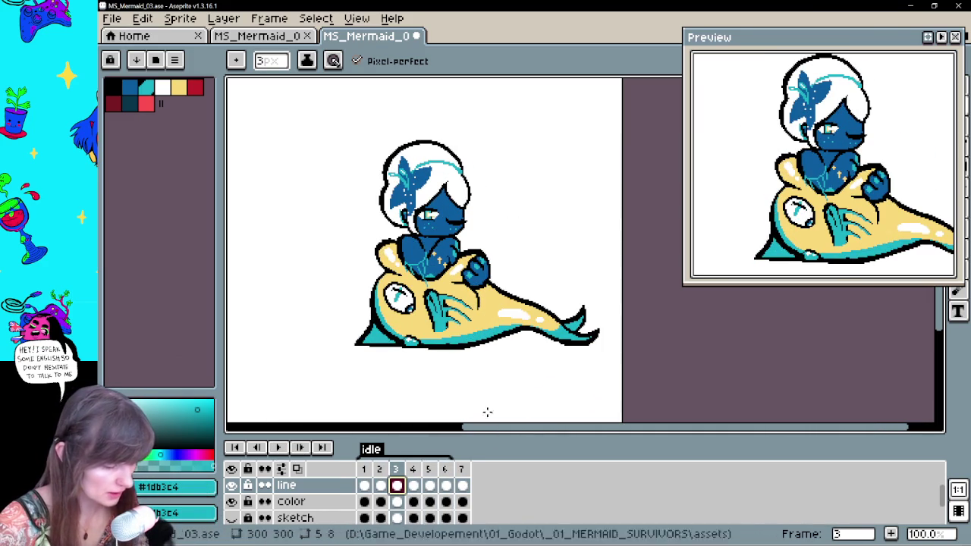
Draw a curved teal splash arc above the tail on frame 3 and fill it solid
left_click_drag(573, 287, 541, 241)
key("ctrl+z")
mouse_move(569, 295)
left_mouse_down()
mouse_move(560, 257)
mouse_move(523, 232)
left_mouse_up()
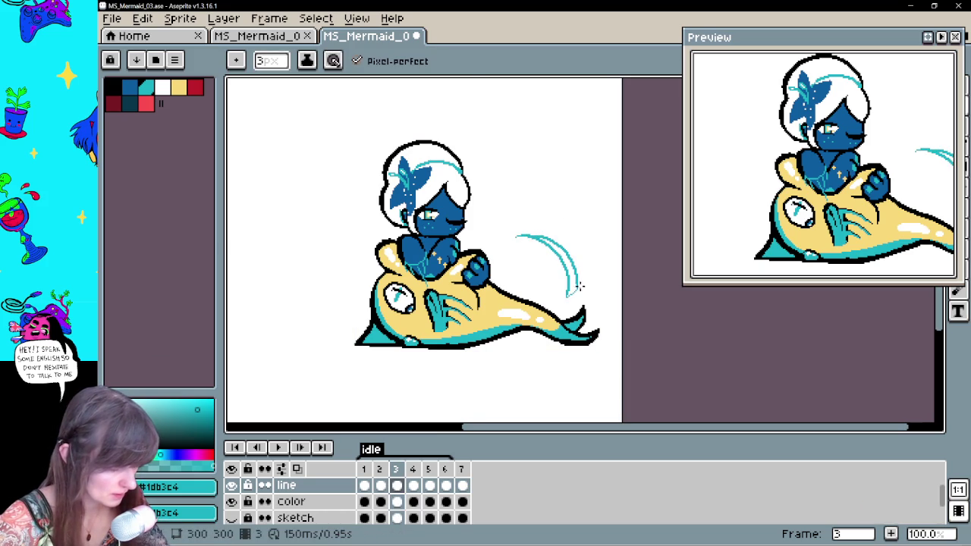
key("g")
left_click(569, 281)
key("b")
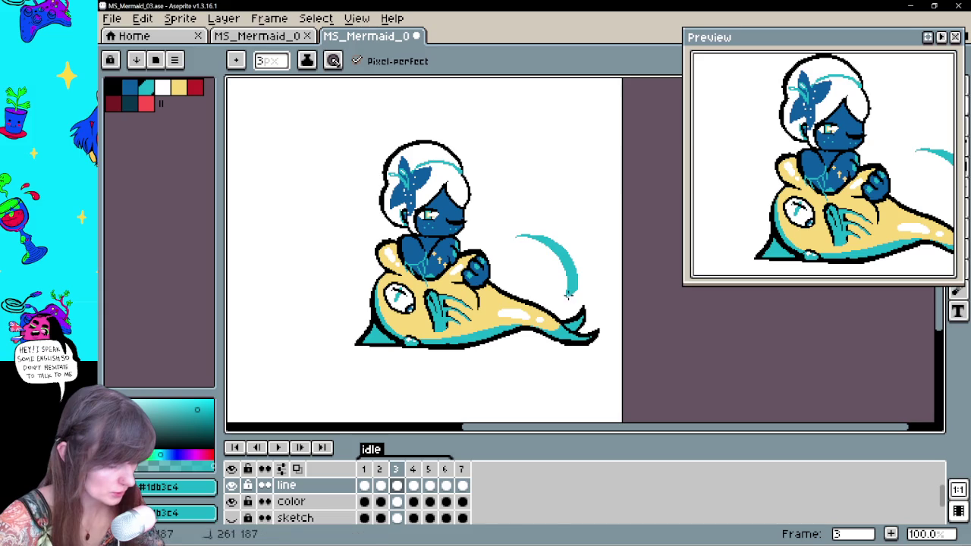
Play back the animation to review the splash, then move to frame 4's color layer
left_click(278, 448)
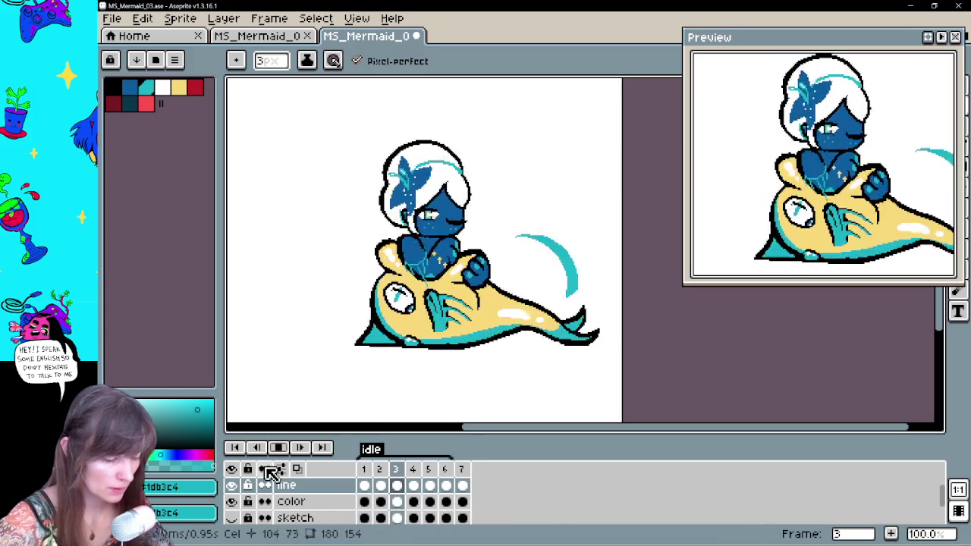
left_click(277, 447)
left_click(413, 501)
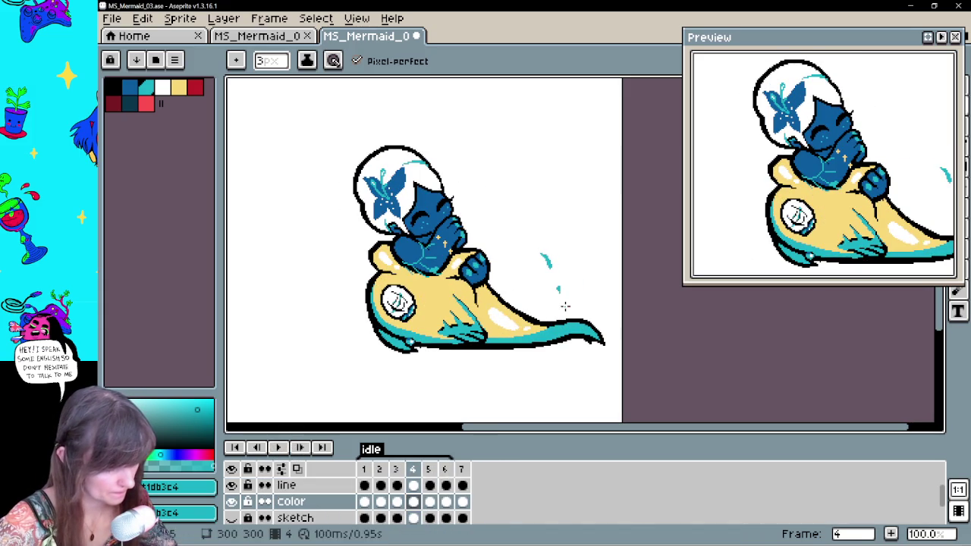
left_click(278, 448)
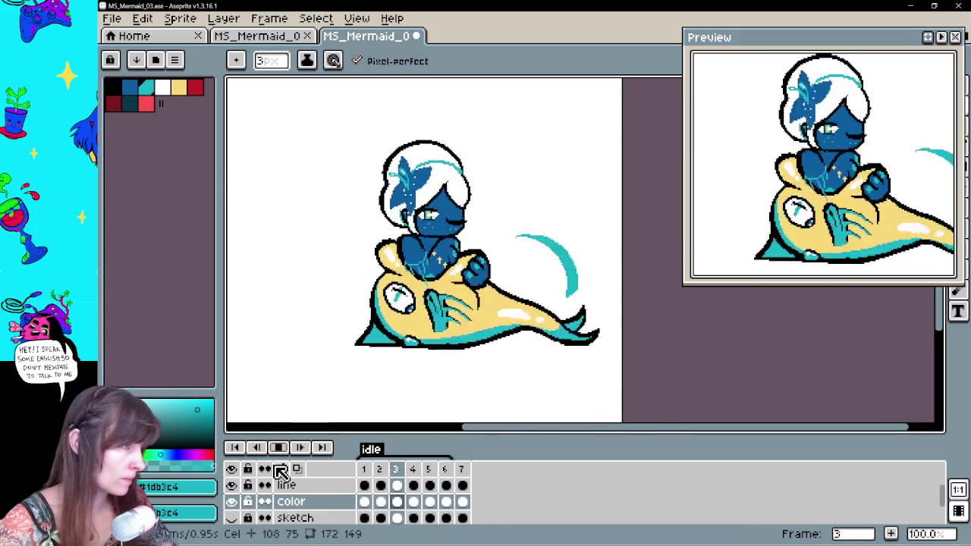
left_click(278, 448)
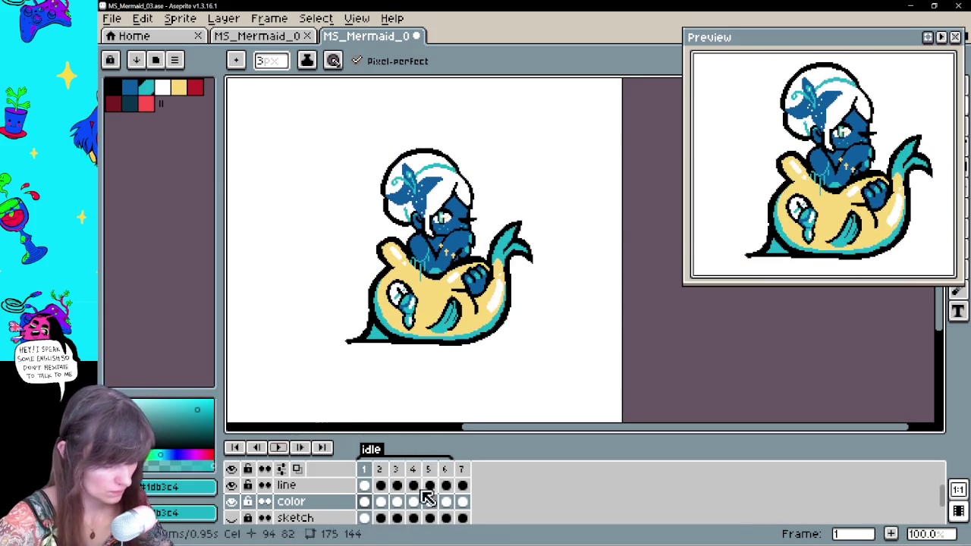
key("Right")
key("Right")
key("Right")
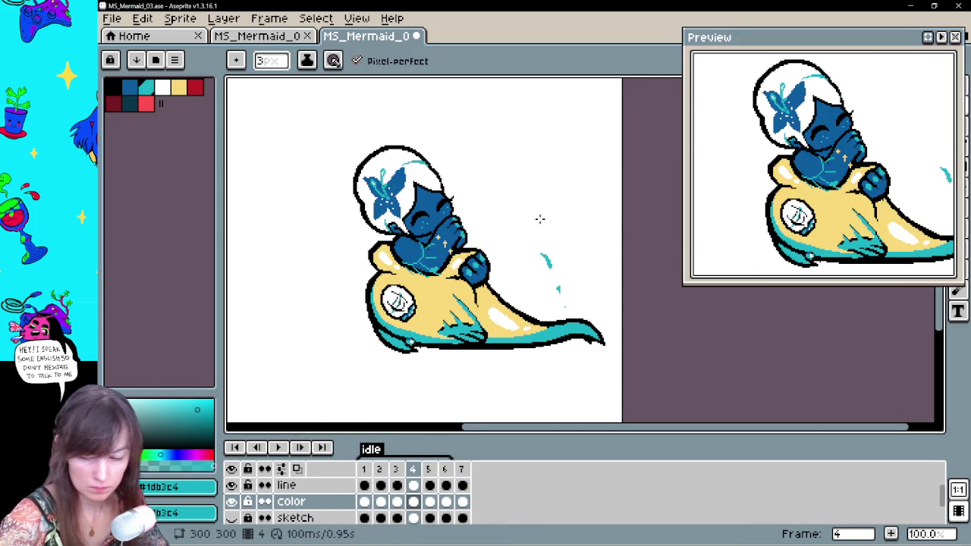
Compare frames 3 and 4, then draw a thin teal splash streak beside the tail on frame 4
key("e")
key("b")
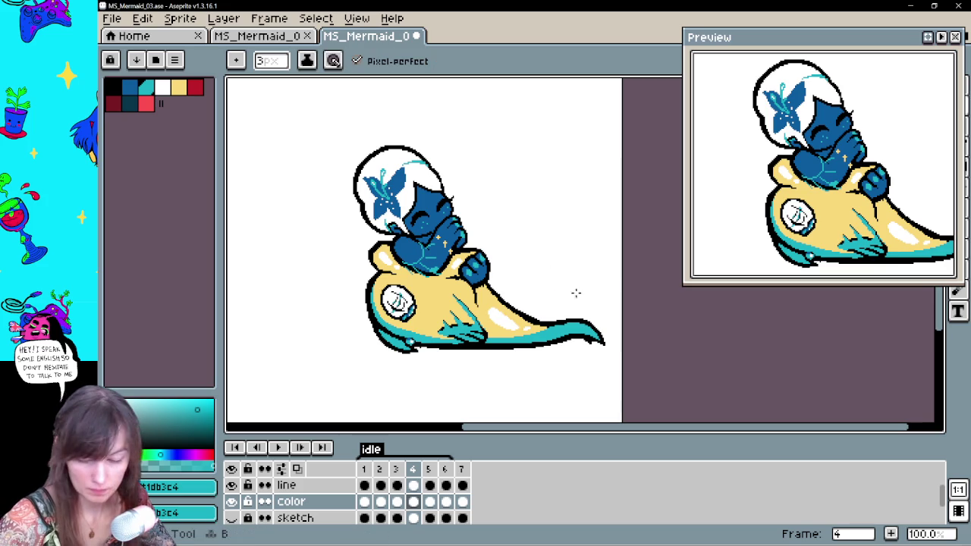
key("Left")
key("Right")
key("Left")
key("Right")
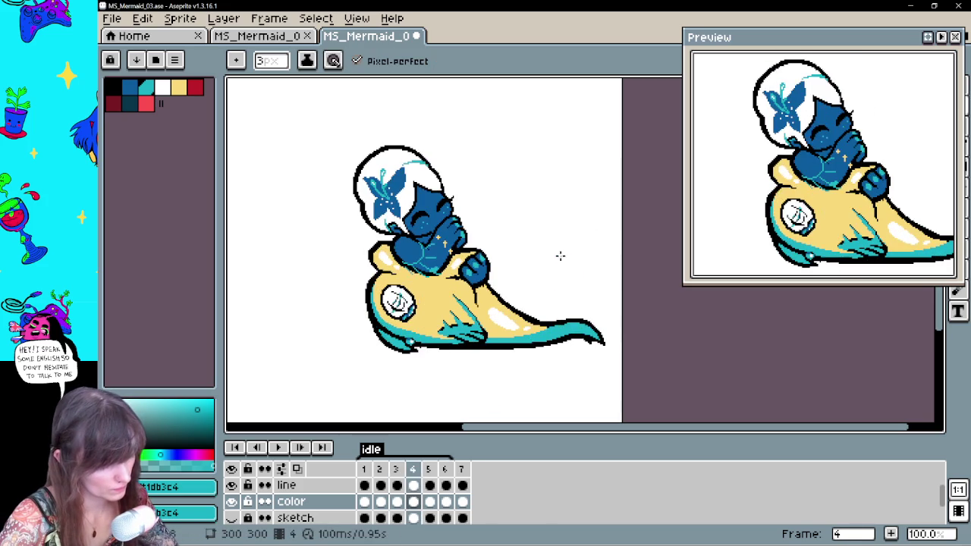
left_click_drag(566, 261, 581, 297)
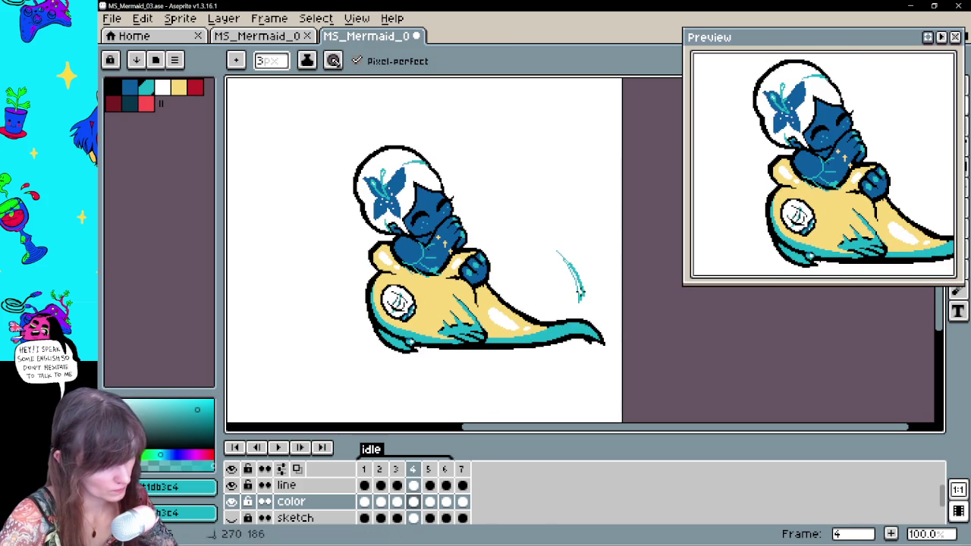
Flip between frames 3 and 4 to check the new streak
key("Left")
key("Right")
key("Left")
key("Right")
key("e")
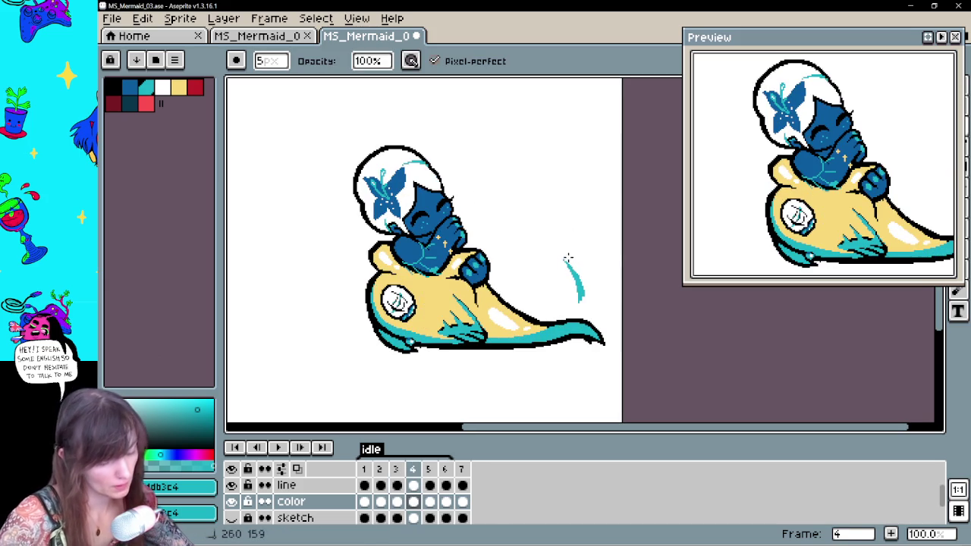
Move to frame 6 and draw a teal splash arc right of the tail
key("Right")
key("Left")
key("Right")
key("Right")
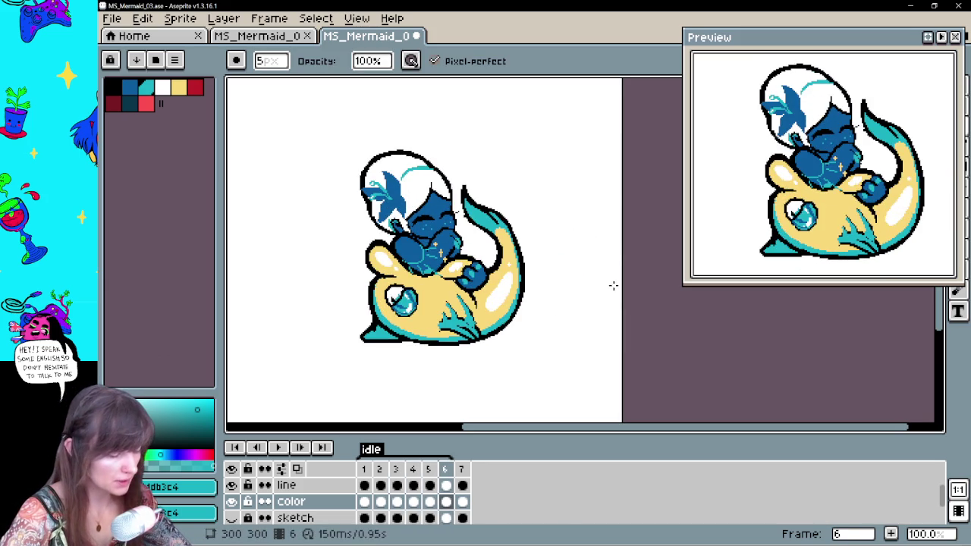
key("b")
left_click_drag(516, 202, 563, 254)
Redraw frame 6's teal splash arc to the right of the curled tail
key("ctrl+z")
left_click_drag(507, 200, 561, 249)
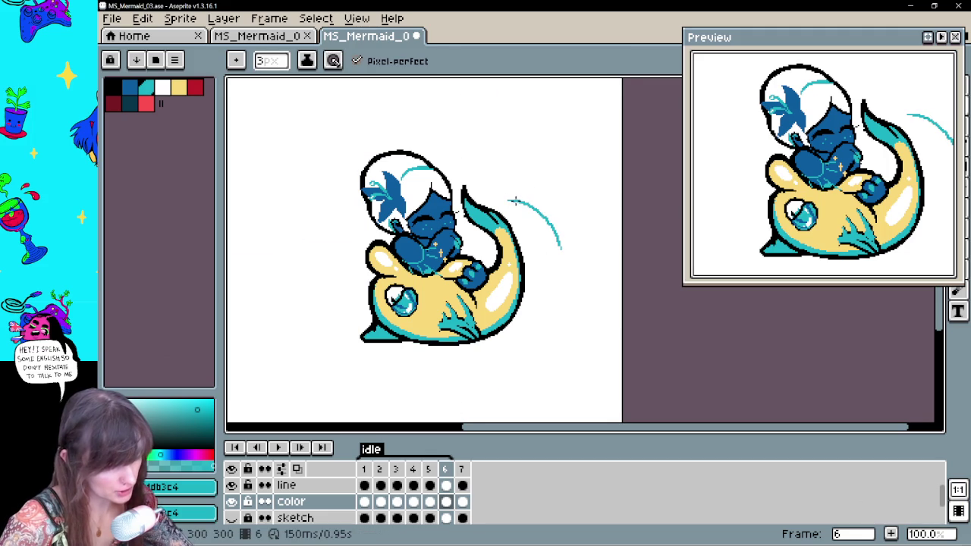
key("ctrl")
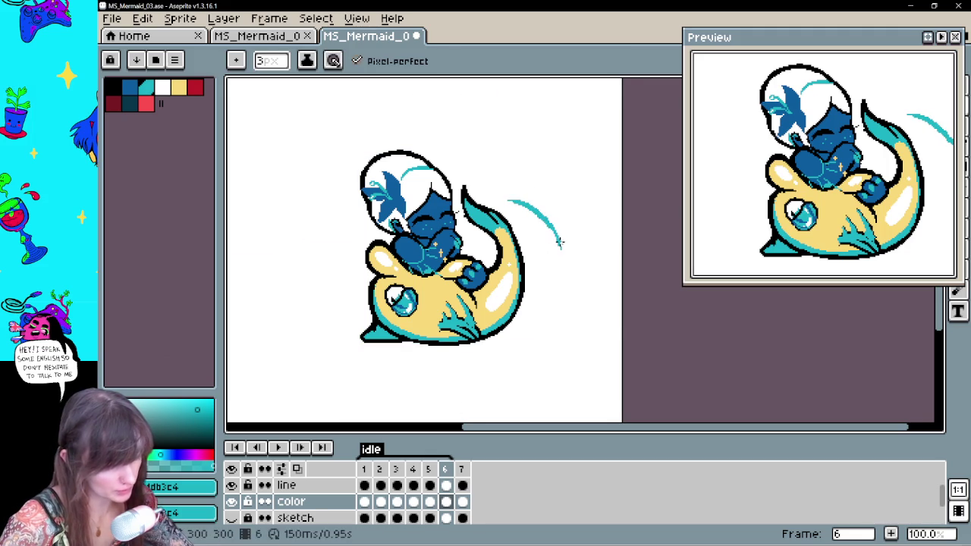
key("e")
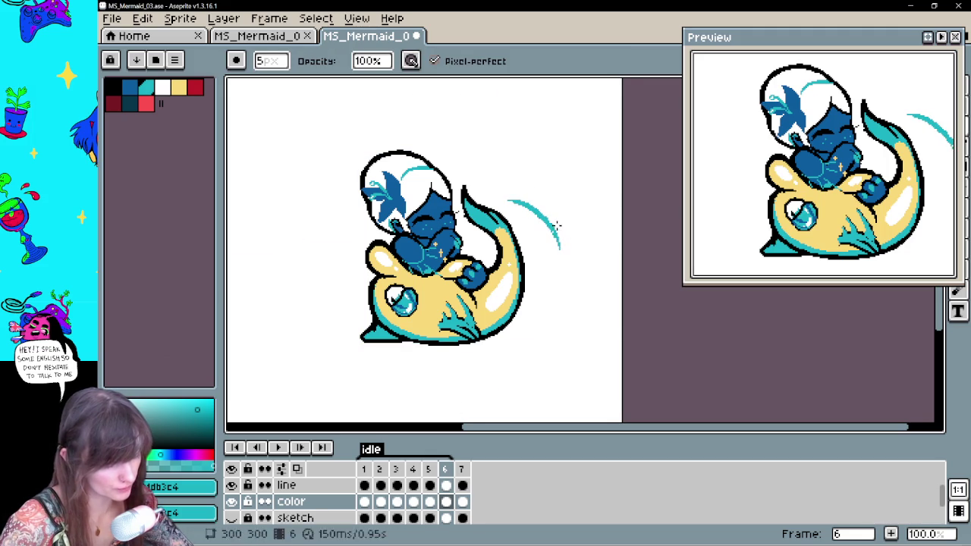
key("b")
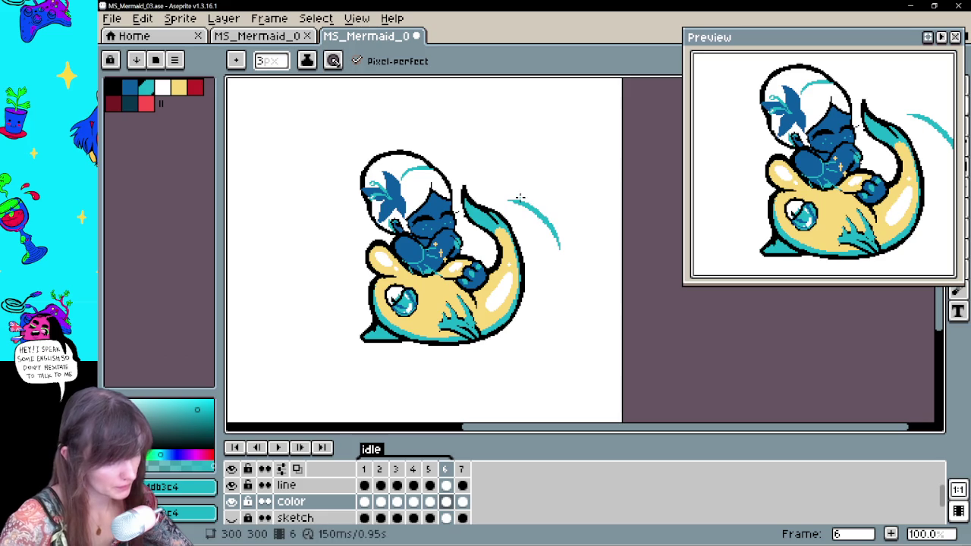
On frame 7, draw a small teal splash curl above the tail and play back to review
key("Right")
key("Left")
key("Right")
key("Left")
key("Right")
key("b")
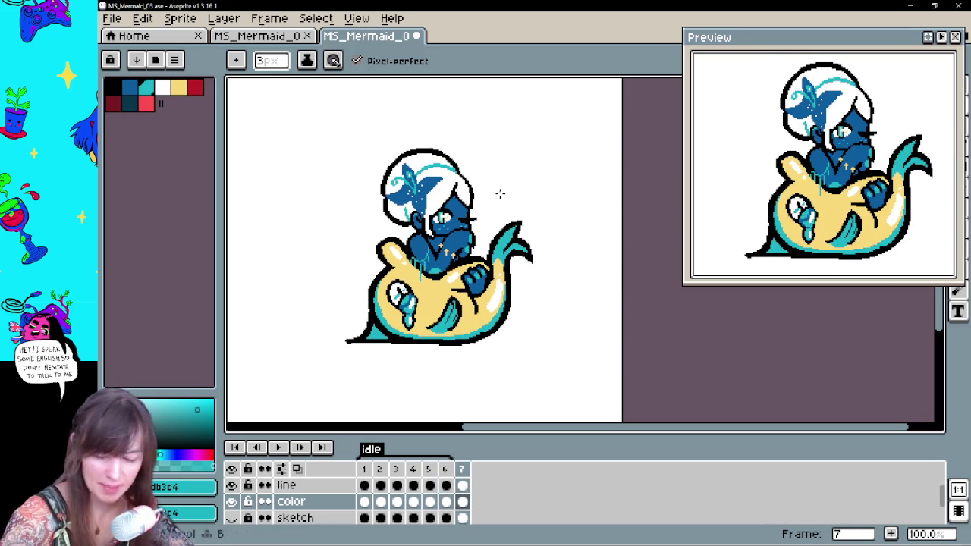
left_click_drag(503, 196, 511, 214)
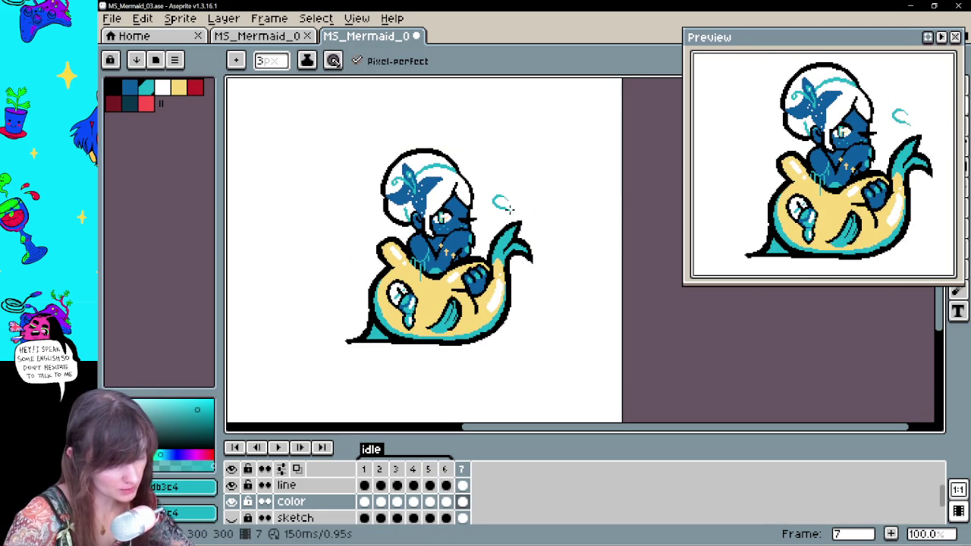
key("e")
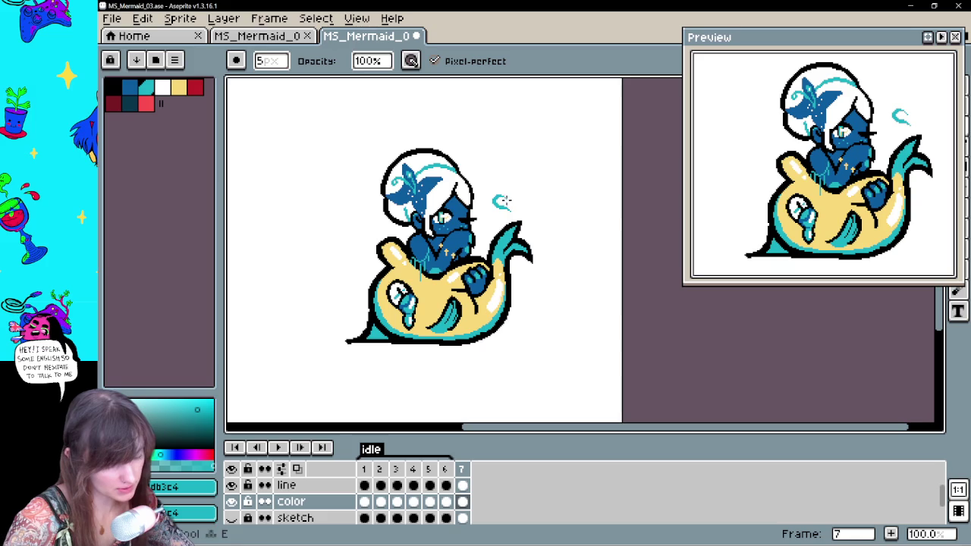
left_click(279, 449)
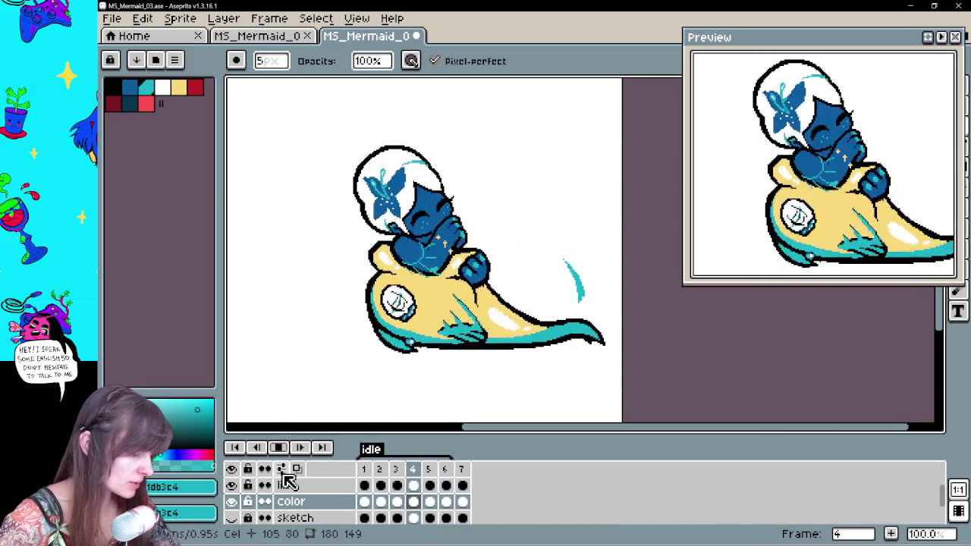
Stop playback, check frame 7's line and color cels, and replay the animation
left_click(449, 487)
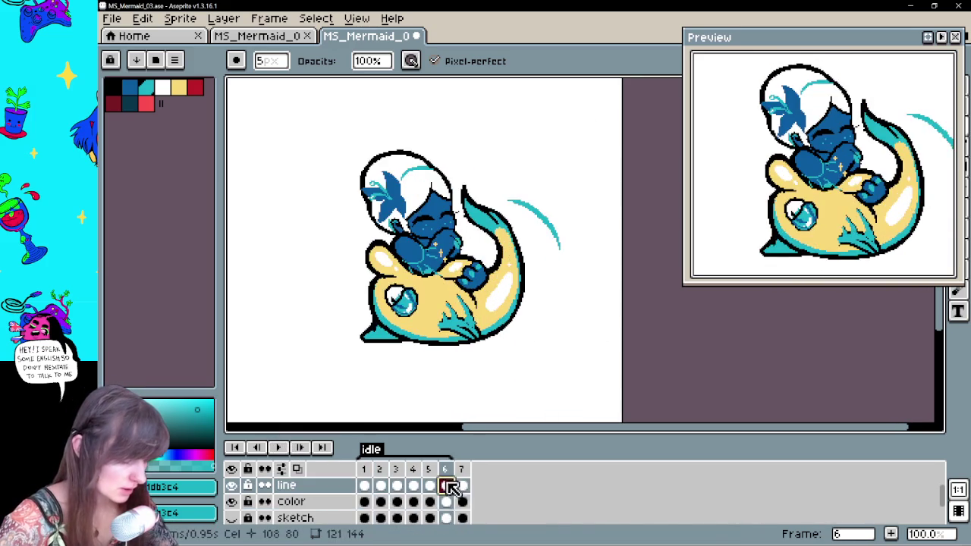
left_click(461, 487)
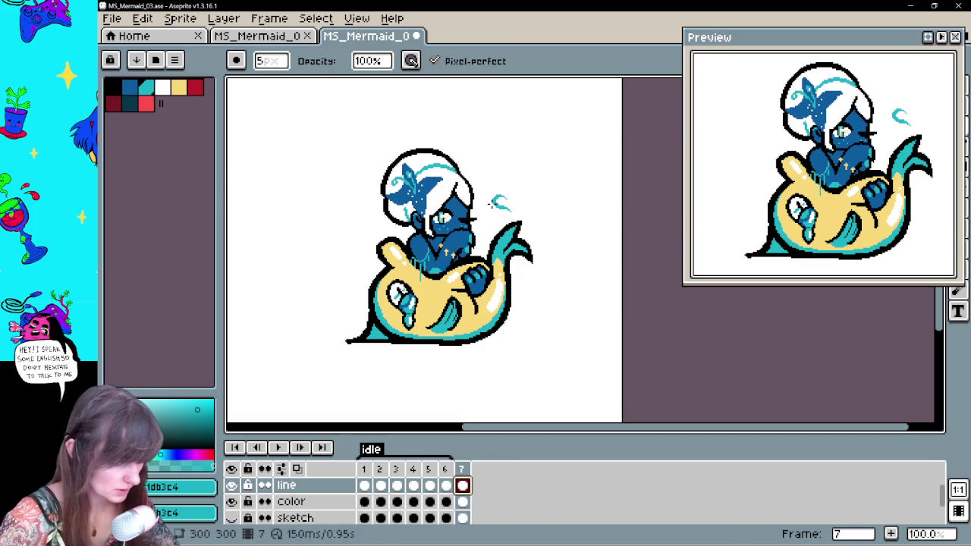
left_click(462, 502)
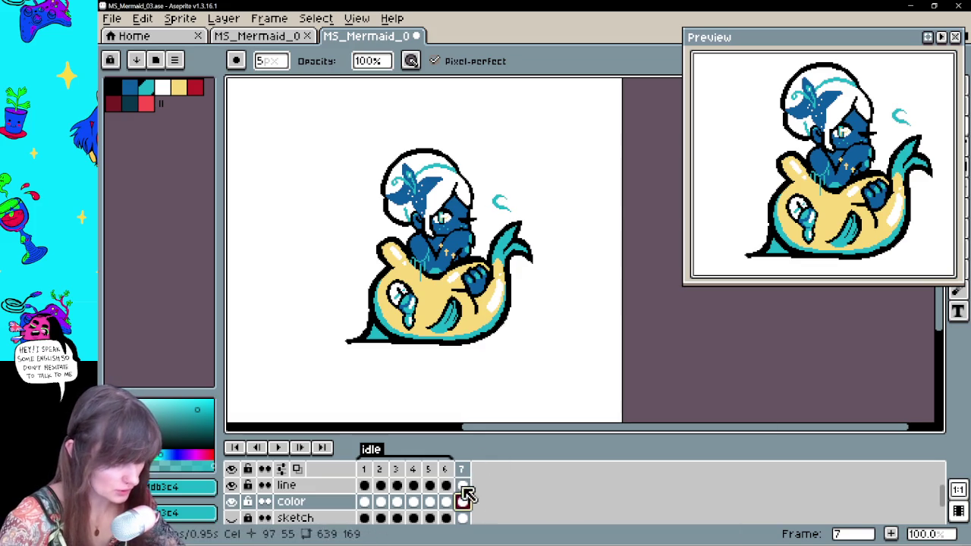
left_click(278, 448)
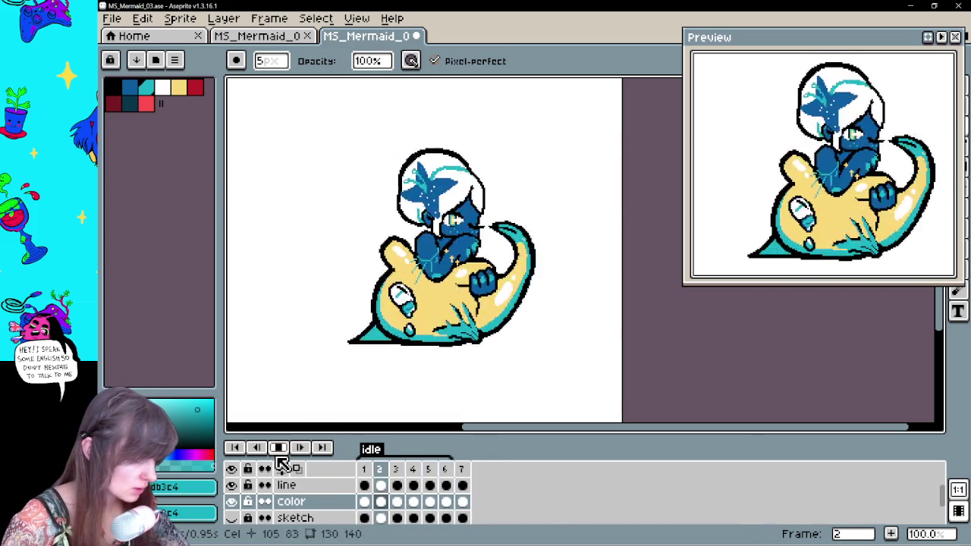
left_click(280, 449)
left_click(379, 504)
key("Return")
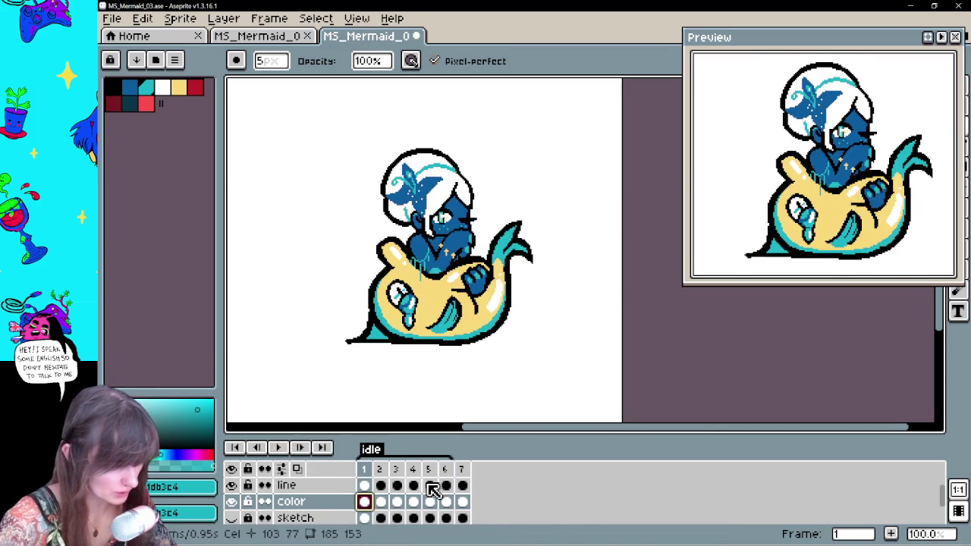
Draw a curved teal splash arc beside the tail on frame 6 and play it back
key("Right")
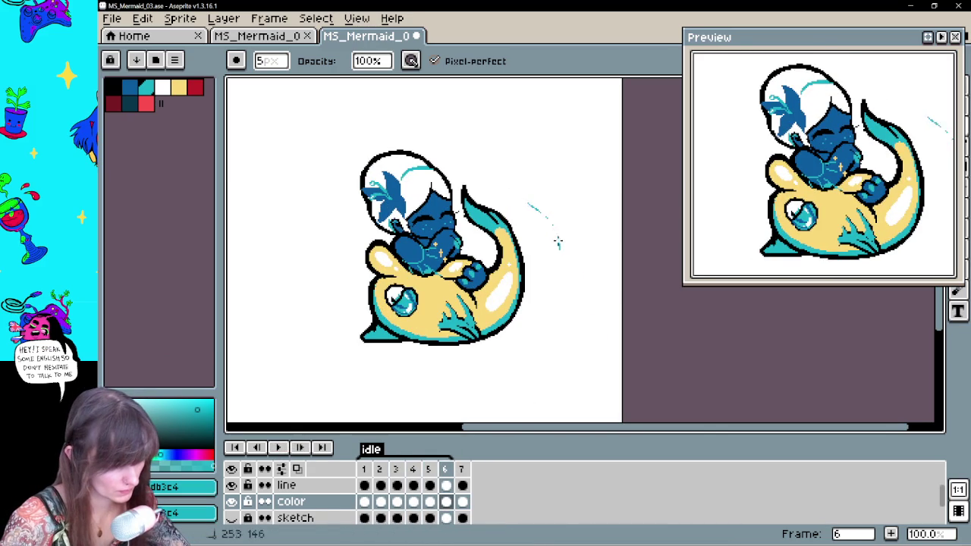
key("b")
left_click_drag(486, 190, 566, 250)
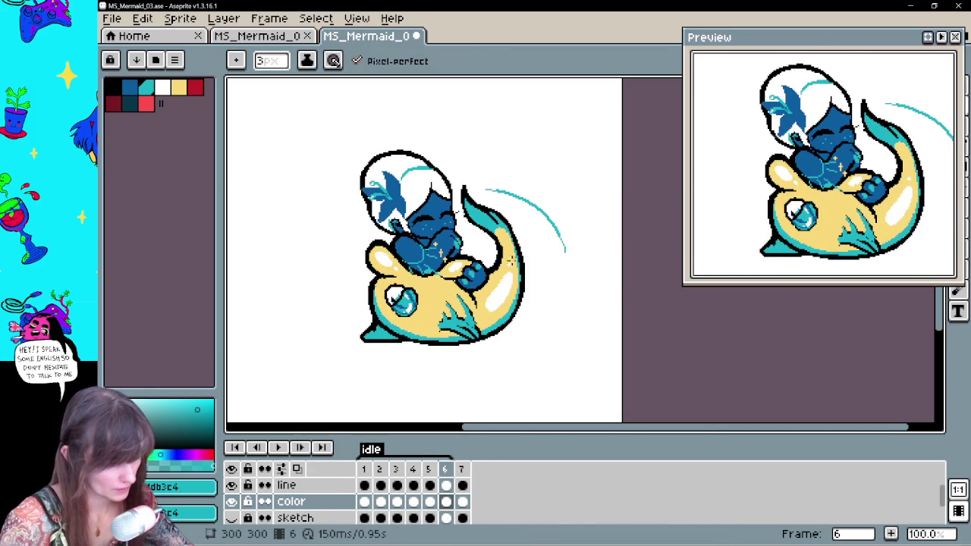
left_click(279, 450)
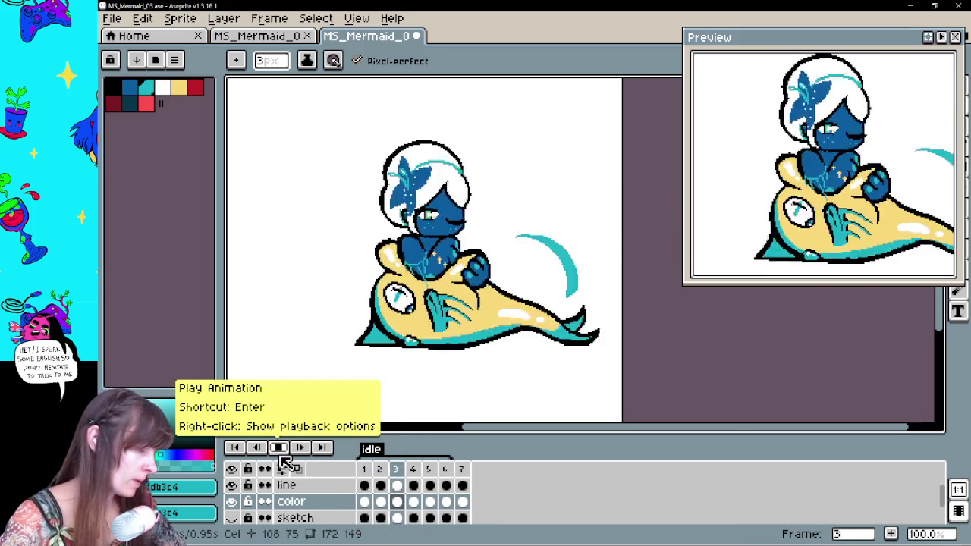
left_click(279, 449)
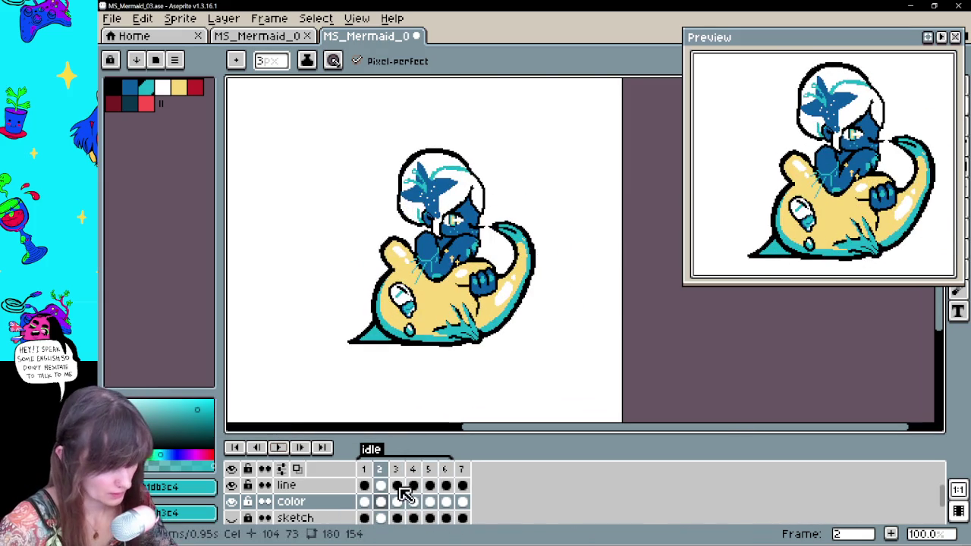
key("Right")
key("Right")
key("Right")
key("Right")
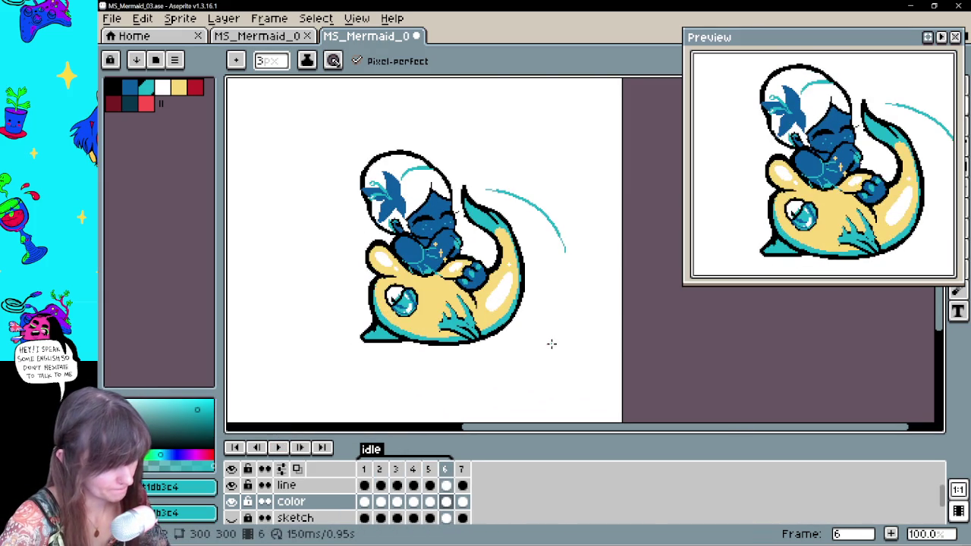
Trim the frame 6 arc's end with the eraser, then play from frame 1
key("e")
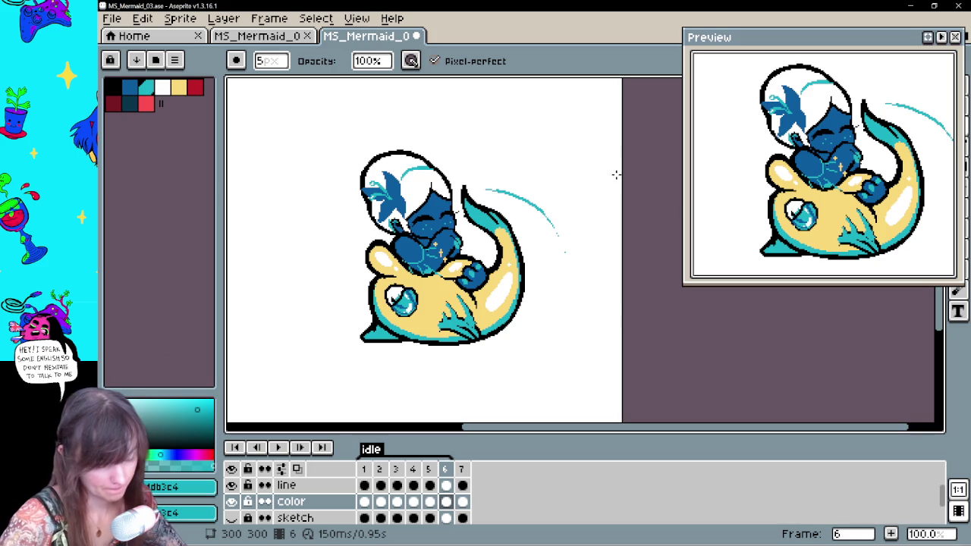
key("Right")
key("b")
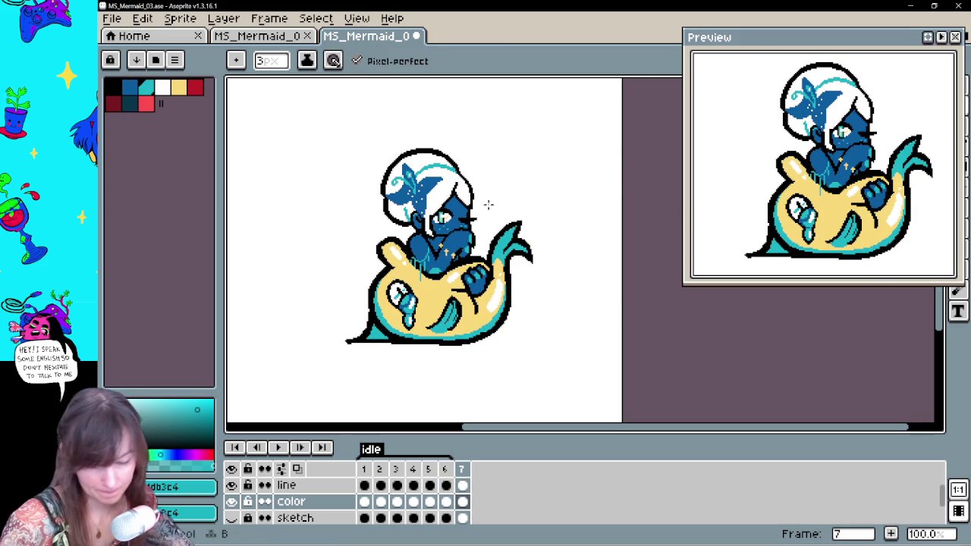
left_click(365, 502)
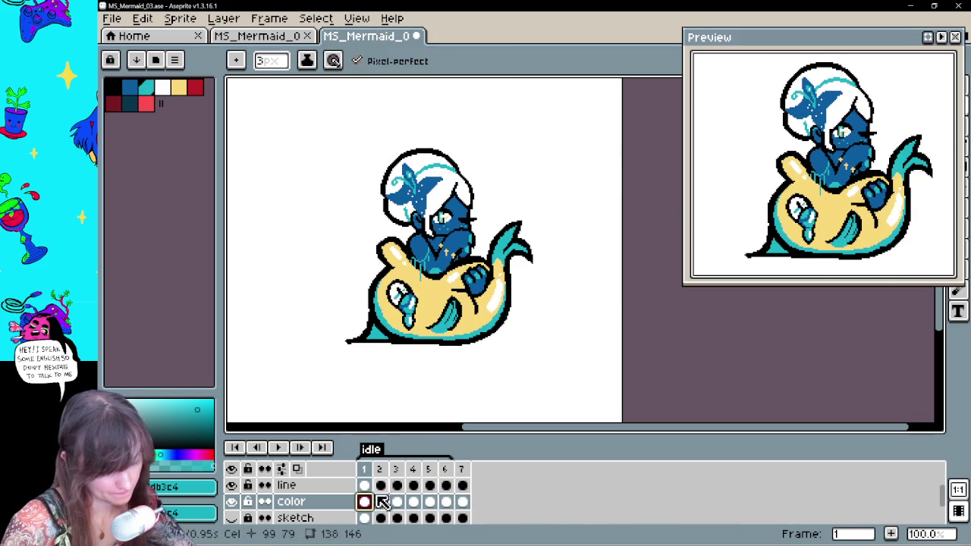
left_click(278, 448)
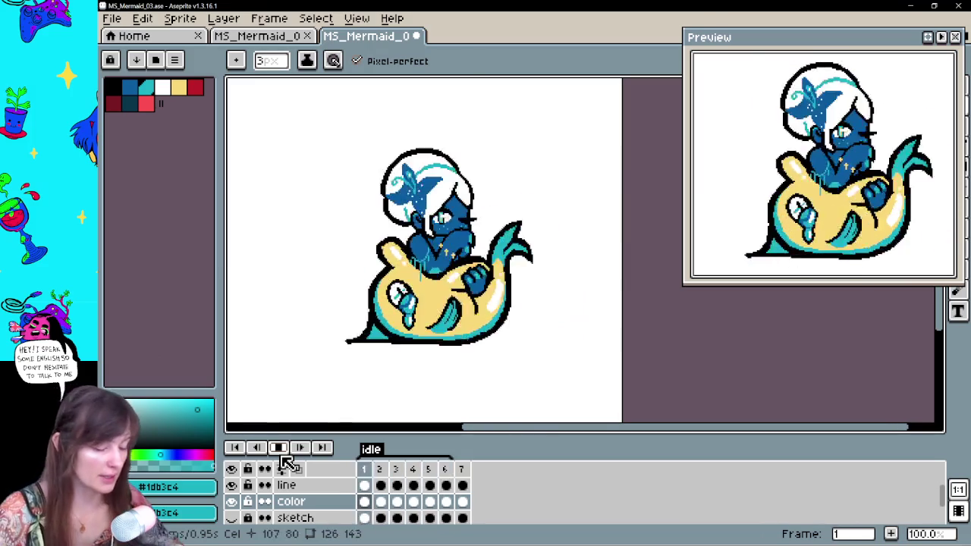
left_click(369, 488)
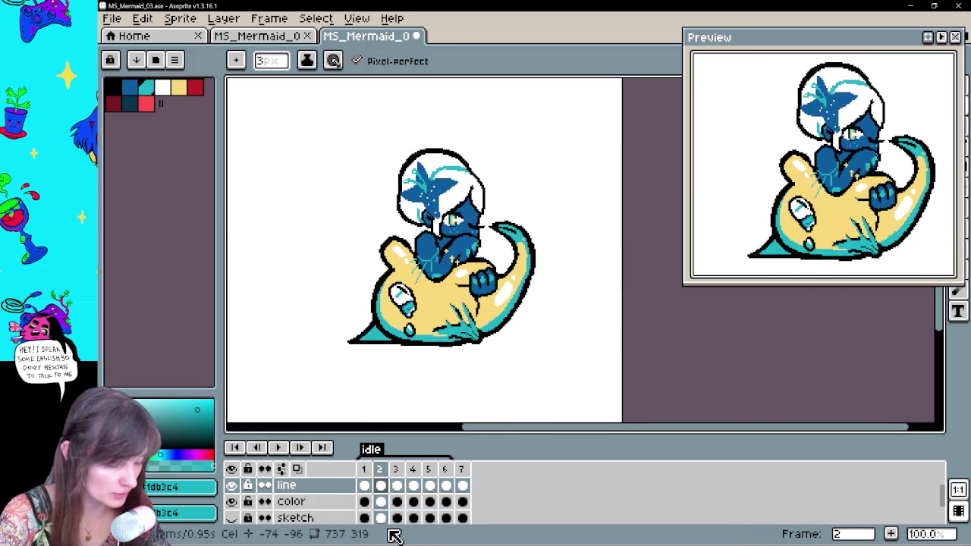
key("Return")
Zoom in to 200% and flip between frames 1 and 2 to compare poses
key("v")
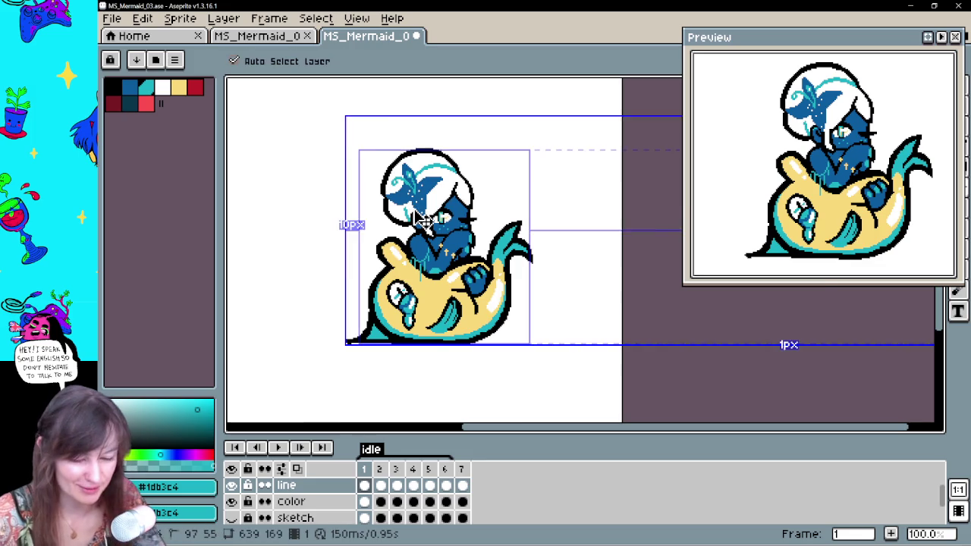
scroll(425, 220, "up", 1)
key("e")
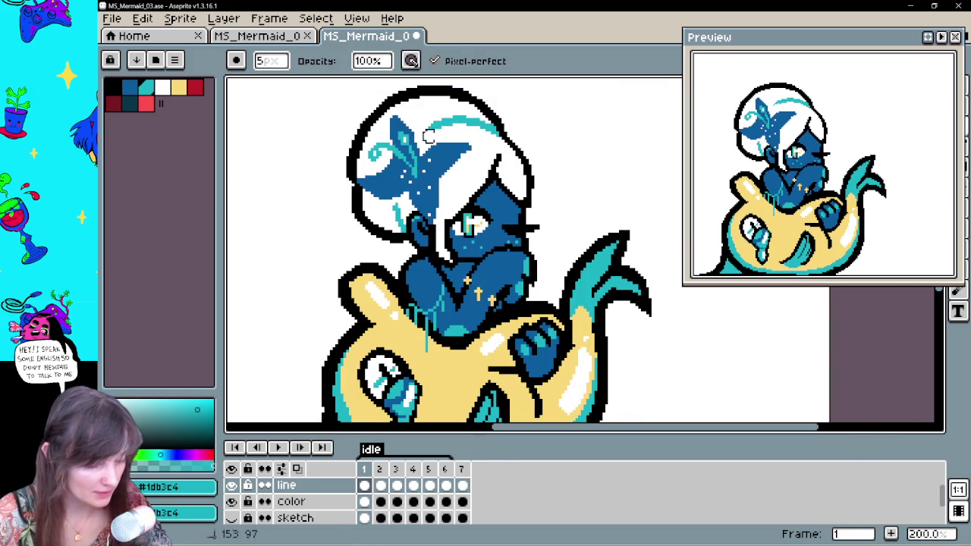
key("Right")
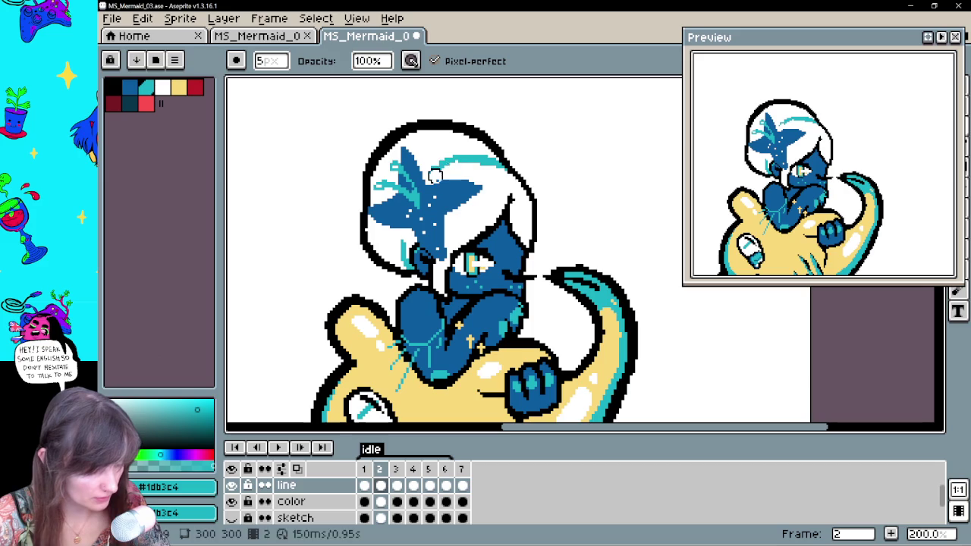
key("Left")
key("Right")
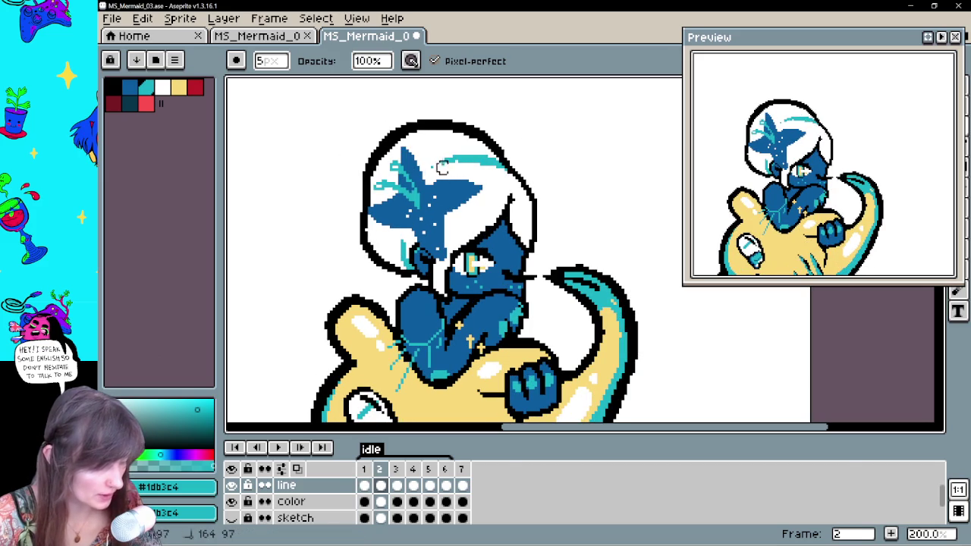
key("Left")
key("Right")
key("Right")
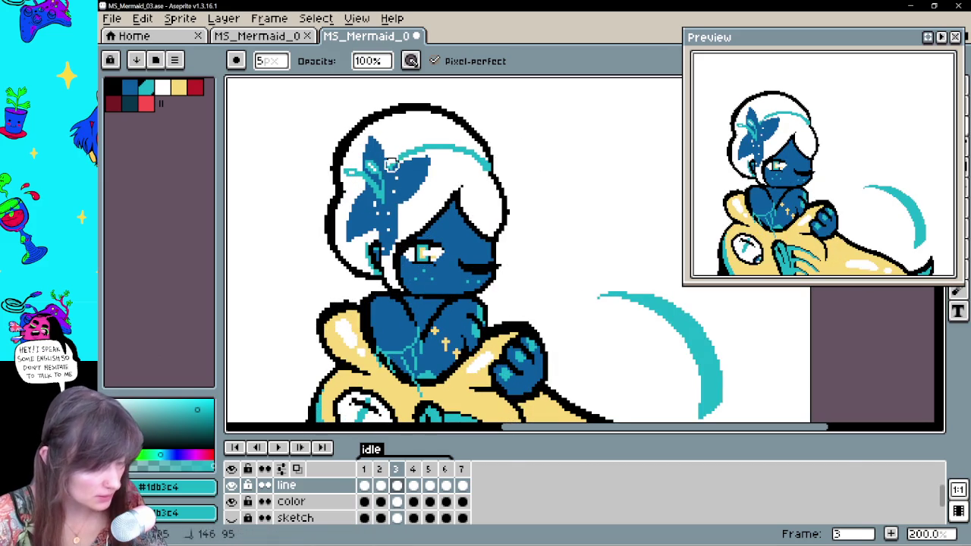
Undo the last erase, add a new Layer 1, and extend frame 3's teal hair strand leftward
key("ctrl+z")
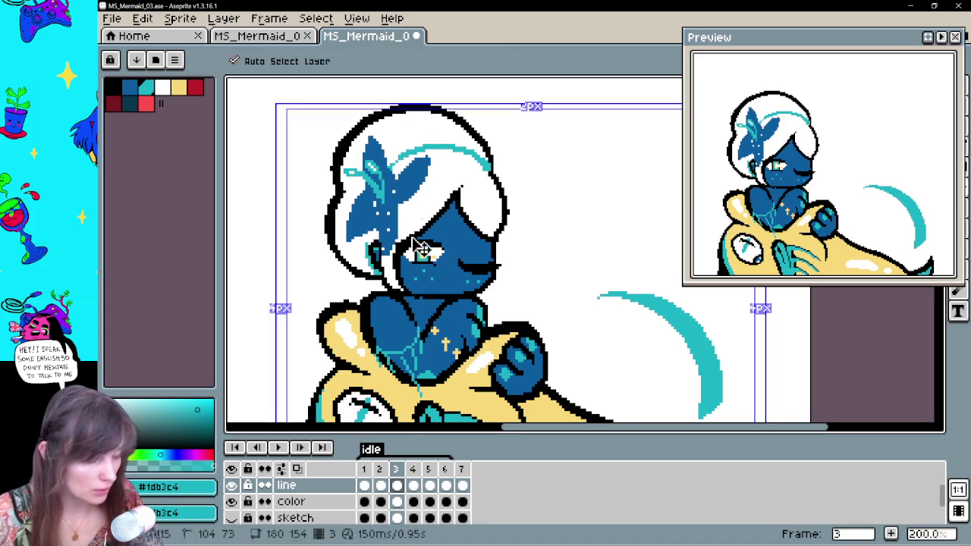
left_click(397, 485)
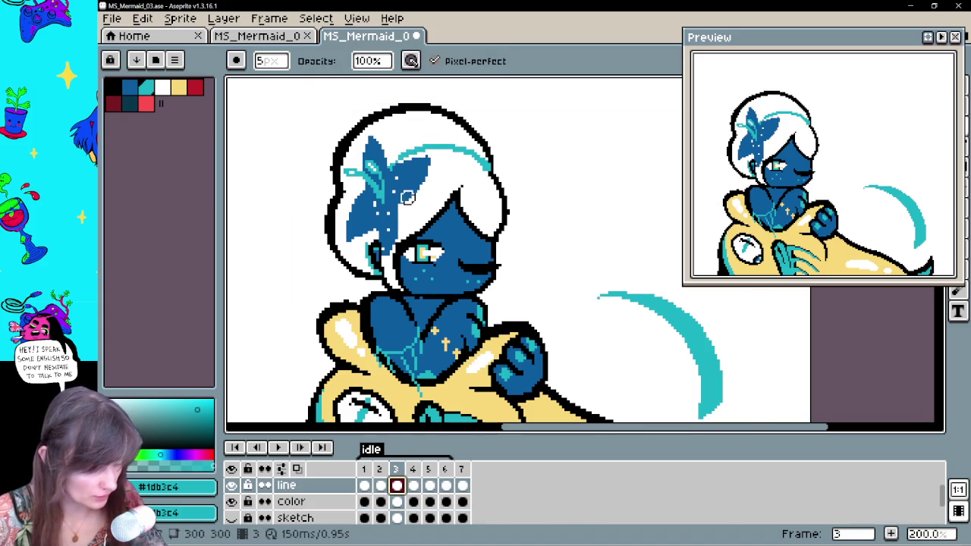
key("shift+n")
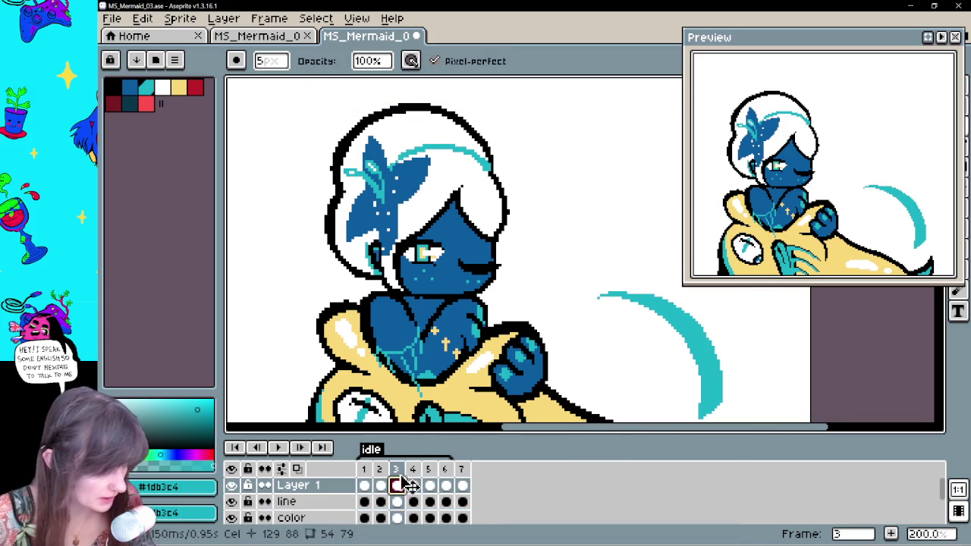
left_click(391, 170)
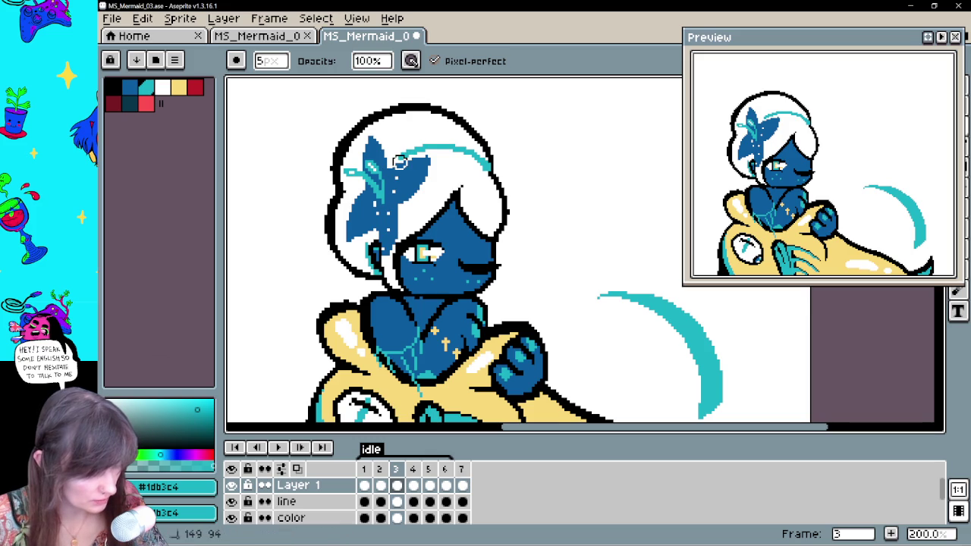
left_click_drag(418, 151, 396, 156)
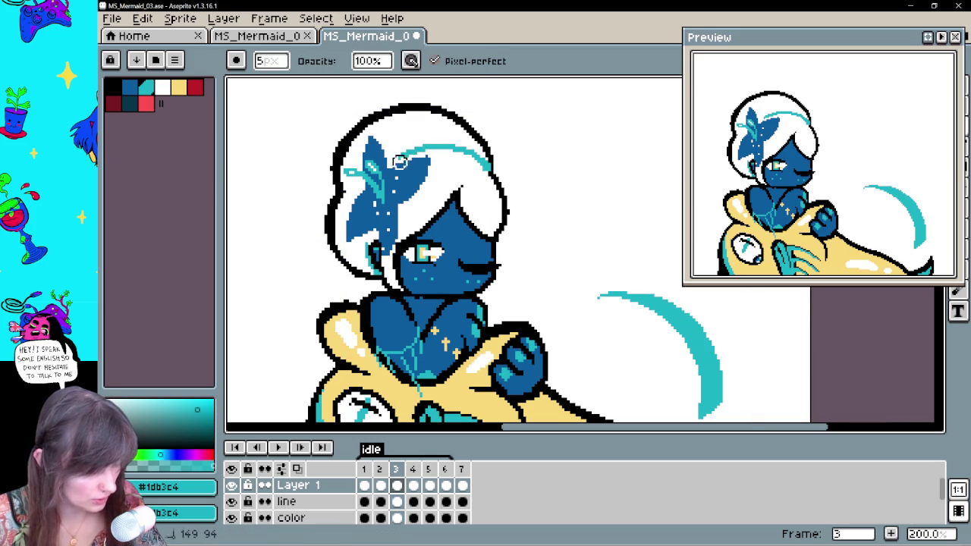
Step through the frames to check the hair strand, visiting frames 1 and 7 on Layer 1
key("Right")
key("Left")
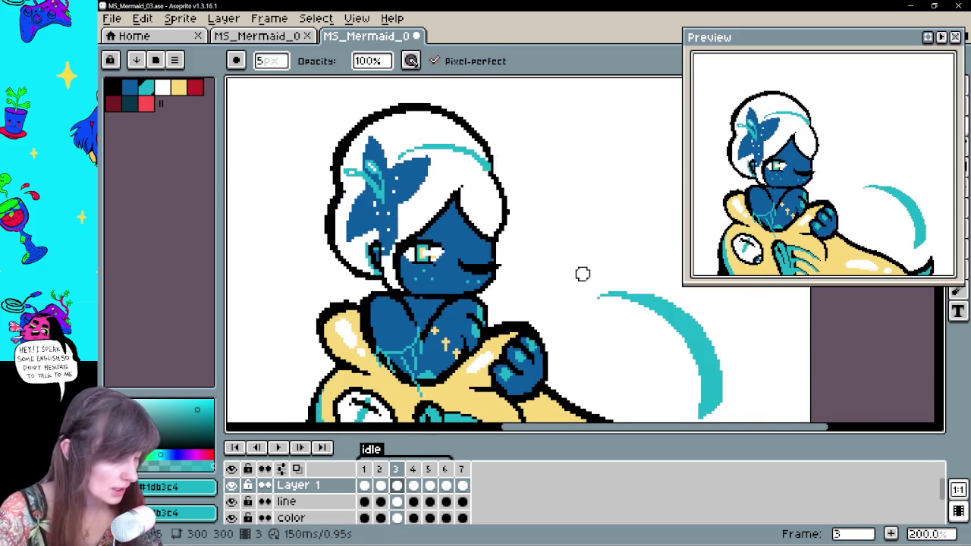
key("Right")
key("Right")
key("Right")
key("Right")
key("Right")
key("Left")
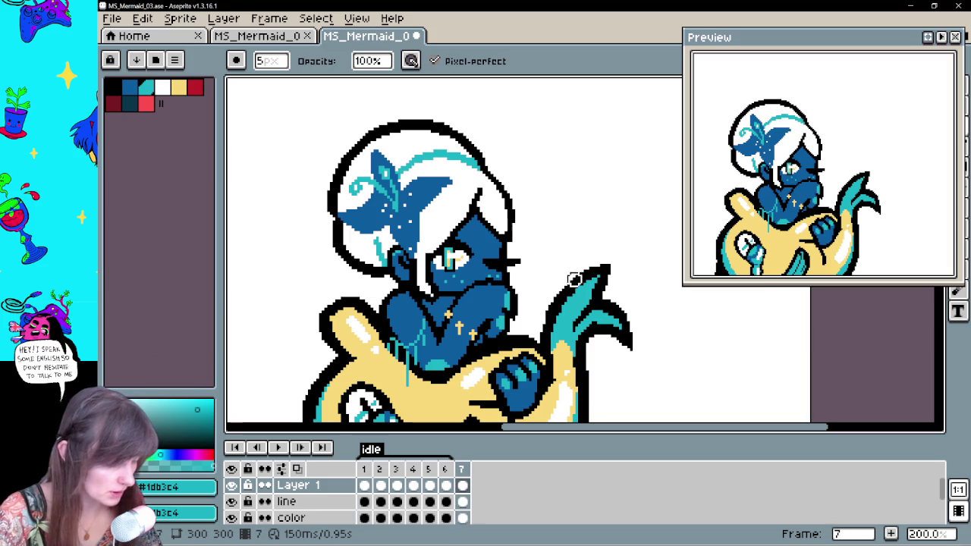
left_click(364, 486)
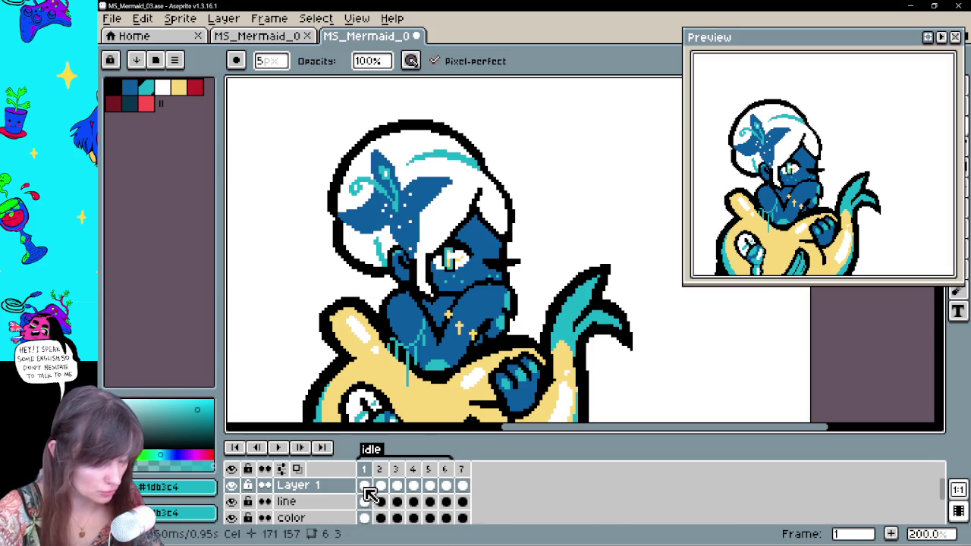
left_click(462, 487)
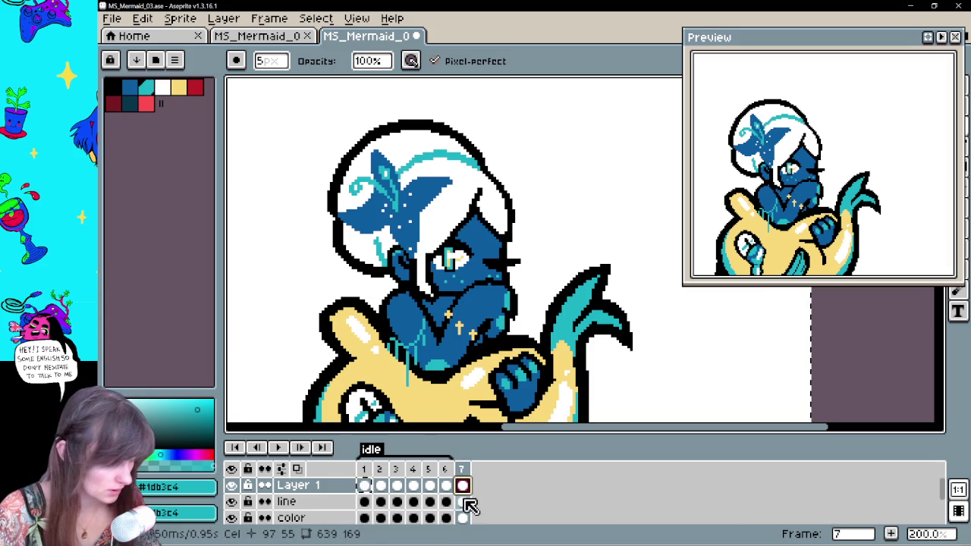
Select frames 1 and 7 of the line layer, then play the animation
key("e")
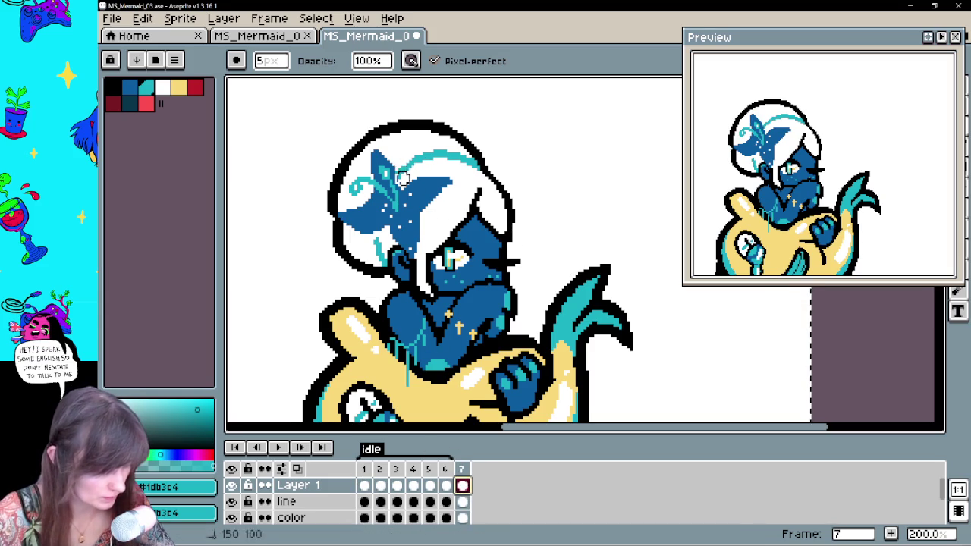
left_click(364, 501)
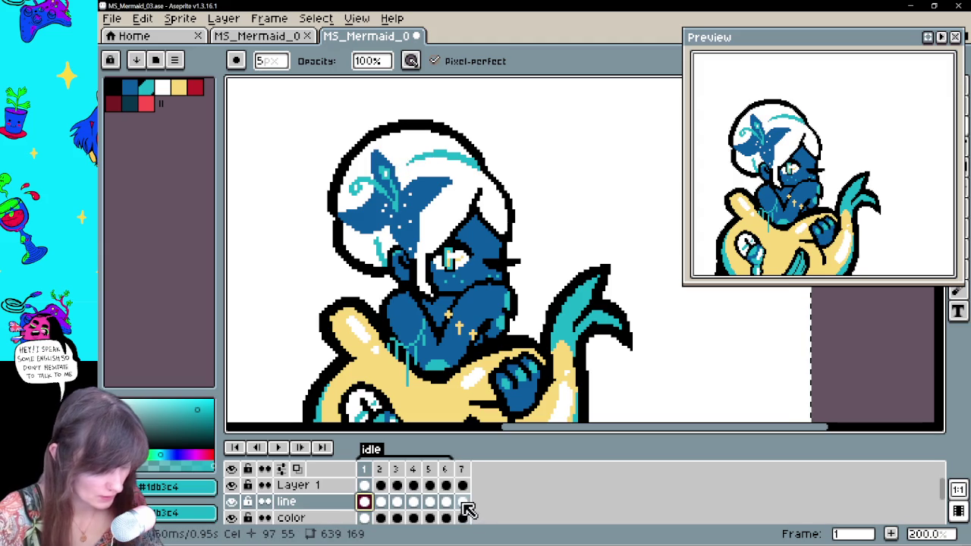
left_click(462, 501)
key("Return")
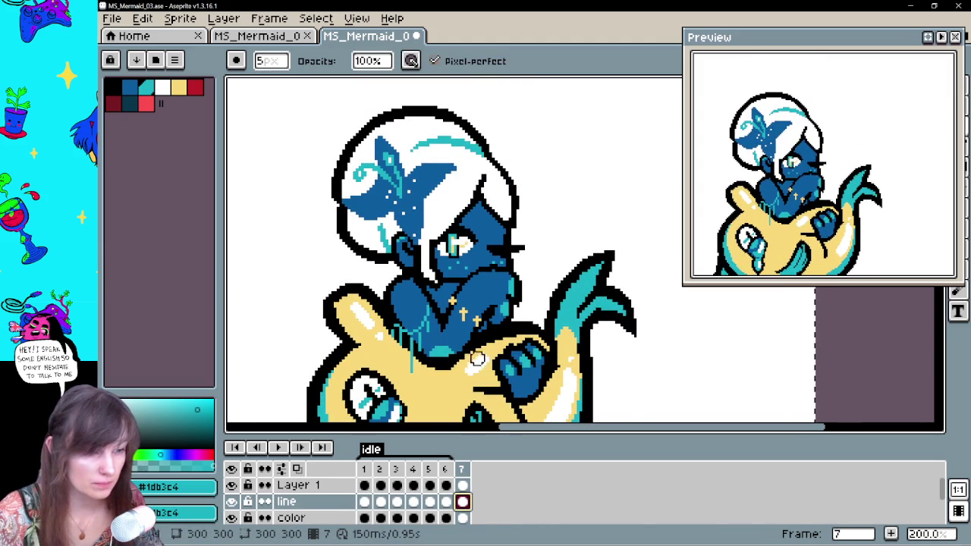
scroll(481, 367, "down", 2)
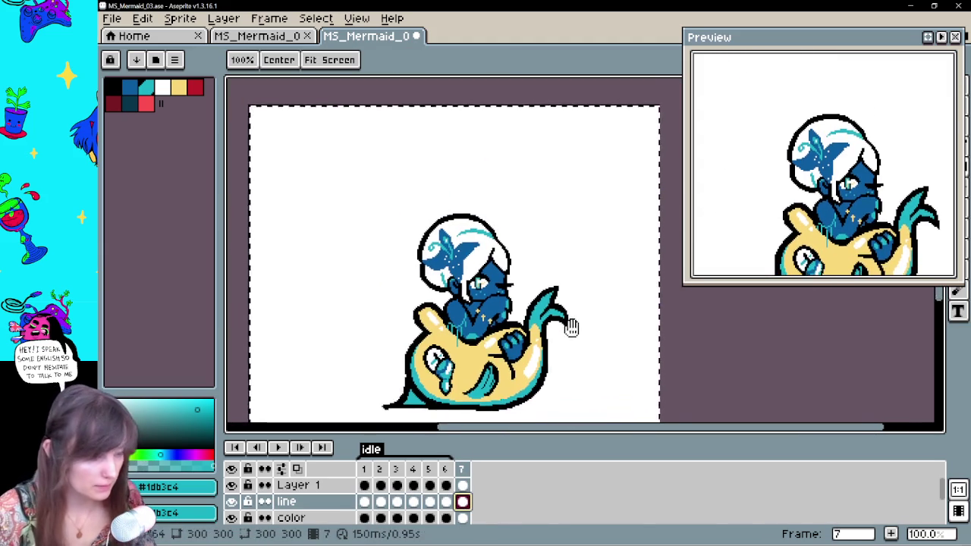
On the Background layer's frame 1, fill the white background with red
left_click(280, 448)
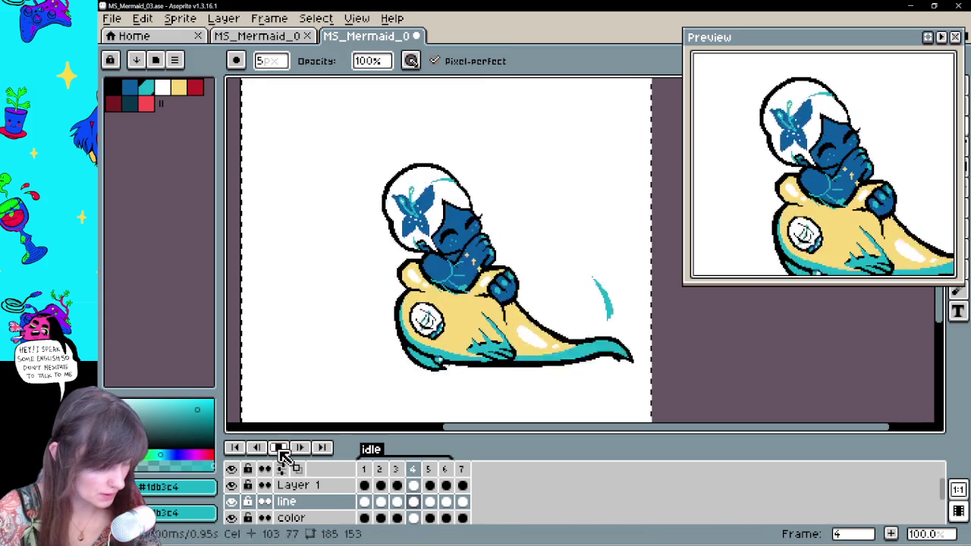
left_click_drag(944, 491, 941, 527)
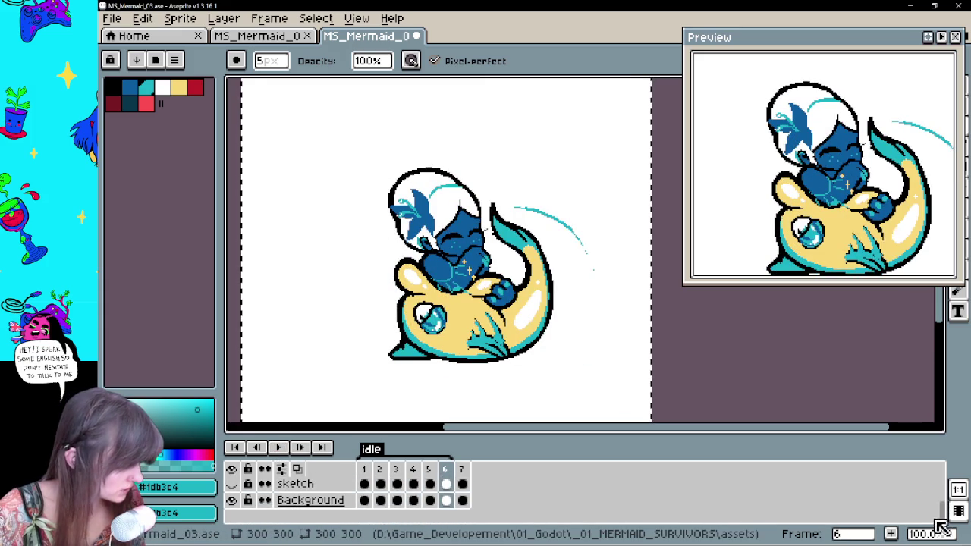
left_click(364, 500)
left_click(148, 105)
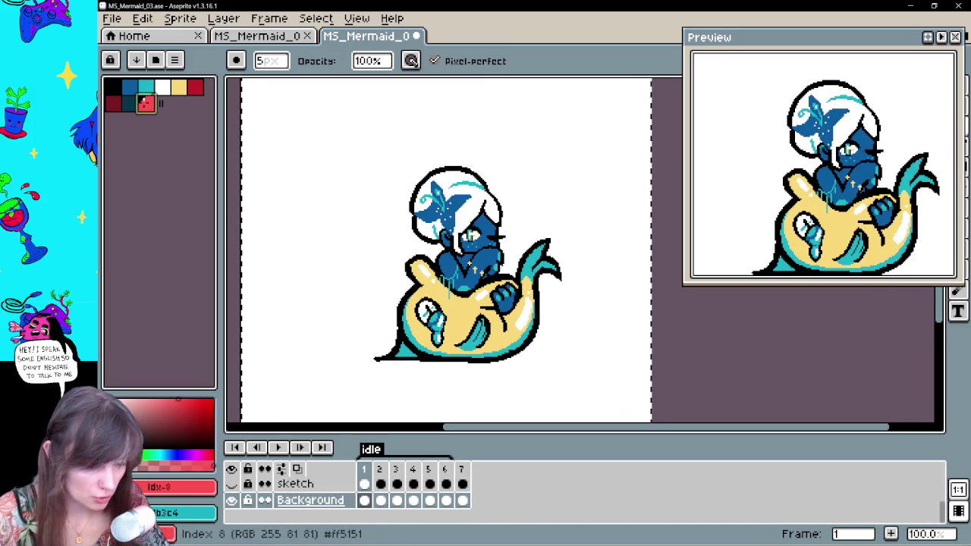
key("g")
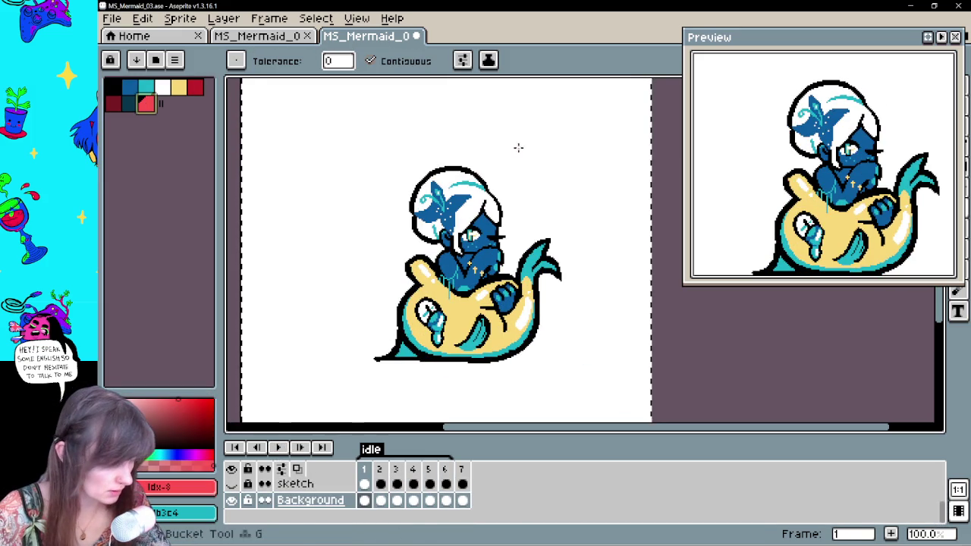
left_click(523, 148)
Try yellow, dark red, dark maroon, red and lighter red background fills on frame 1
left_click(181, 88)
left_click(324, 134)
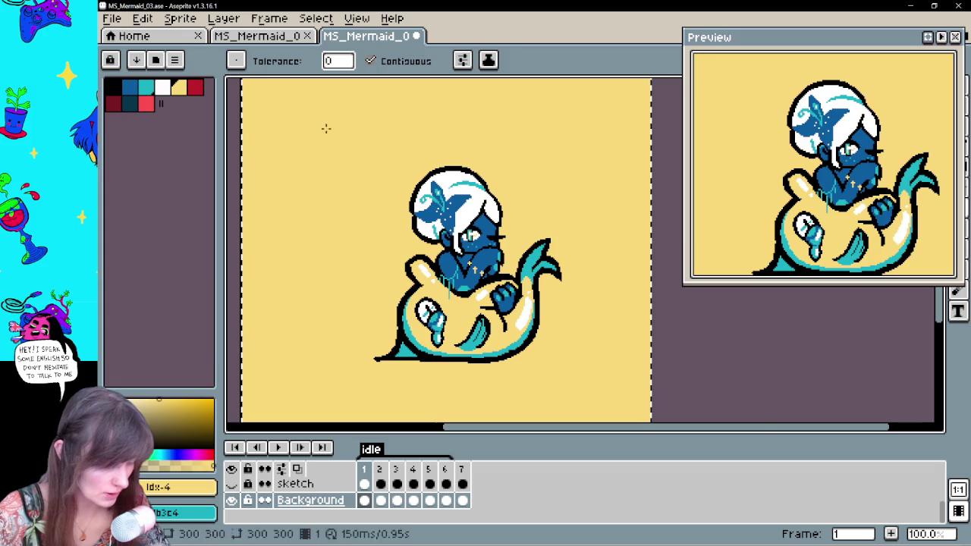
left_click(196, 88)
left_click(373, 164)
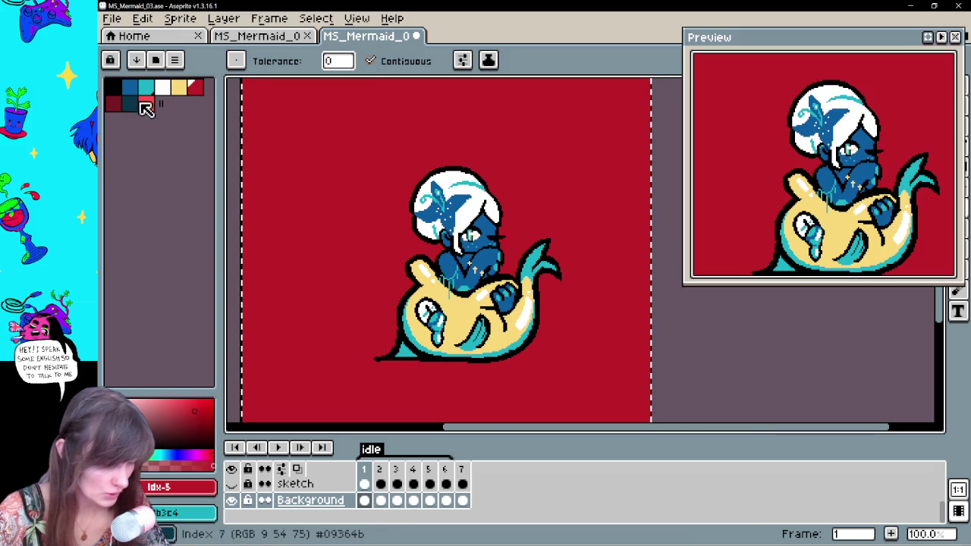
left_click(115, 104)
left_click(342, 165)
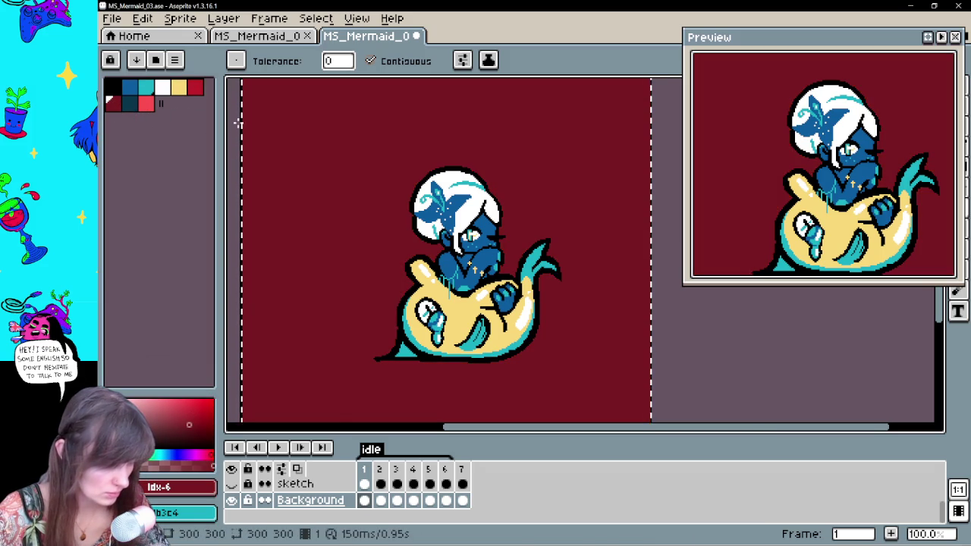
left_click(144, 103)
left_click(195, 88)
left_click(354, 153)
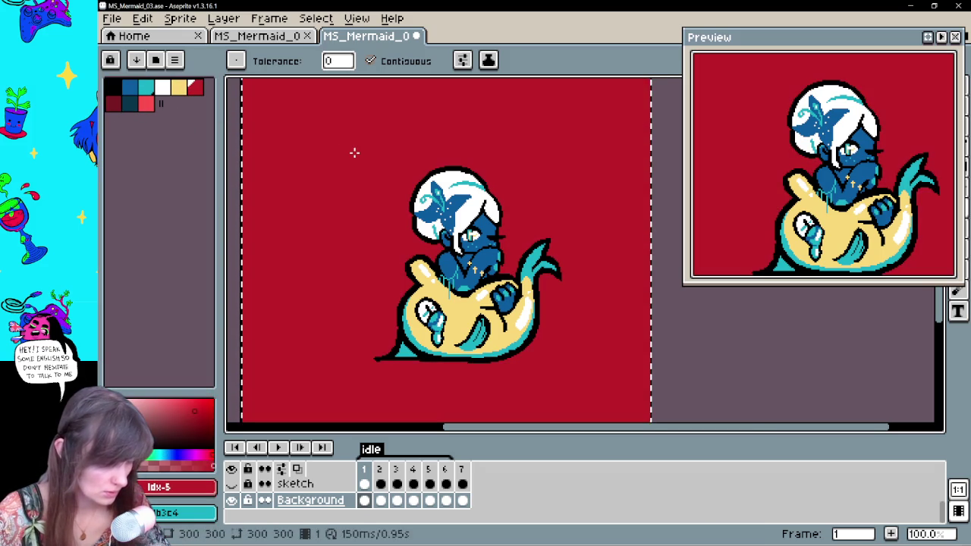
left_click(145, 104)
left_click(381, 185)
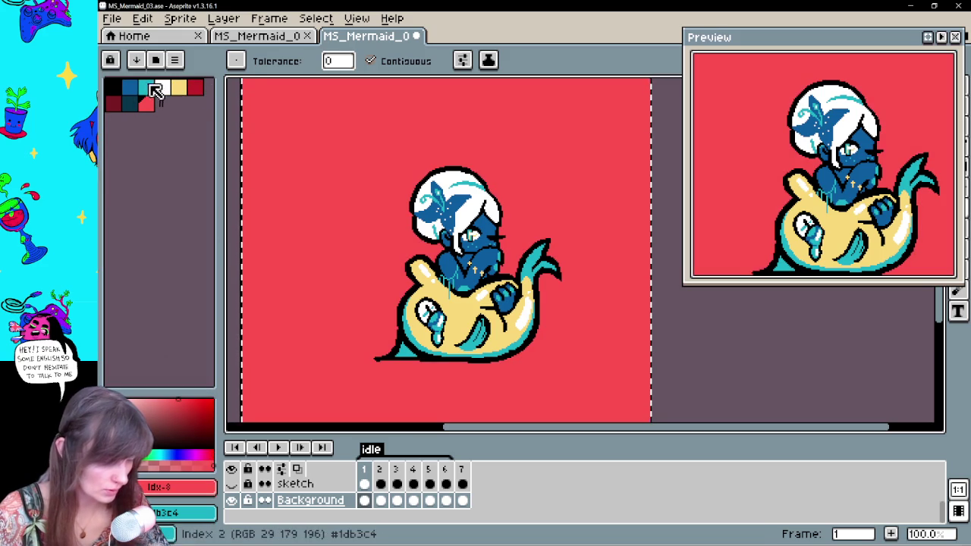
Try and undo a black fill, then settle on dark maroon for frame 1's background
left_click(118, 88)
left_click(345, 148)
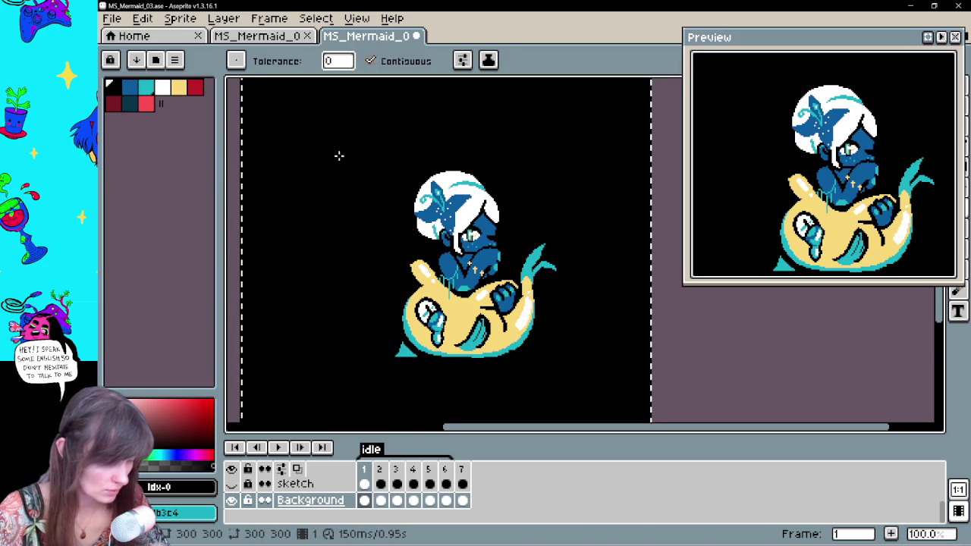
key("ctrl+z")
left_click(197, 88)
left_click(328, 208)
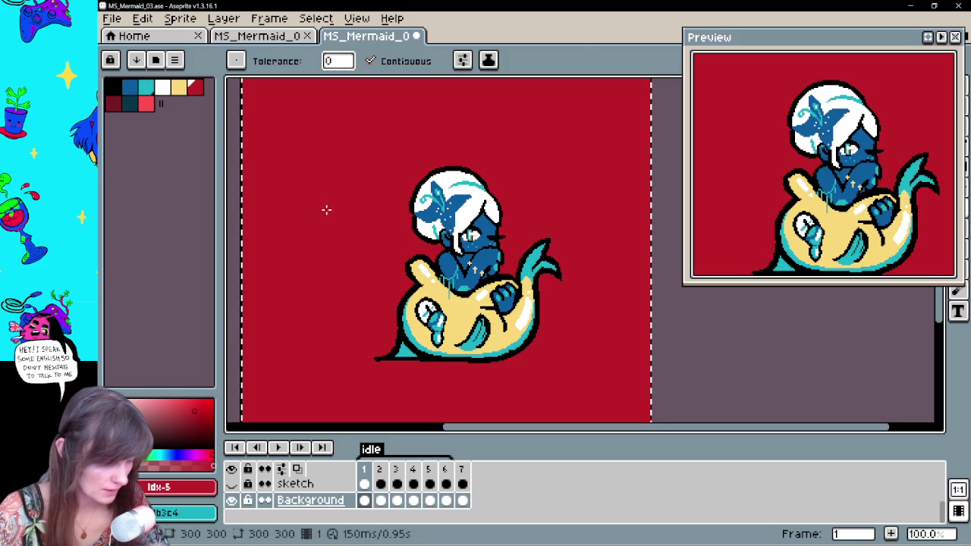
left_click(113, 104)
left_click(309, 202)
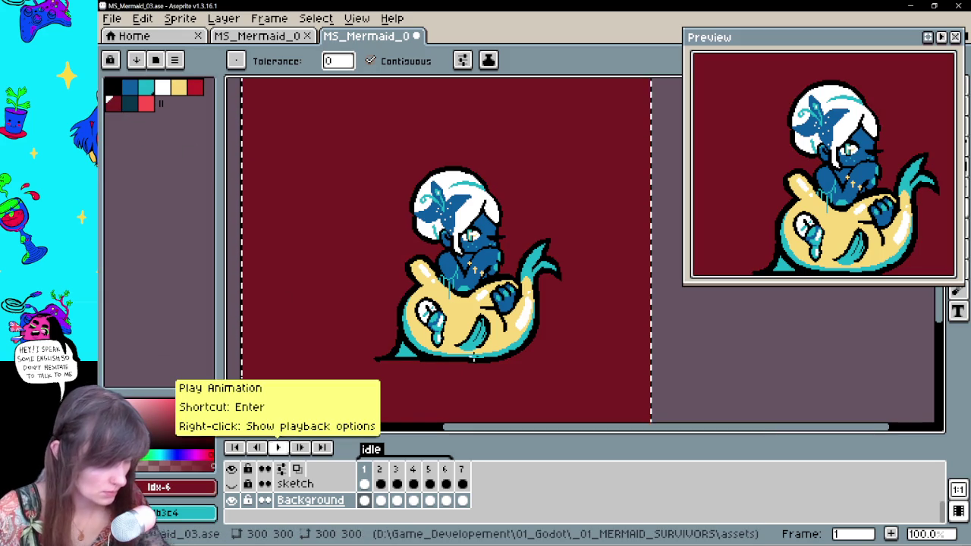
Fill the backgrounds of frames 2, 3 and the following frames with dark maroon
left_click(380, 500)
left_click(546, 373)
key("Right")
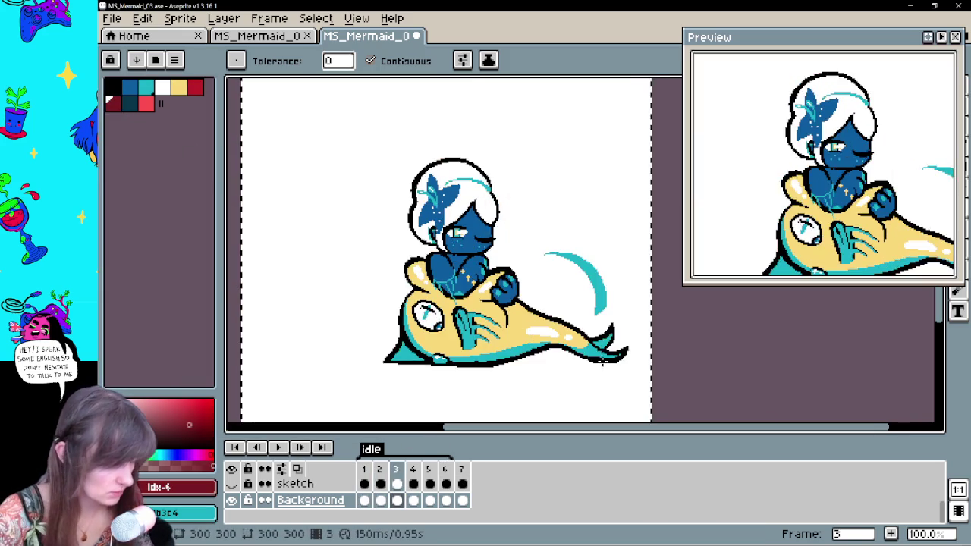
left_click(596, 379)
key("Right")
key("Right")
key("Right")
left_click(595, 387)
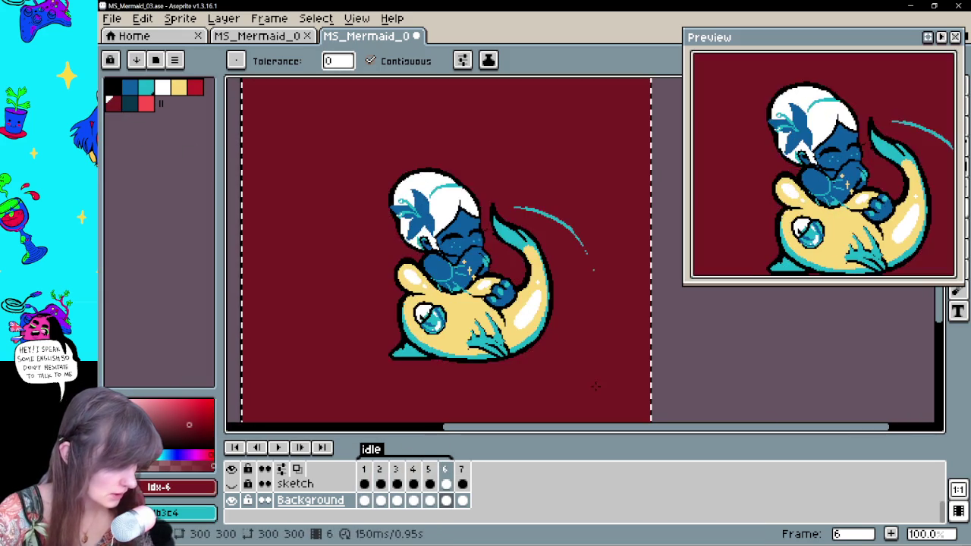
key("Right")
key("Right")
key("Right")
key("Right")
key("Right")
key("Left")
scroll(463, 197, "up", 2)
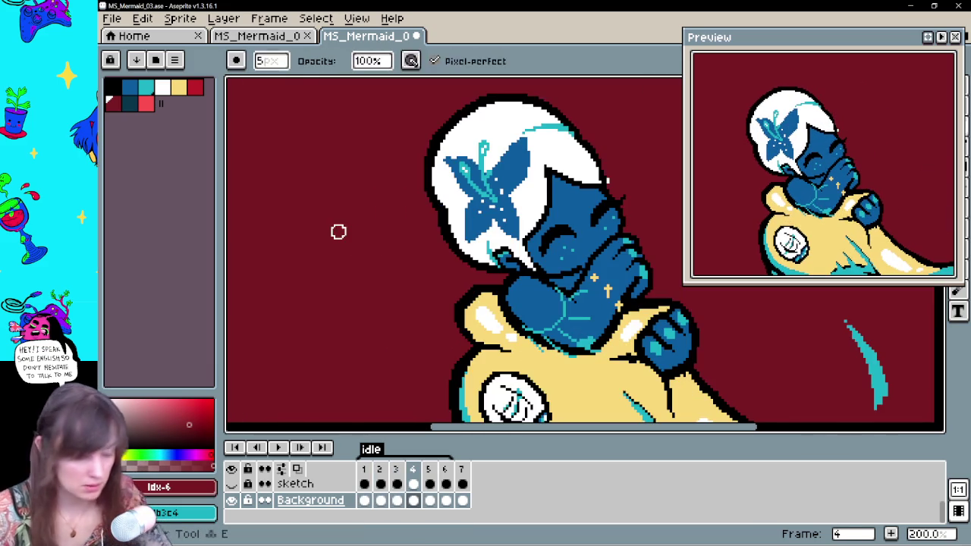
Step through frames 1 and 5 on the sketch, line and color layers
key("b")
key("v")
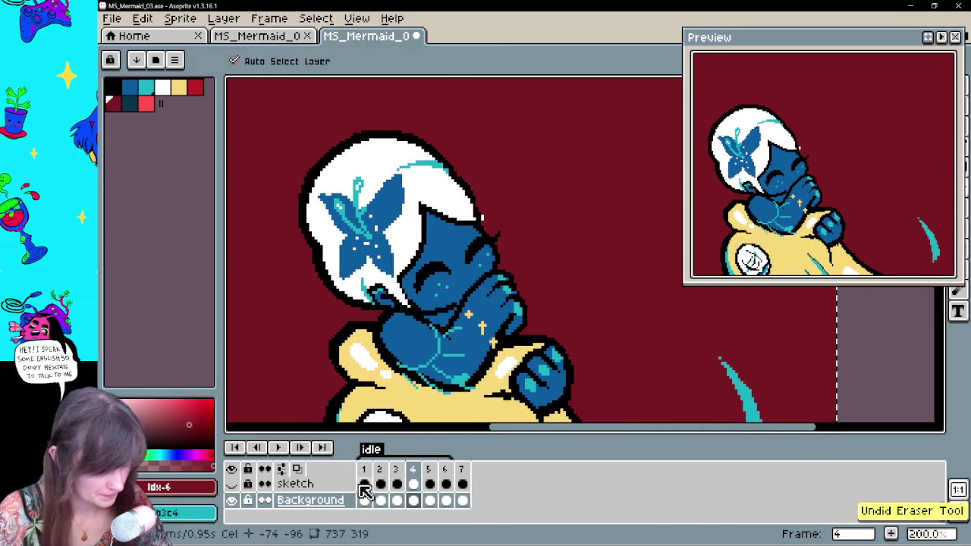
left_click(365, 486)
key("Up")
key("b")
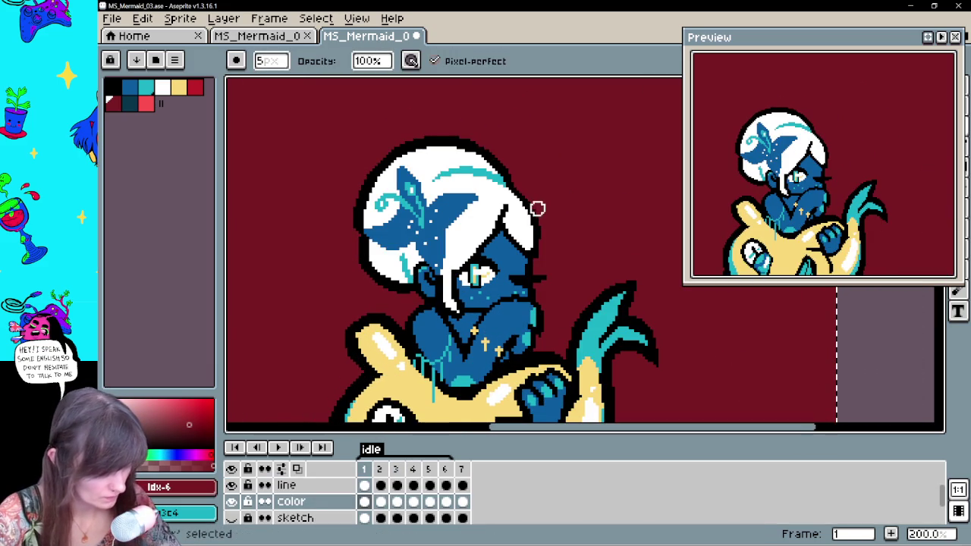
left_click(429, 502)
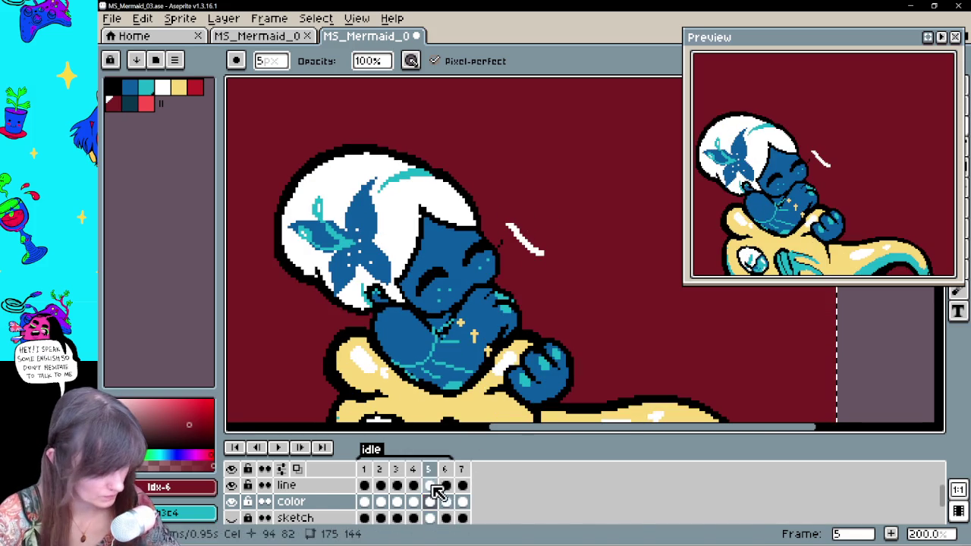
left_click(430, 486)
left_click(429, 517)
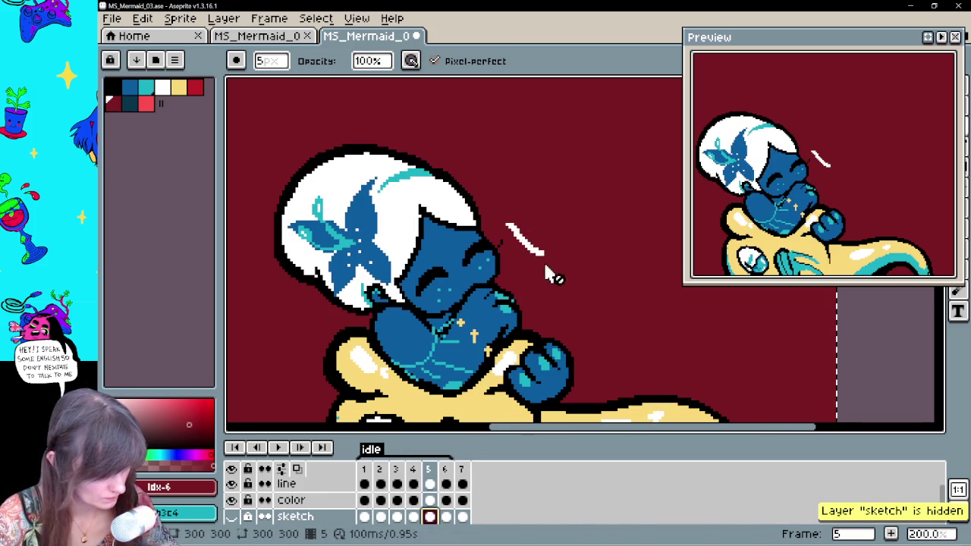
Add a new Layer 1 and compare it with the line layer at frame 4
key("shift+n")
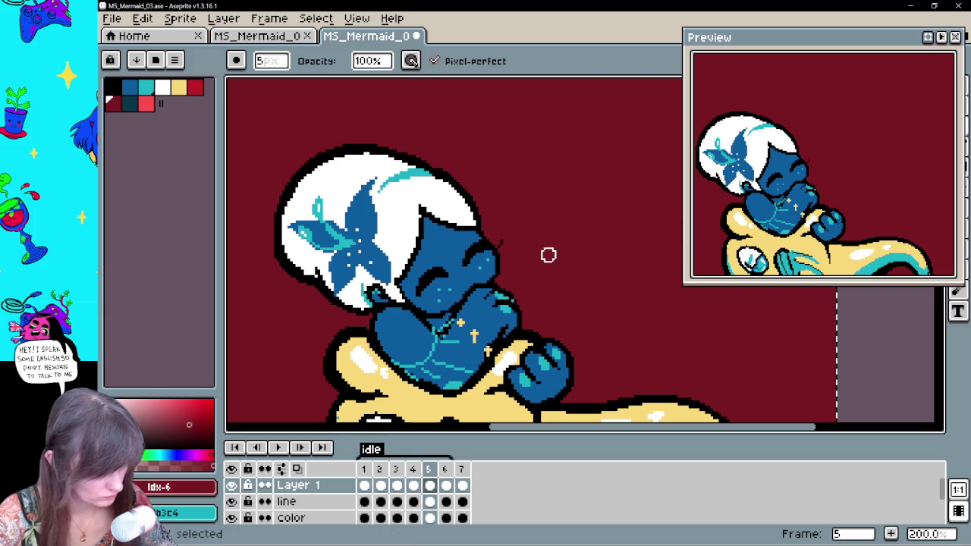
key("Left")
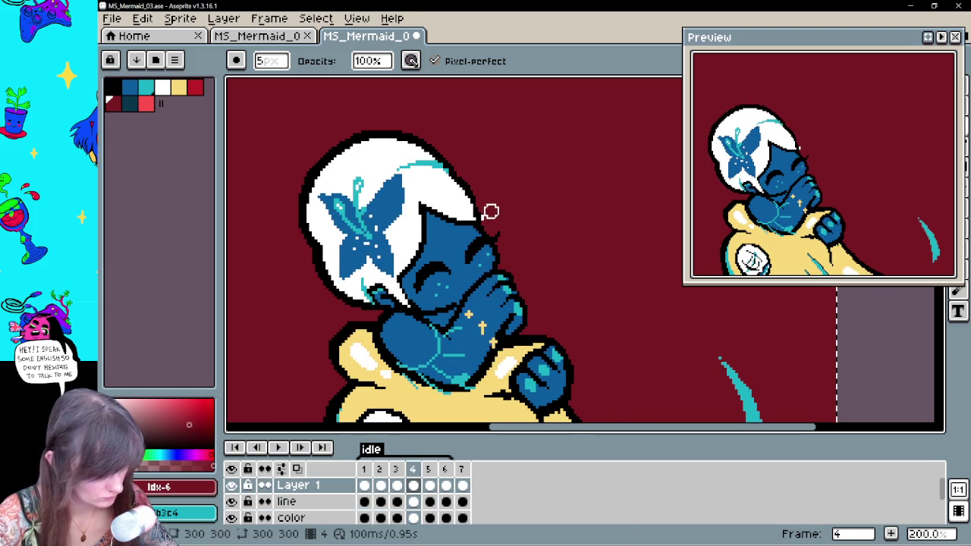
key("Down")
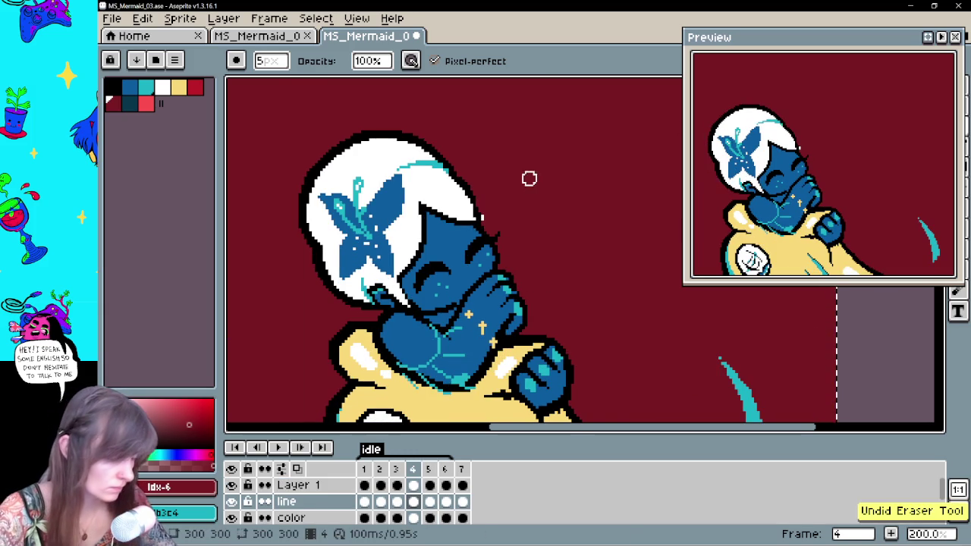
key("Up")
key("Down")
key("Down")
key("Down")
key("Up")
key("Up")
key("Up")
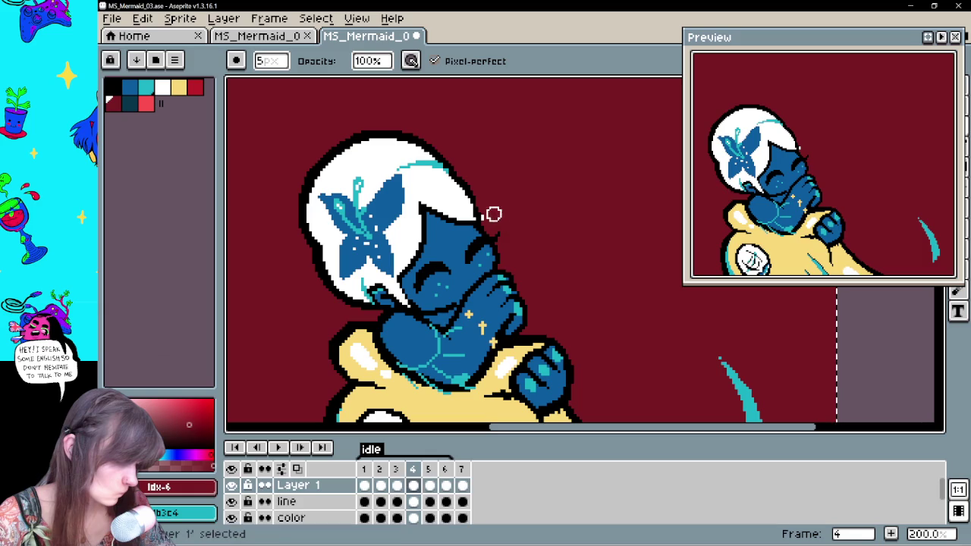
Return to the color layer, fit the whole sprite in view, and play the seven-frame loop
key("Down")
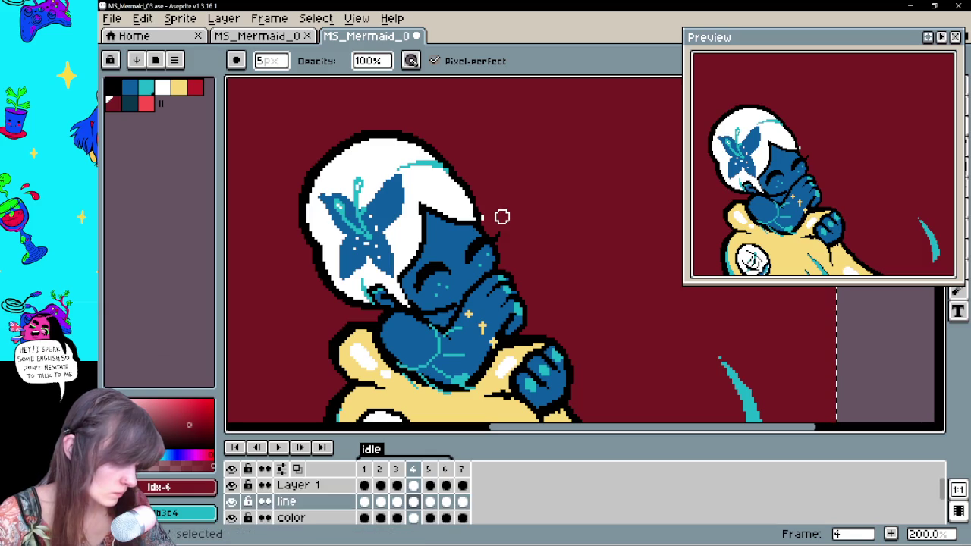
key("Down")
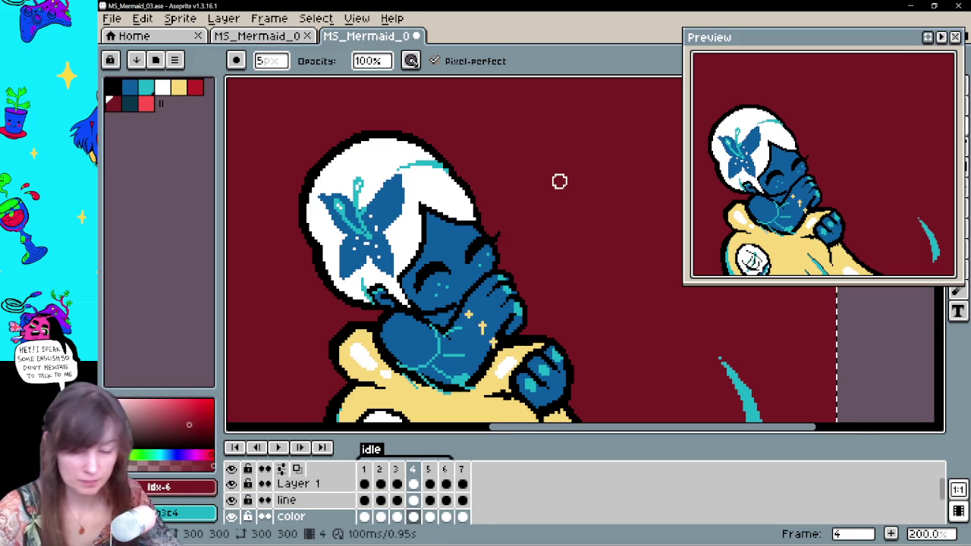
scroll(566, 179, "down", 1)
left_click_drag(554, 326, 501, 349)
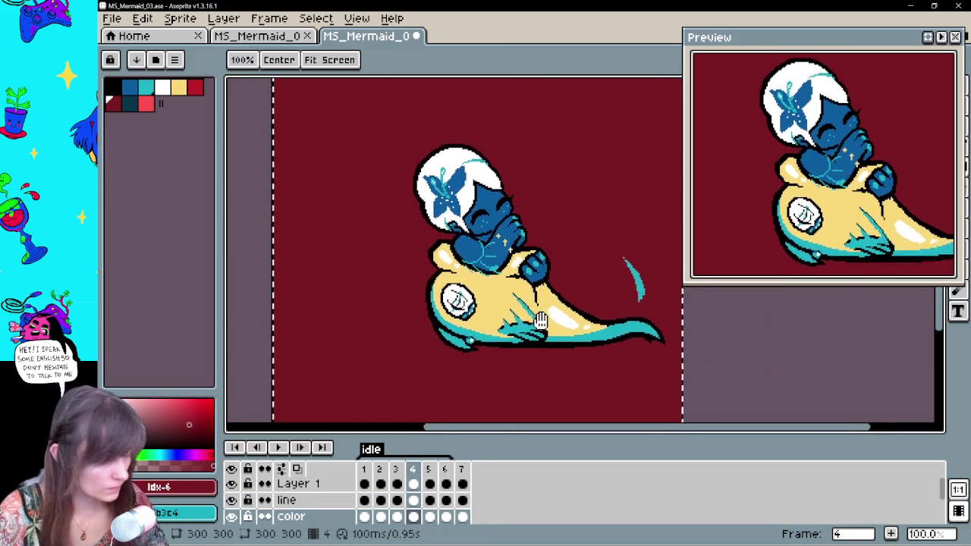
left_click(280, 449)
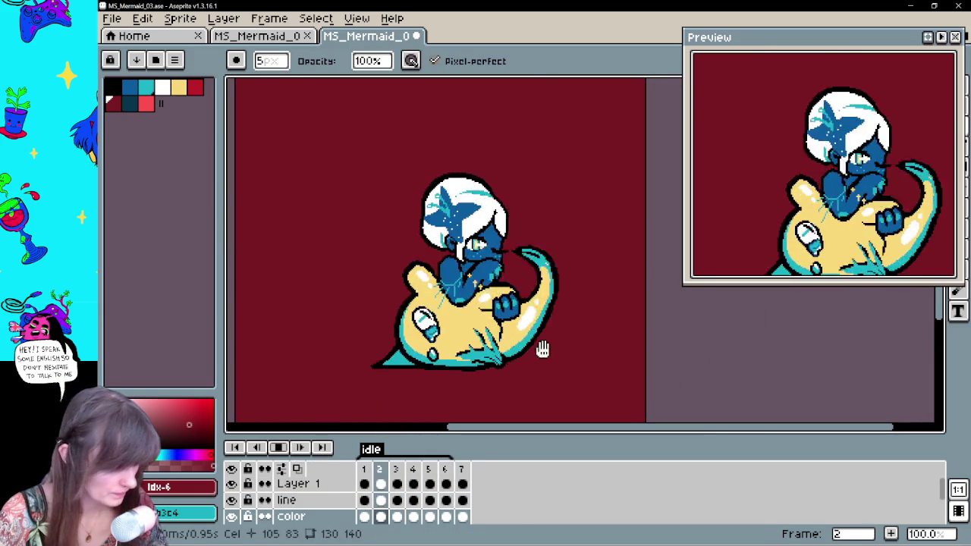